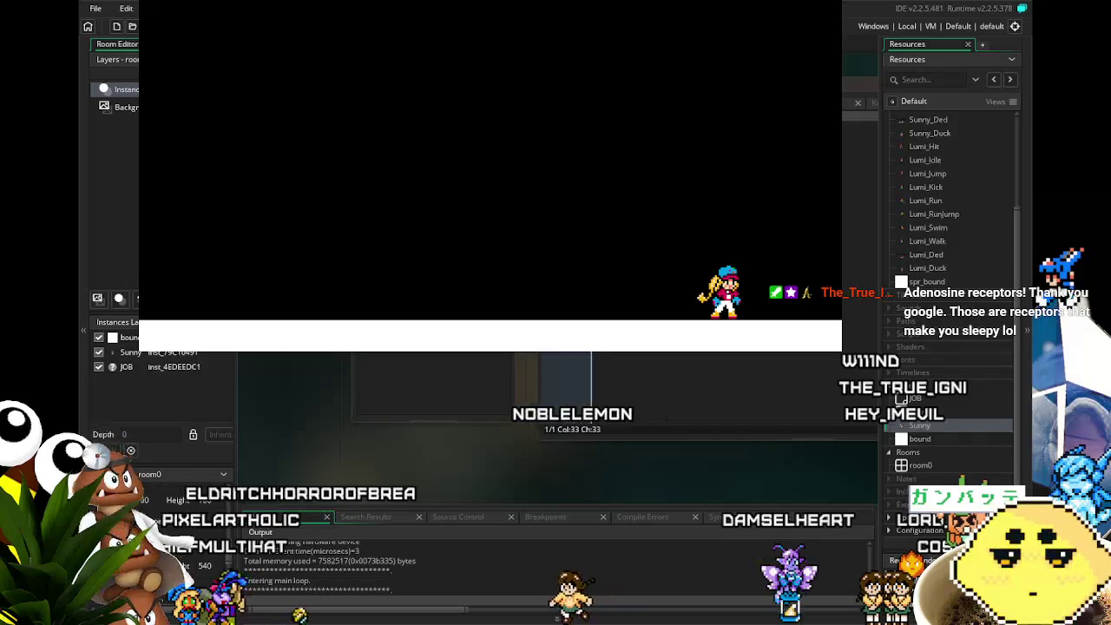
Run the character right, turn it left in the test game, then exit the game.
key(Right)
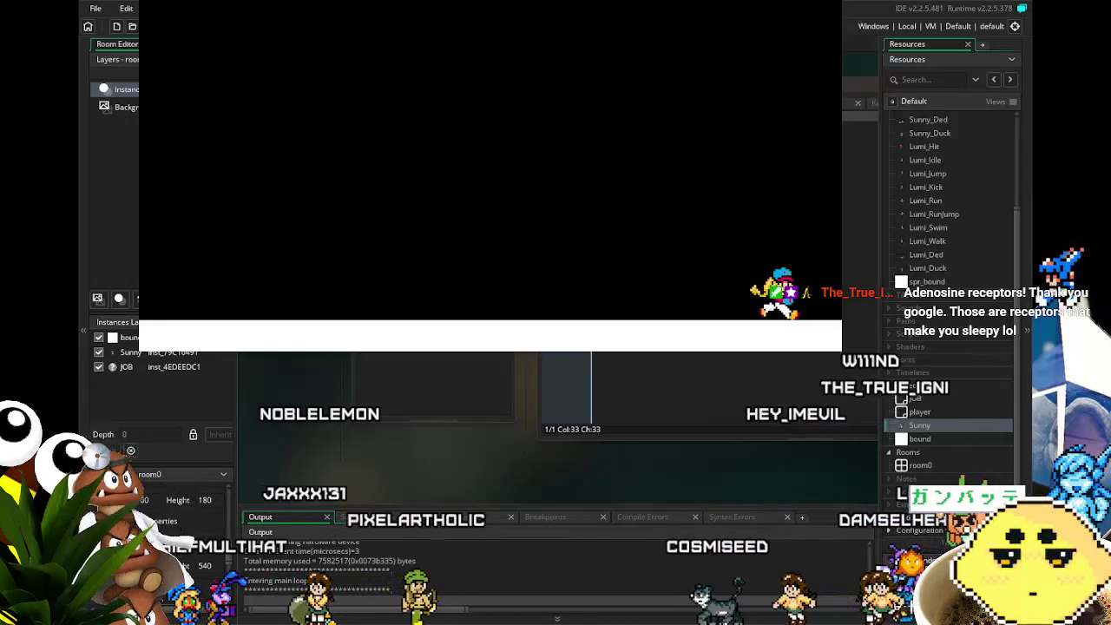
key(Left)
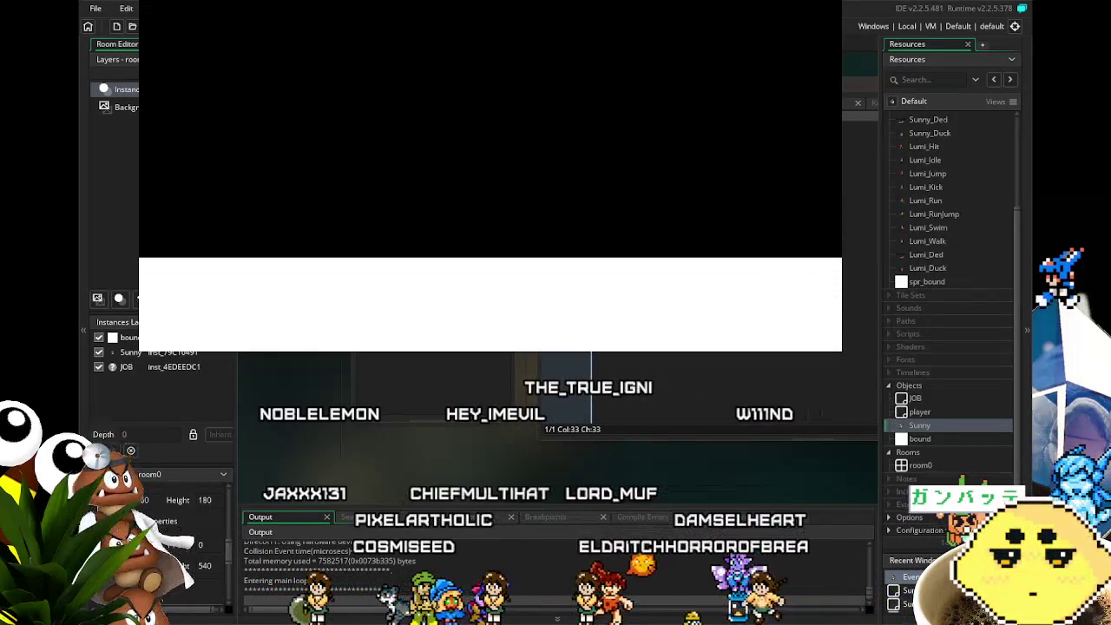
key(Escape)
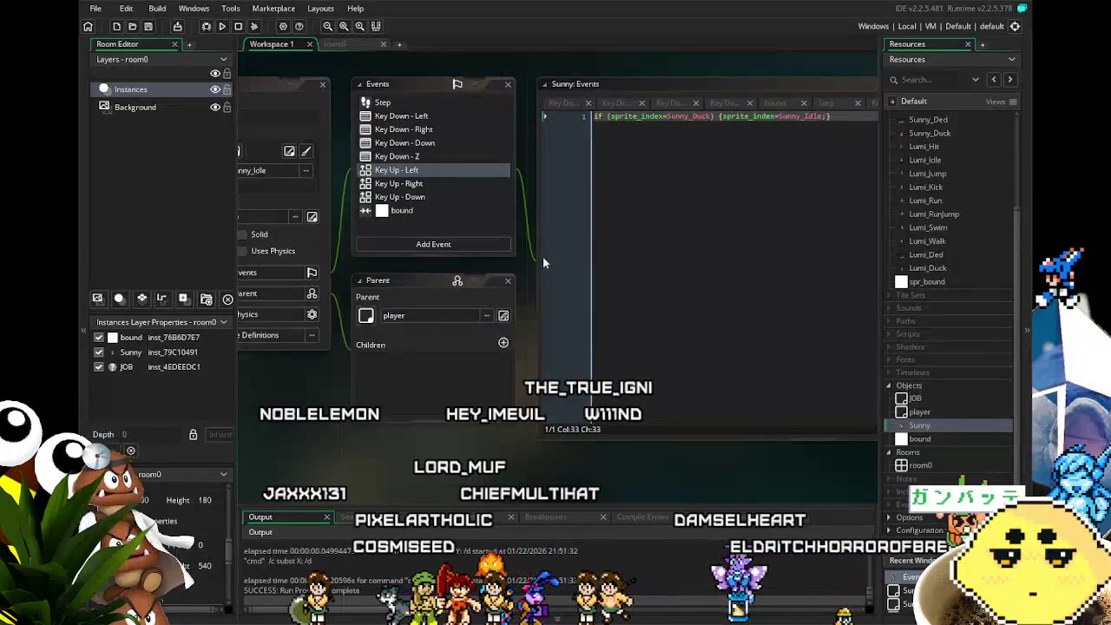
Show Sunny's Key Down - Left code and put the caret at the end of it.
click(447, 119)
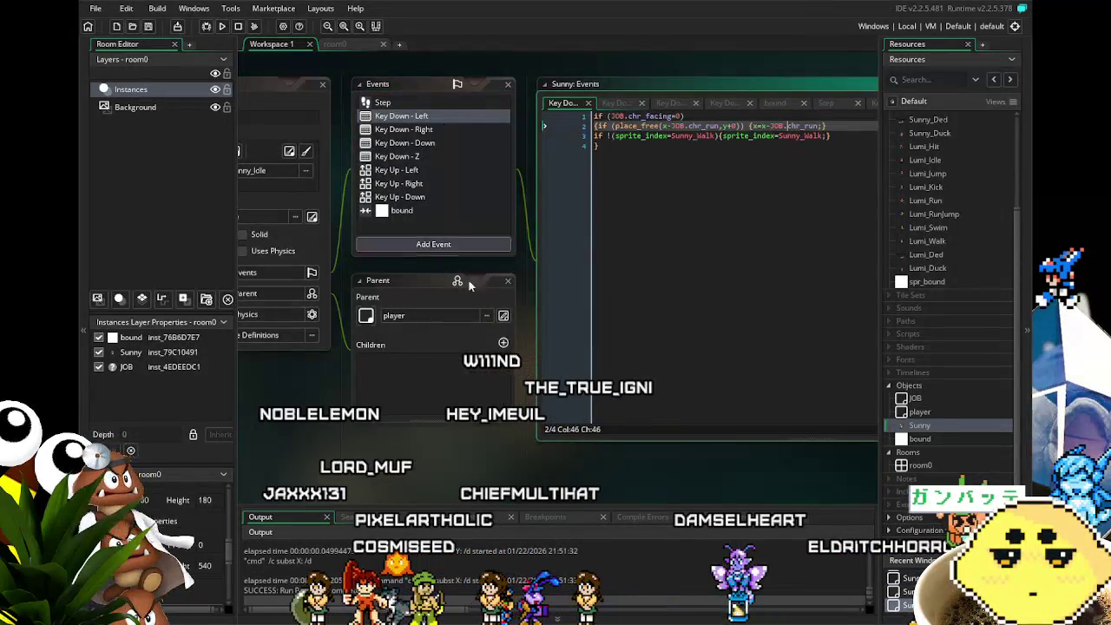
mouse_move(469, 395)
mouse_down()
mouse_move(404, 397)
mouse_move(409, 409)
mouse_up()
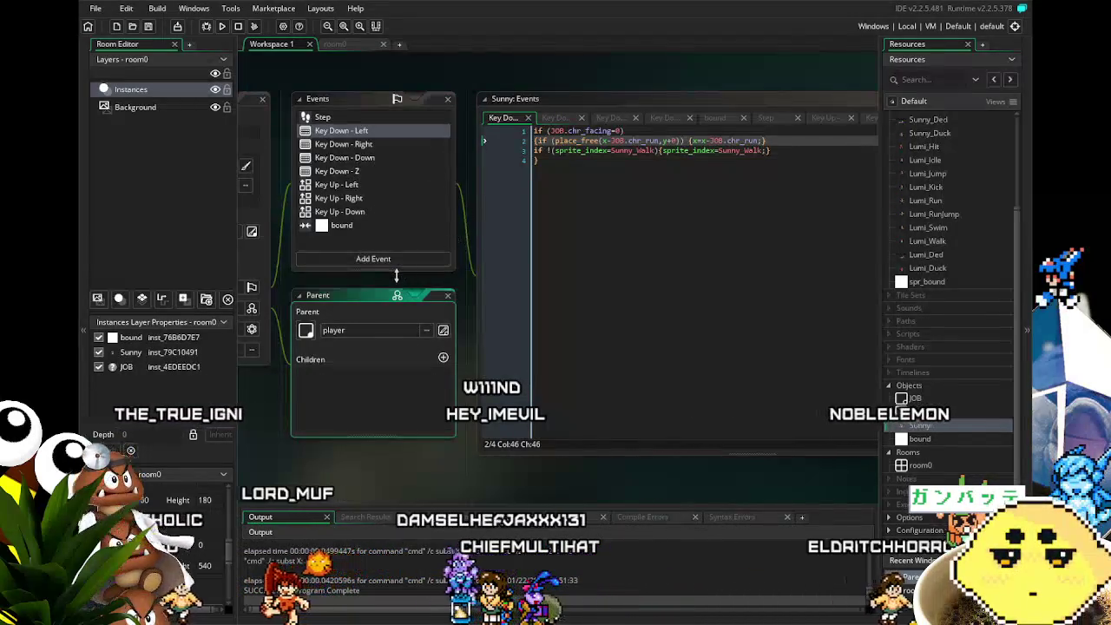
drag(387, 280, 439, 286)
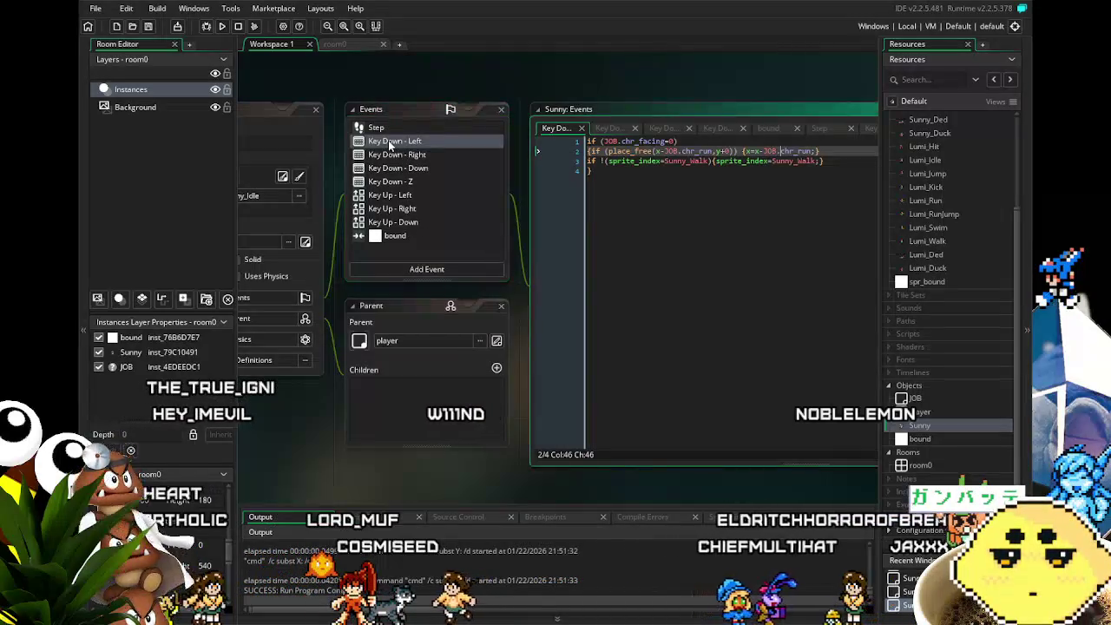
click(639, 281)
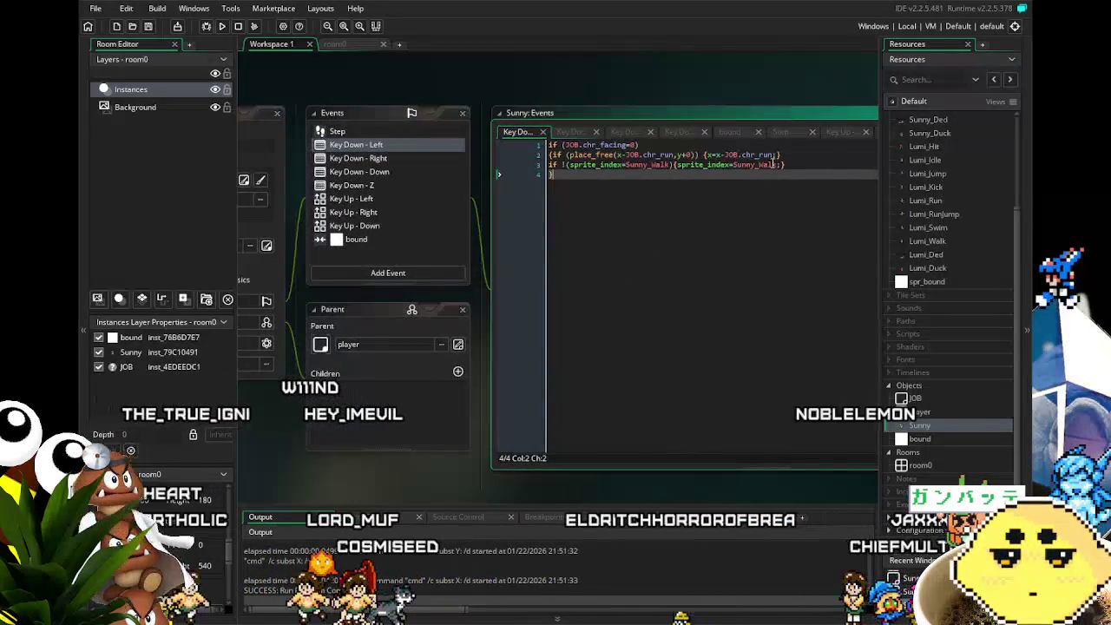
click(686, 146)
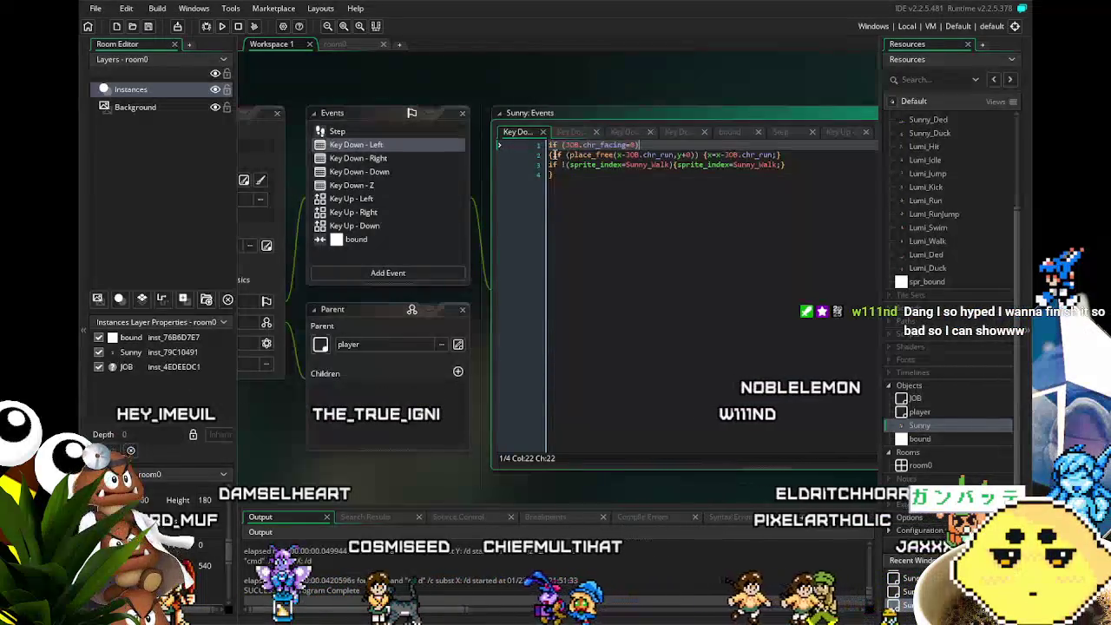
click(790, 164)
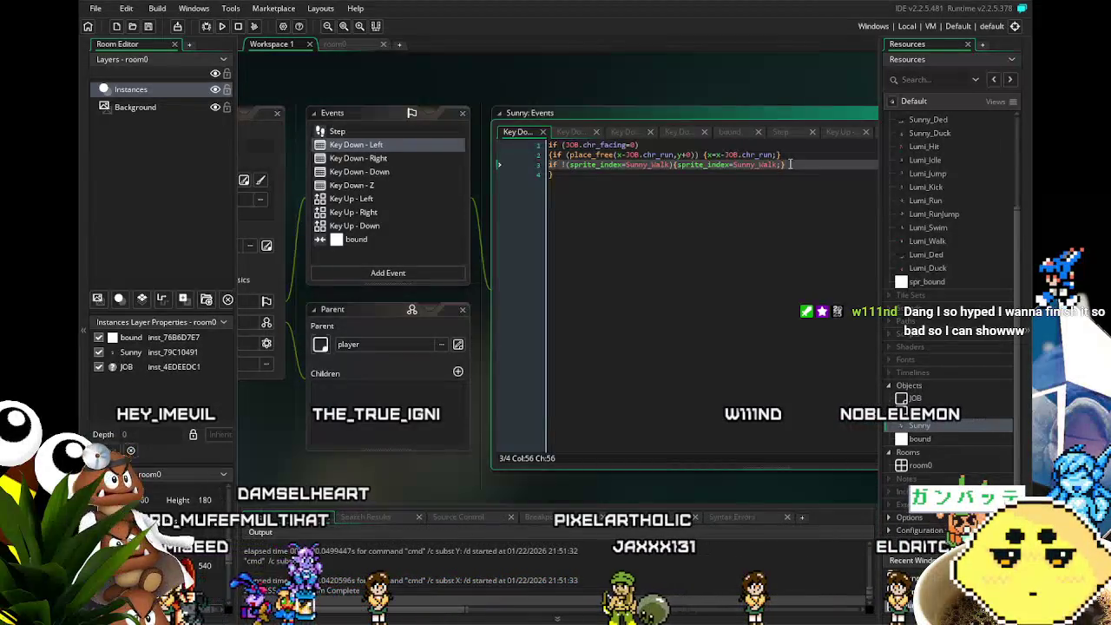
click(550, 155)
key(Return)
key(Up)
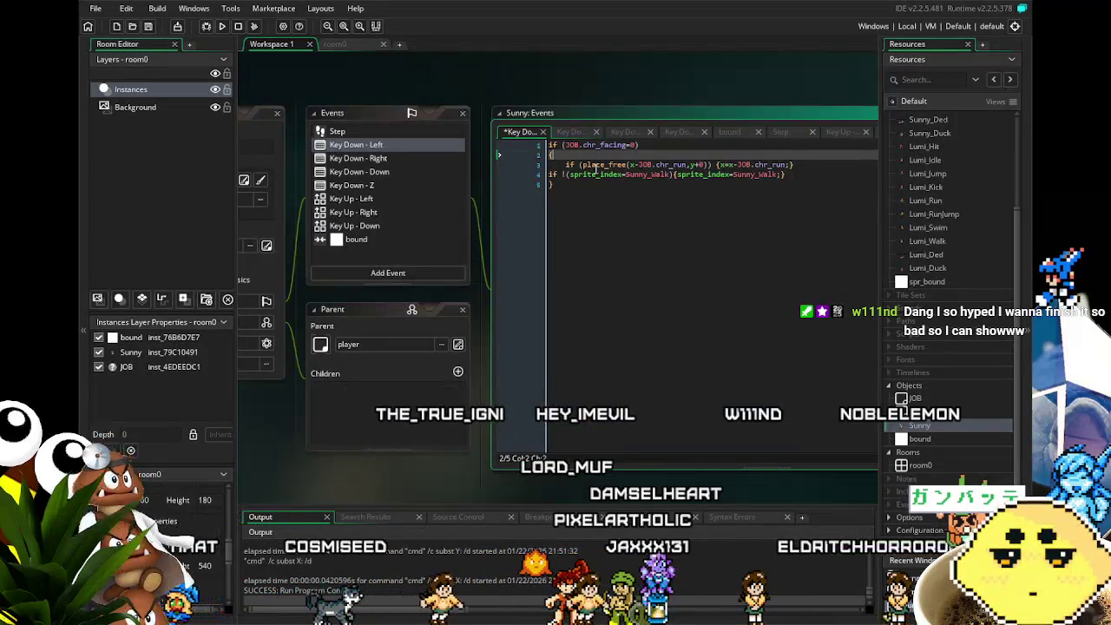
key(ctrl+z)
key(ctrl+z)
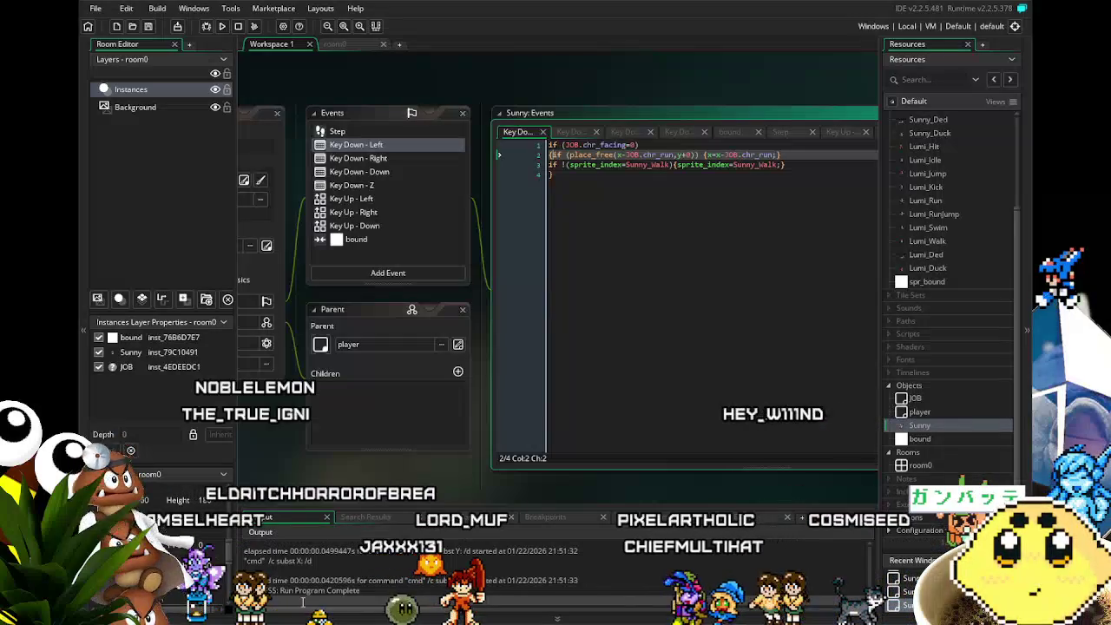
click(614, 291)
Add the line if !(JOB.chr_facing=0) {JOB.chr_facing=1;} to Key Down - Left and save.
key(Left)
key(Return)
key(Up)
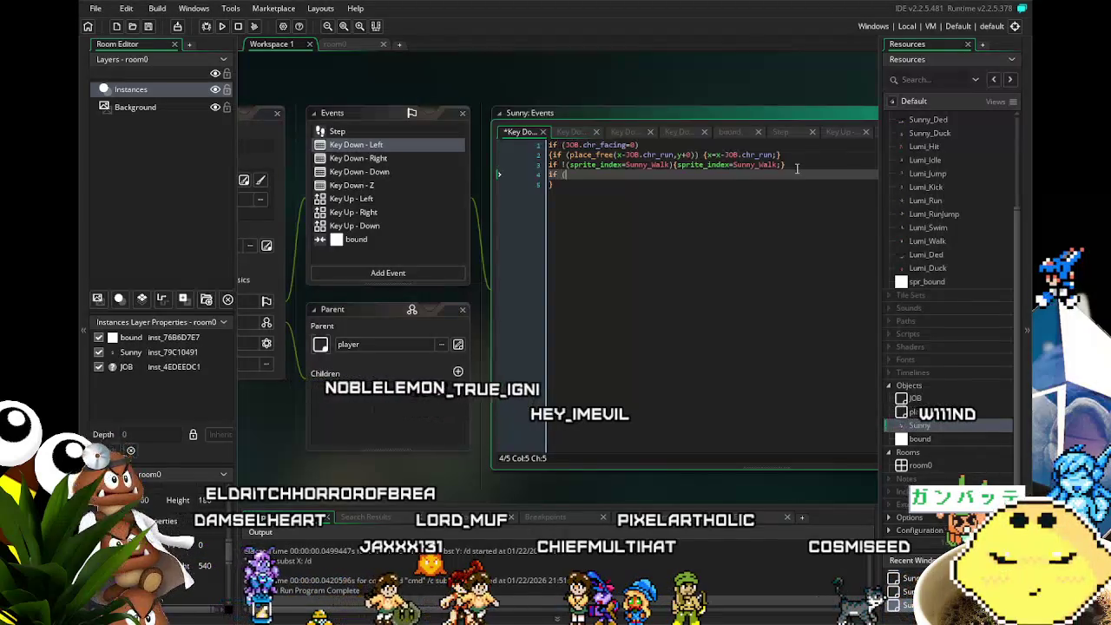
text(chr)
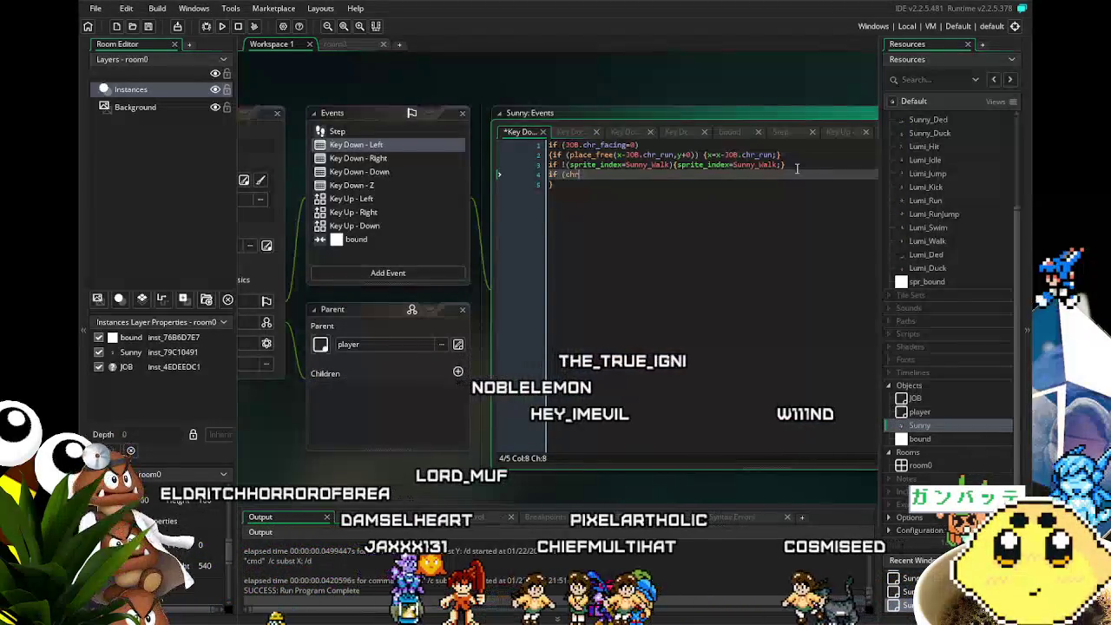
text(_facing)
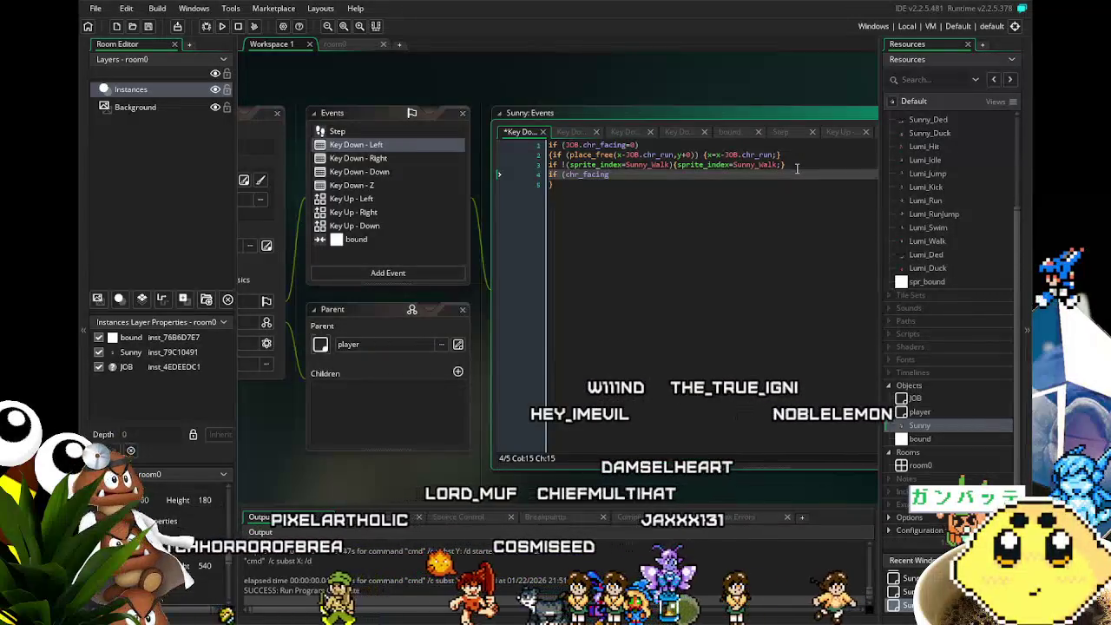
text(=0))
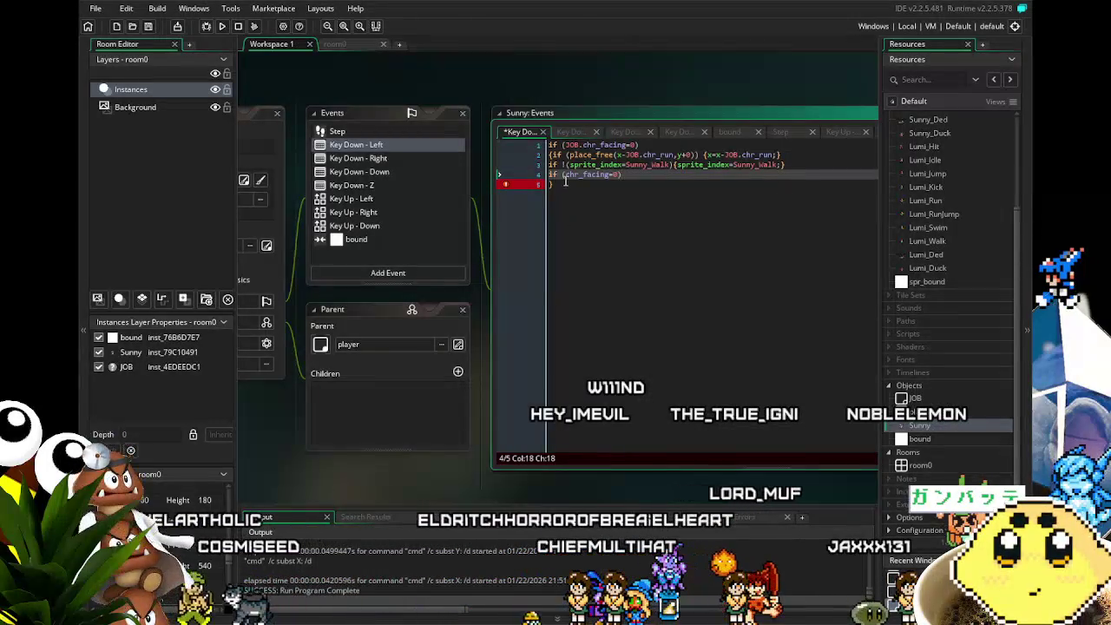
text(!)
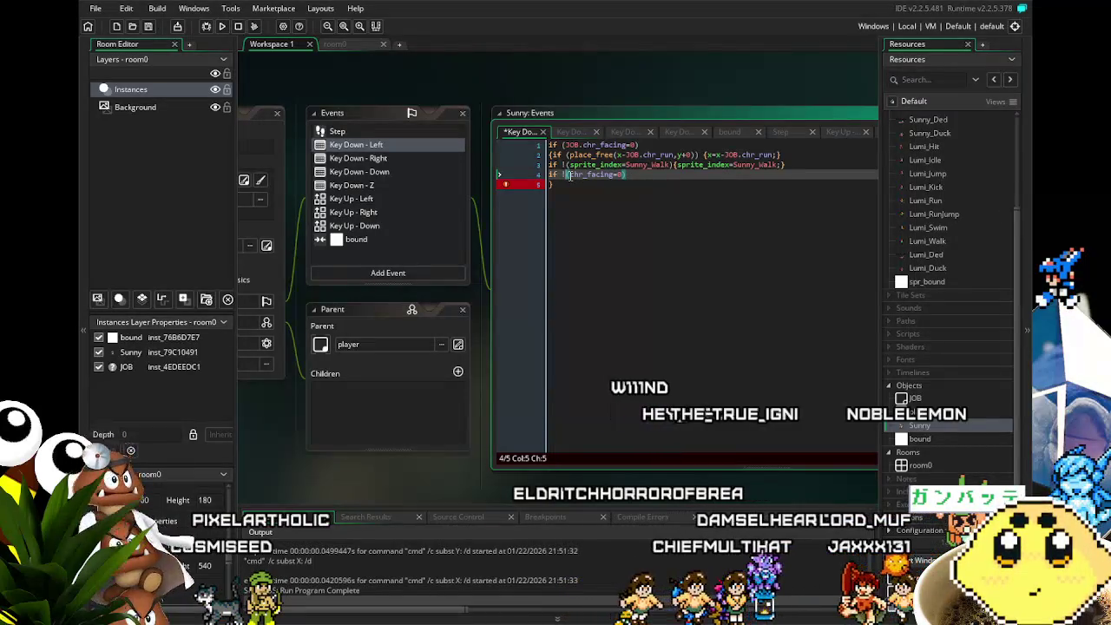
text(J)
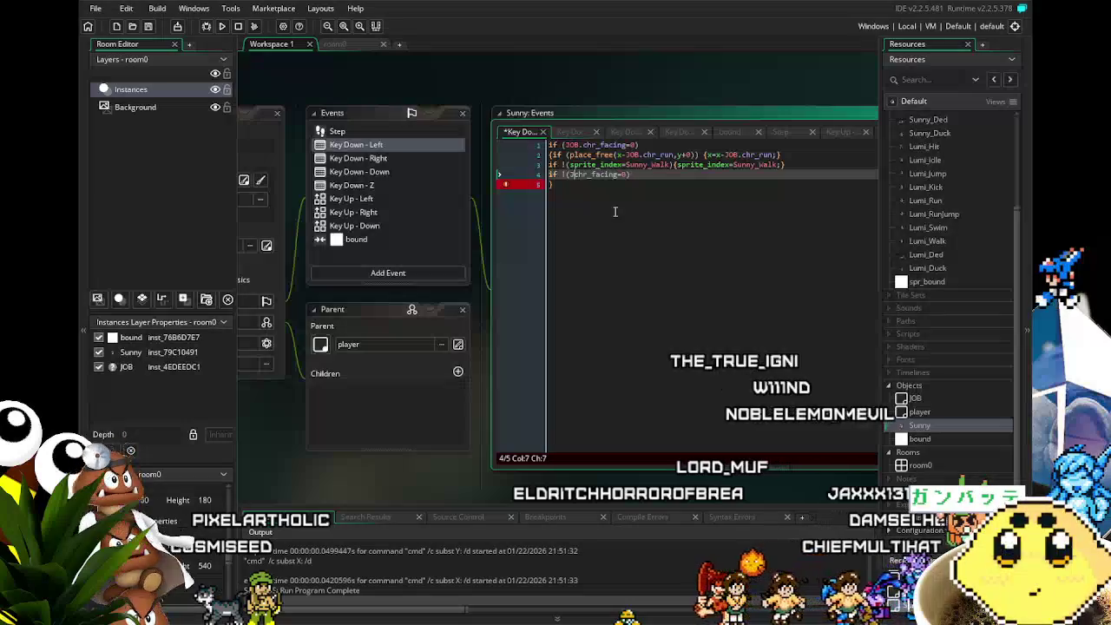
text(OB.)
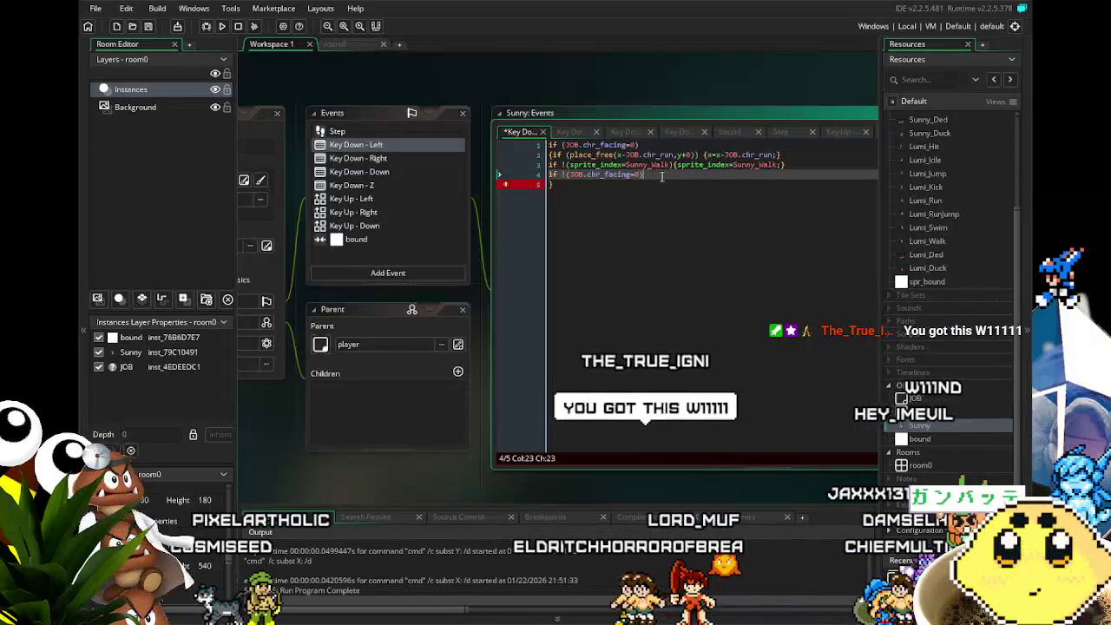
click(661, 176)
text({)
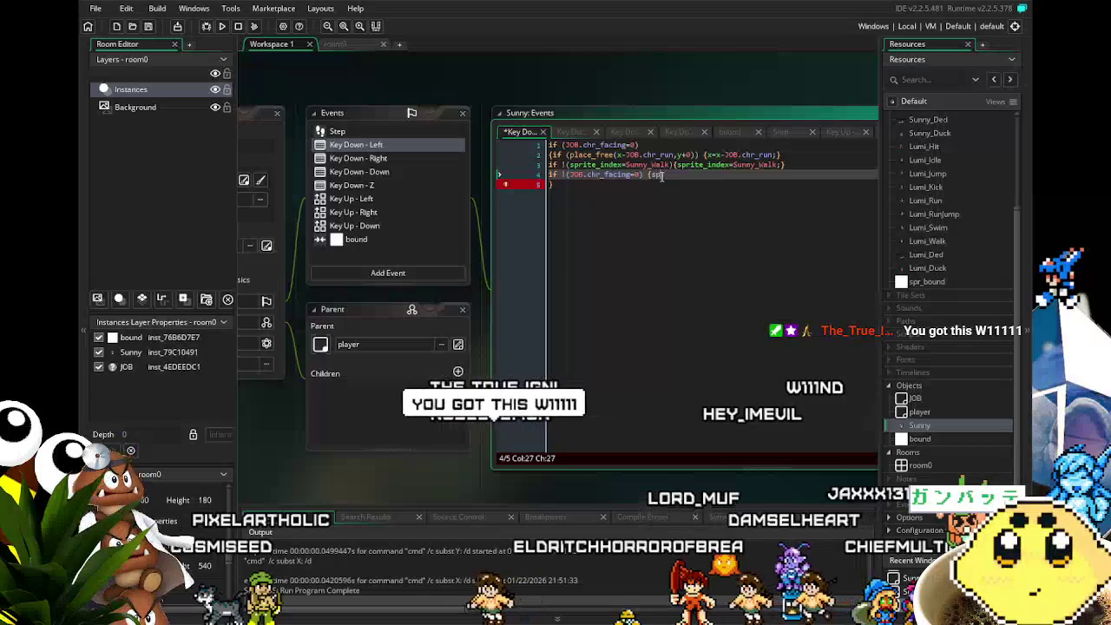
text(JOB.chr_facing=1;)
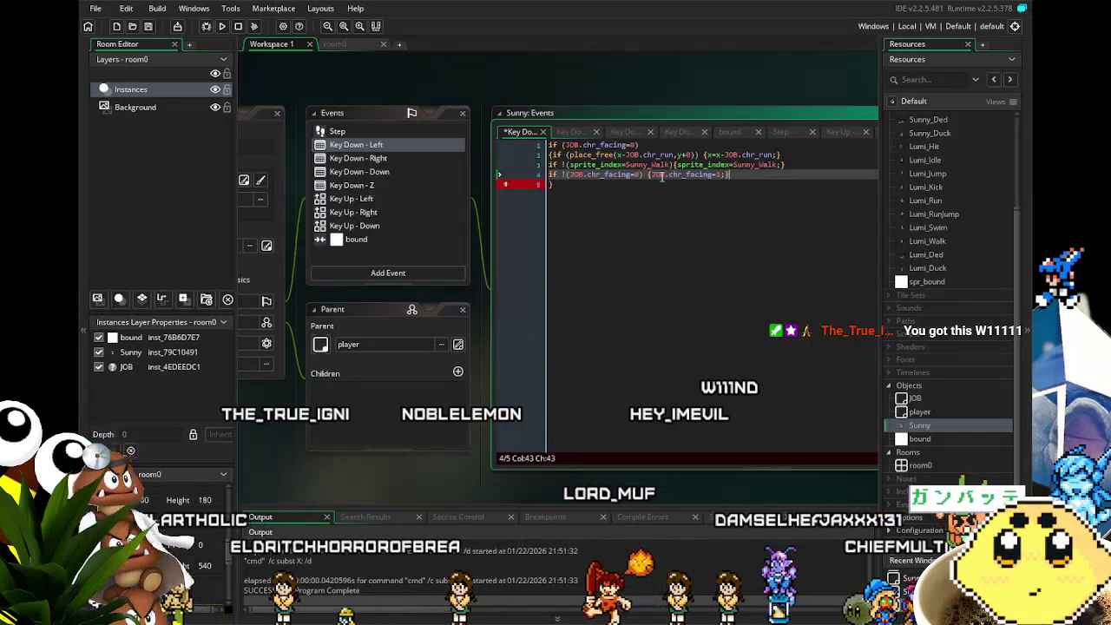
key(ctrl+s)
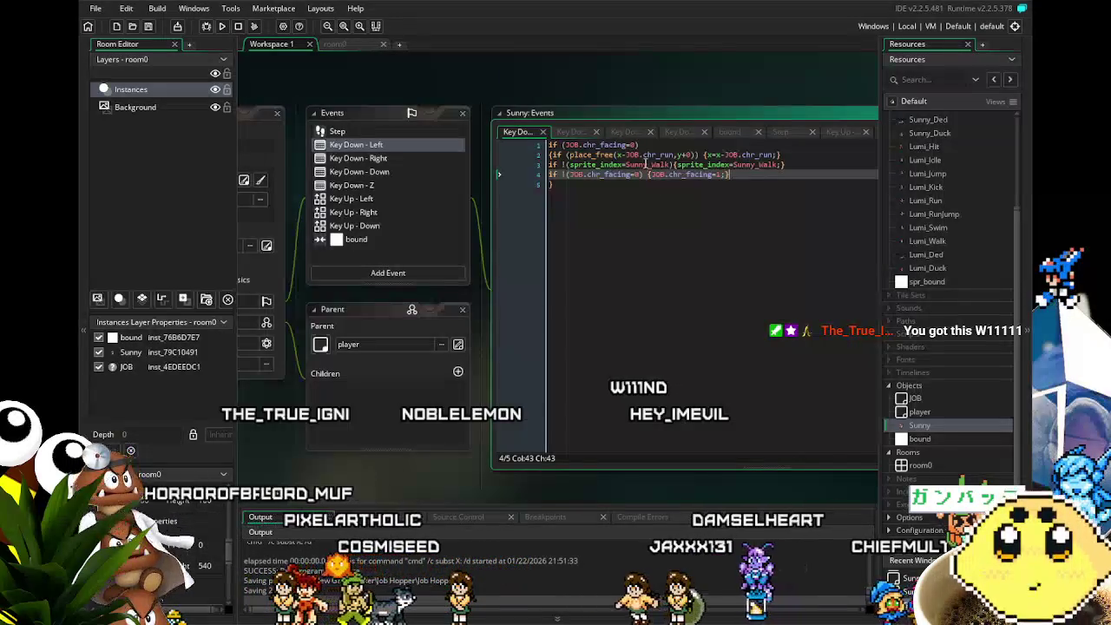
Delete the outer chr_facing=0 check, its leftover brace and the empty lines.
drag(661, 144, 547, 145)
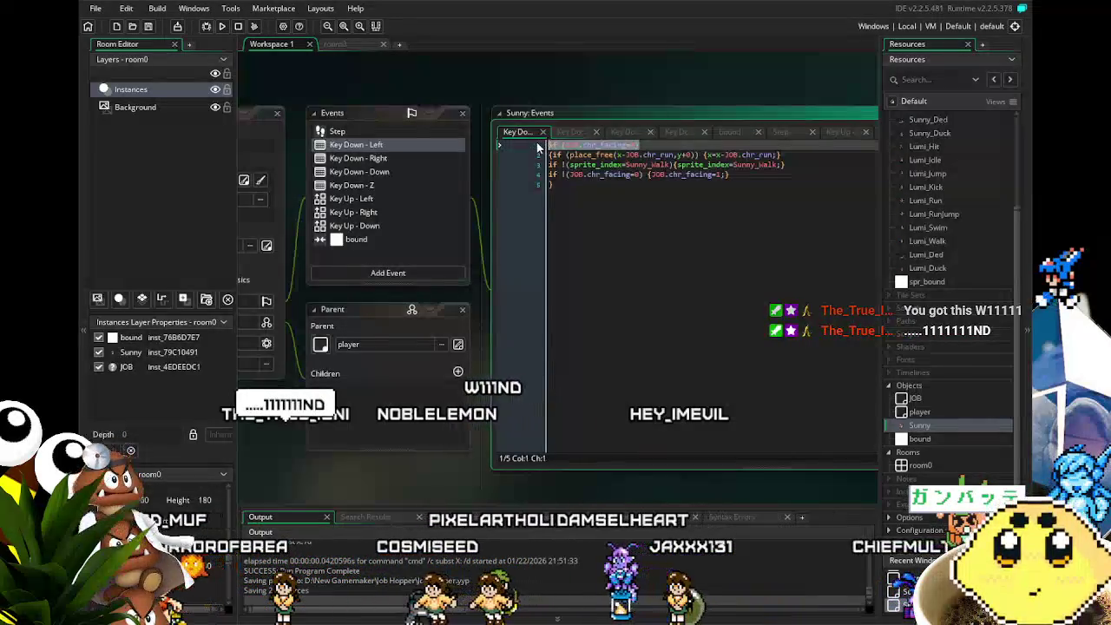
key(Delete)
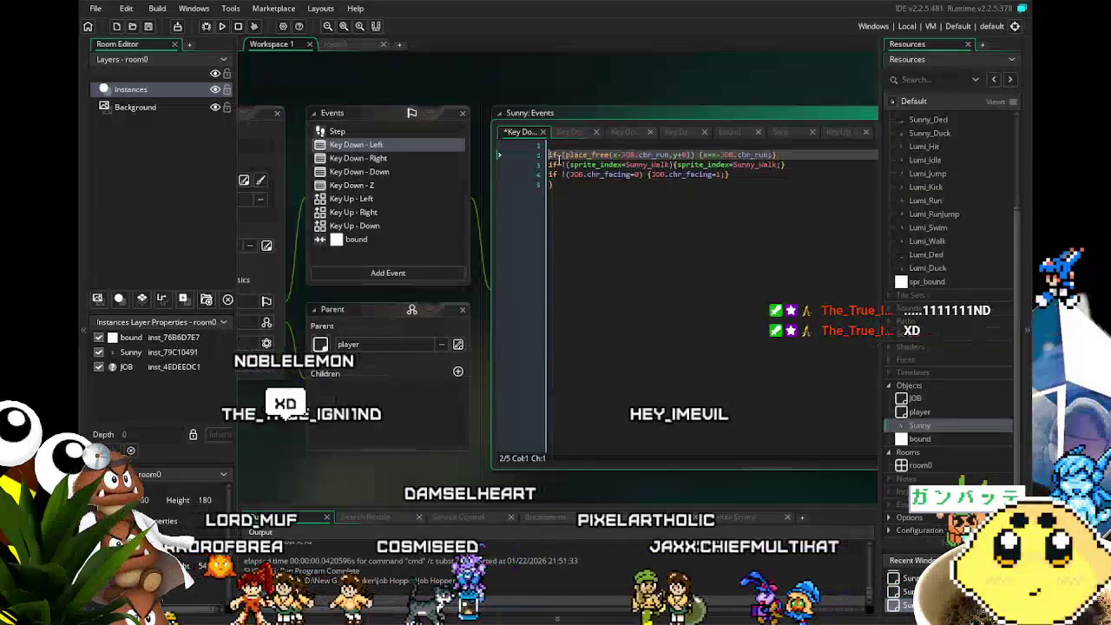
click(573, 189)
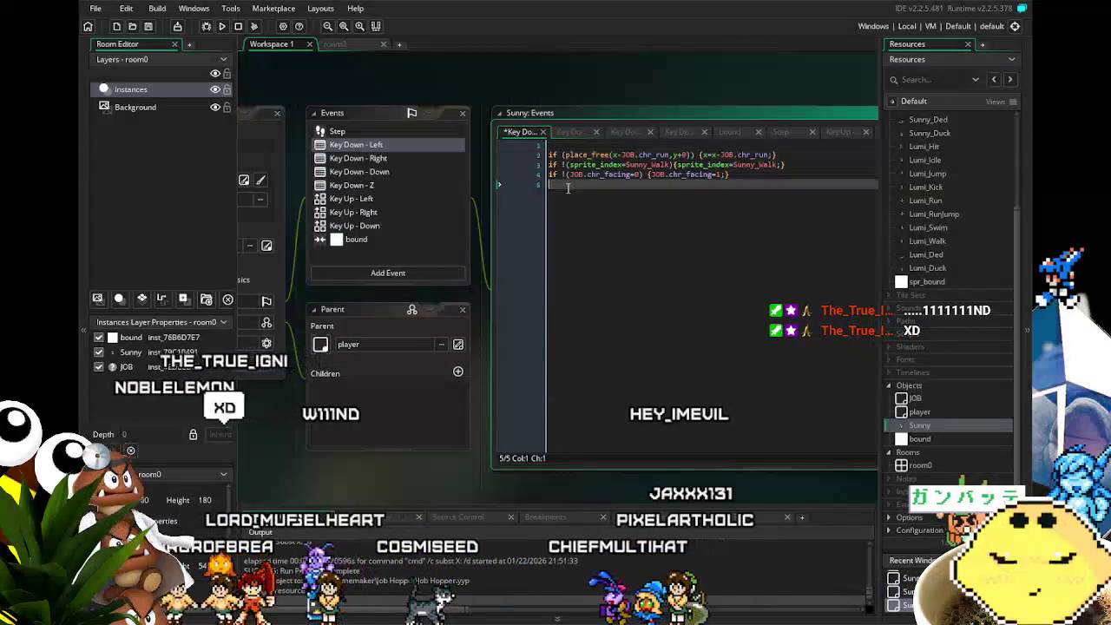
key(Home)
key(BackSpace)
click(549, 155)
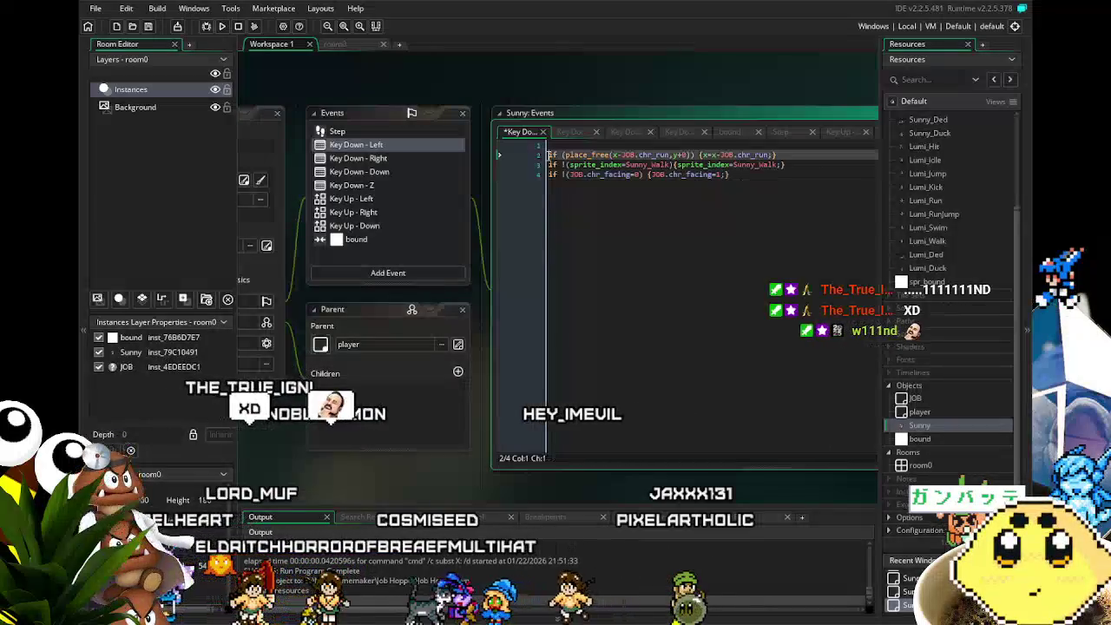
key(BackSpace)
click(706, 208)
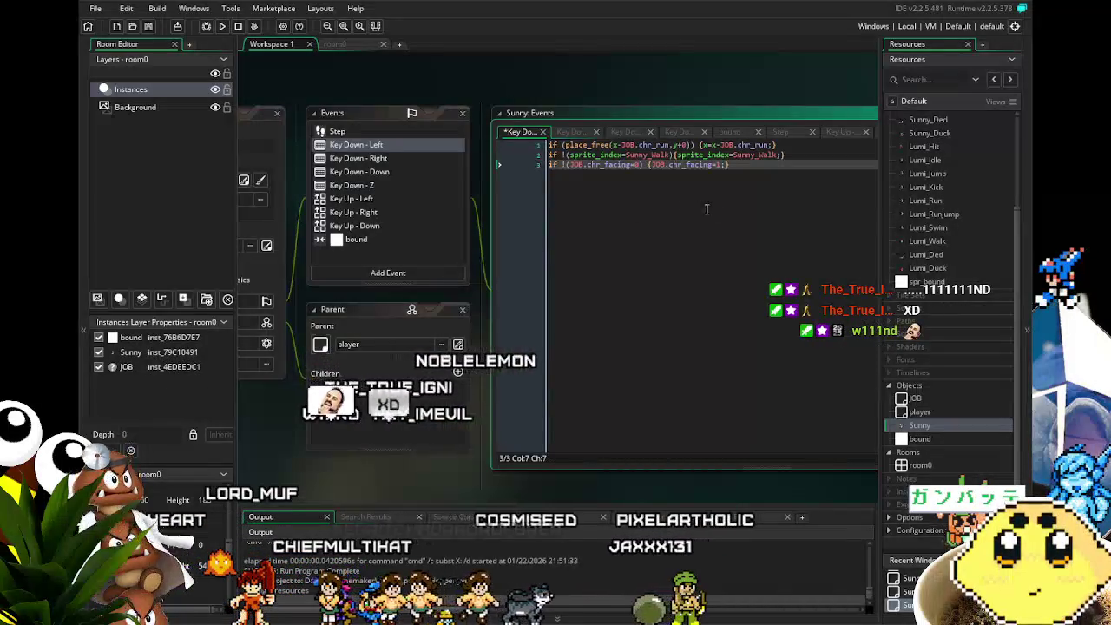
drag(762, 186, 585, 201)
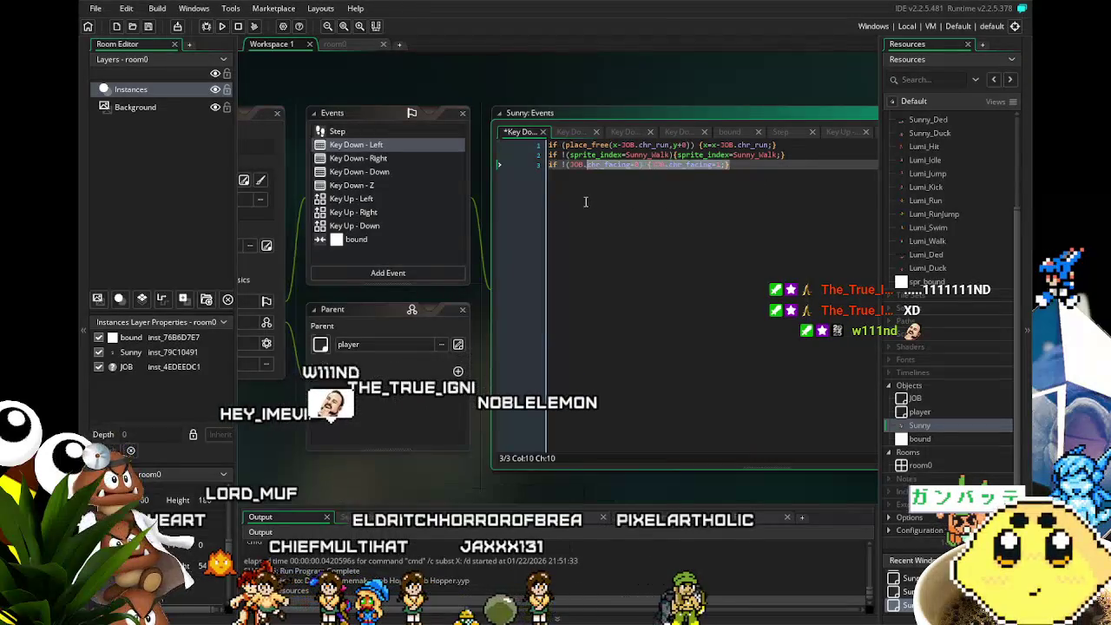
click(374, 161)
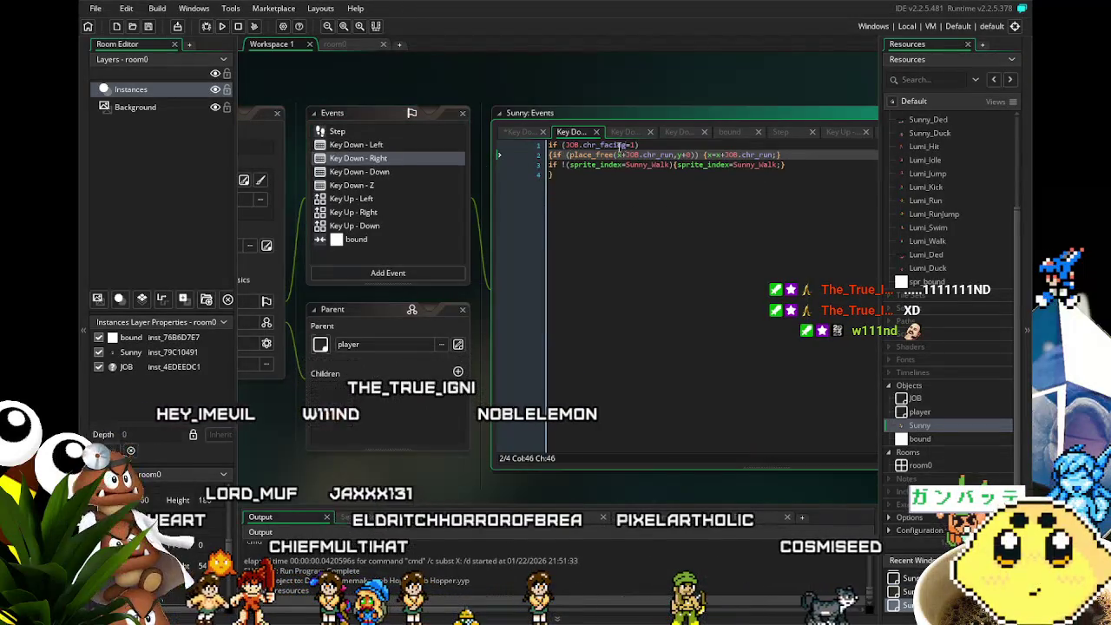
In Key Down - Right, delete the chr_facing=1 check and add the missing underscore to the sprite index.
drag(638, 145, 519, 145)
key(BackSpace)
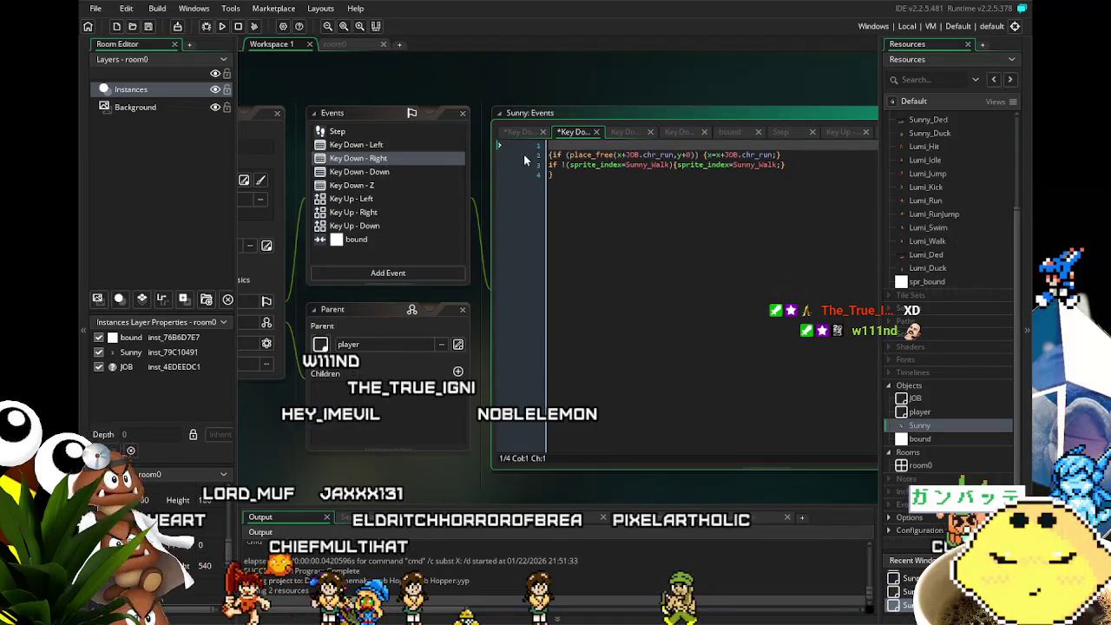
key(Delete)
key(Delete)
click(598, 155)
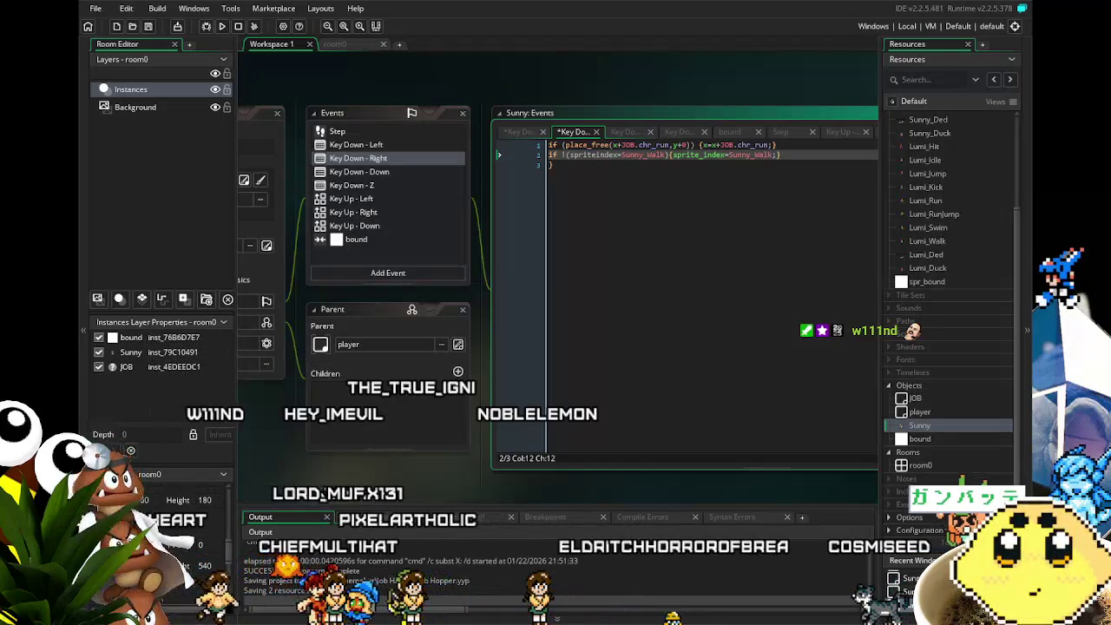
text(_)
Add the facing line, change its condition to JOB.chr_facing=1, and remove its assigned value.
click(603, 179)
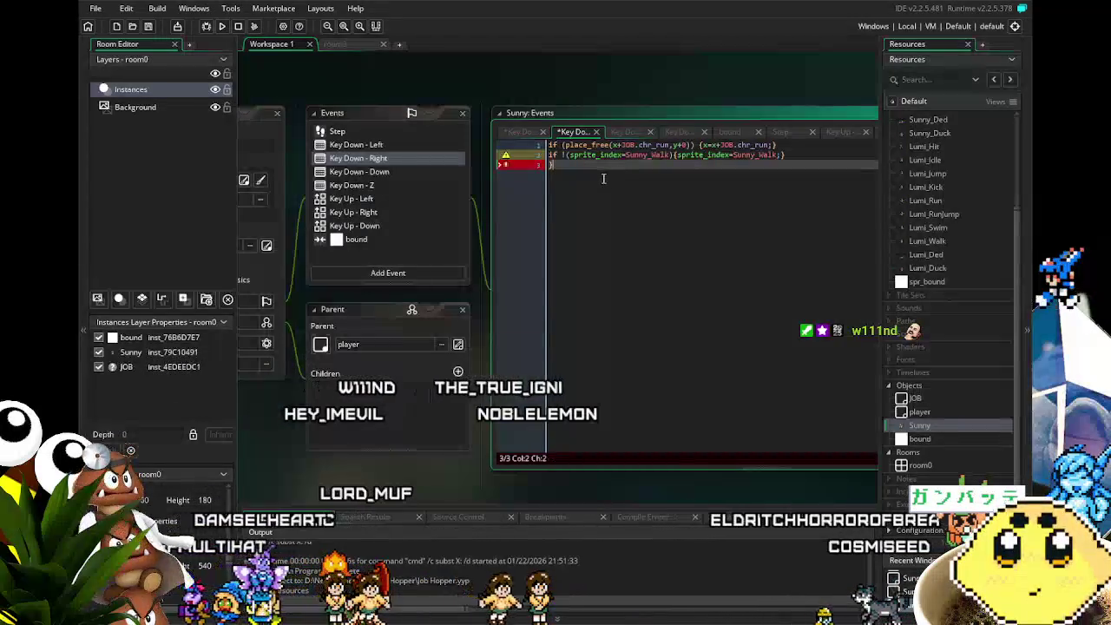
text(if !(JOB.chr_facing=0) {JOB.chr_facing=1;})
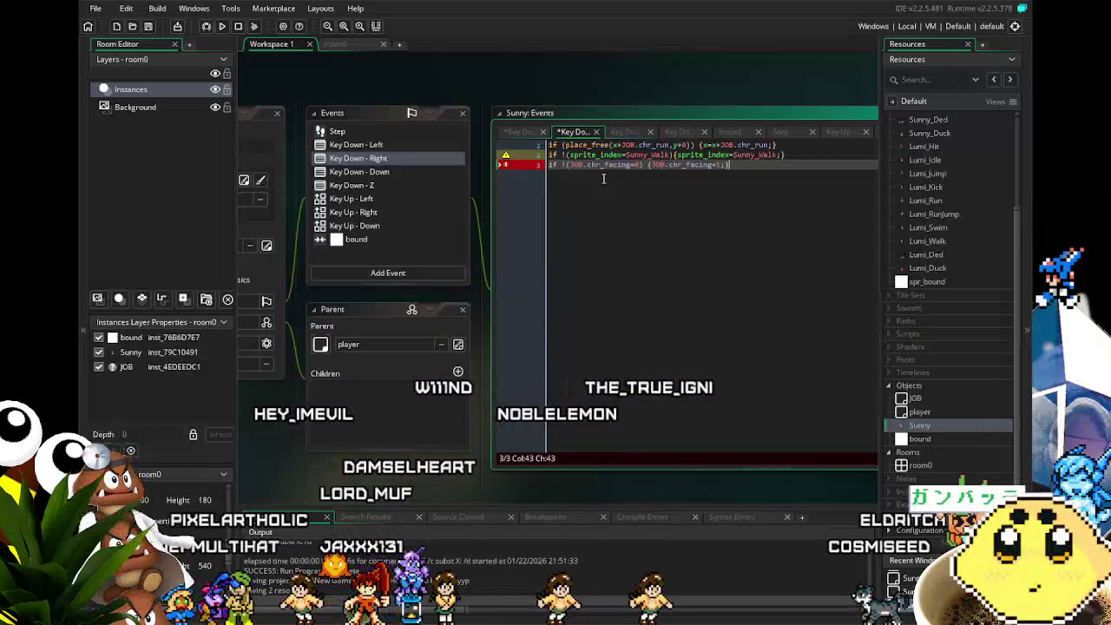
click(613, 165)
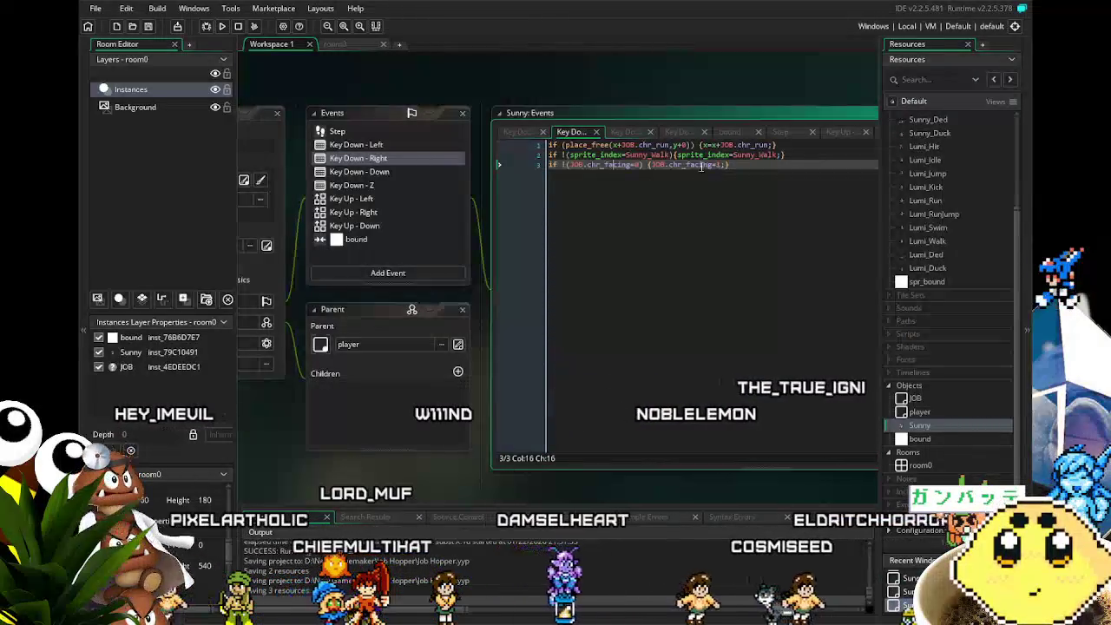
double_click(641, 165)
text(1)
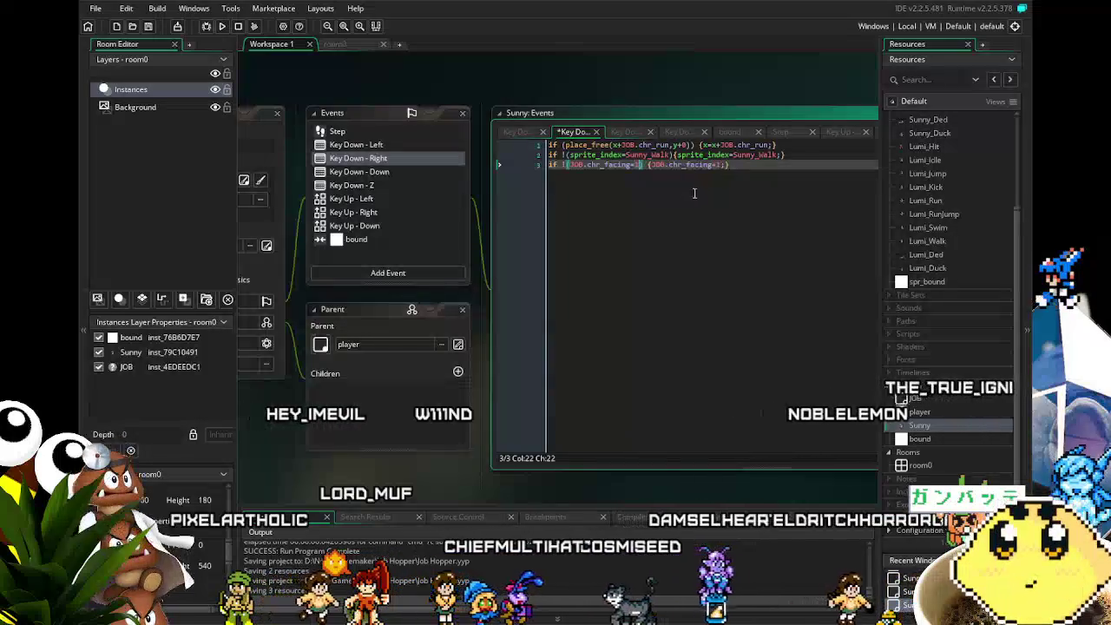
click(722, 167)
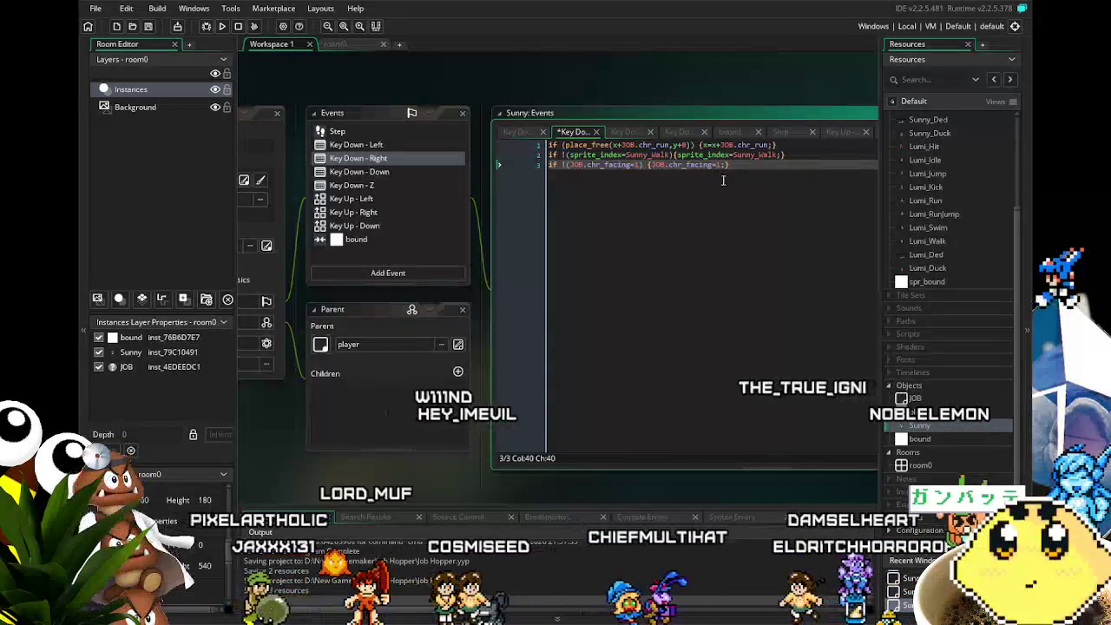
key(BackSpace)
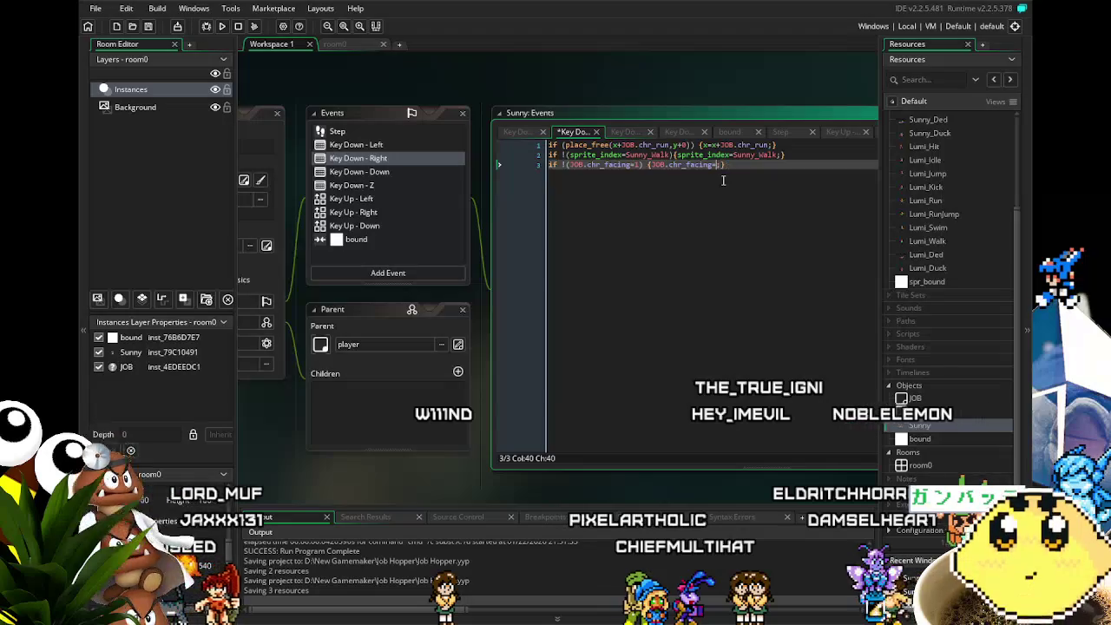
text(-1;)
click(382, 144)
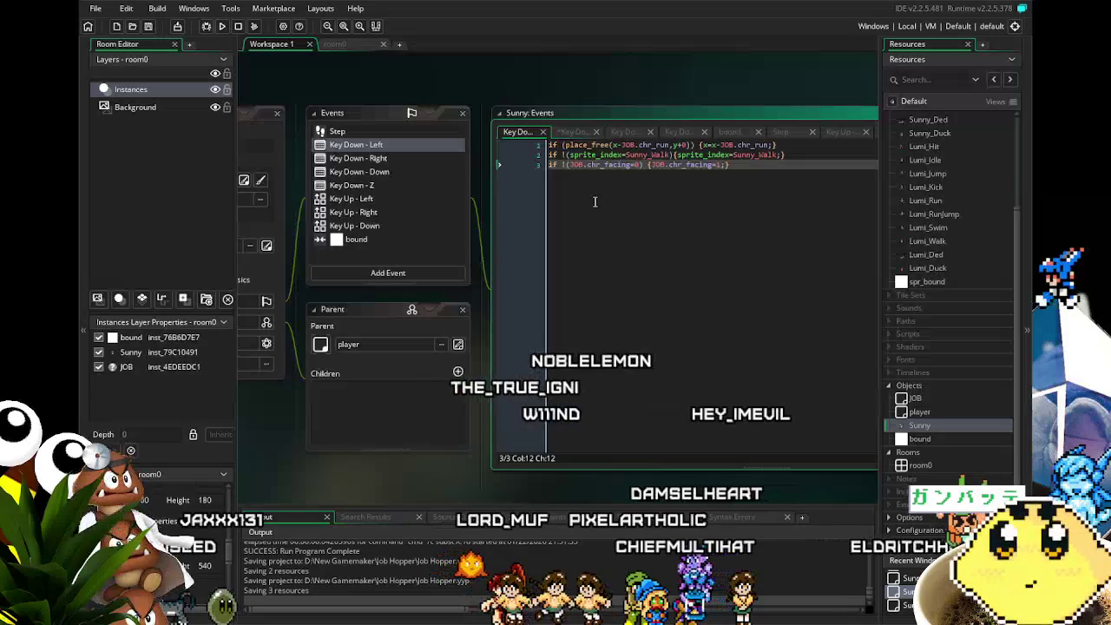
In Key Down - Left, make the facing line assign 0 and move it to line 1.
click(719, 219)
key(BackSpace)
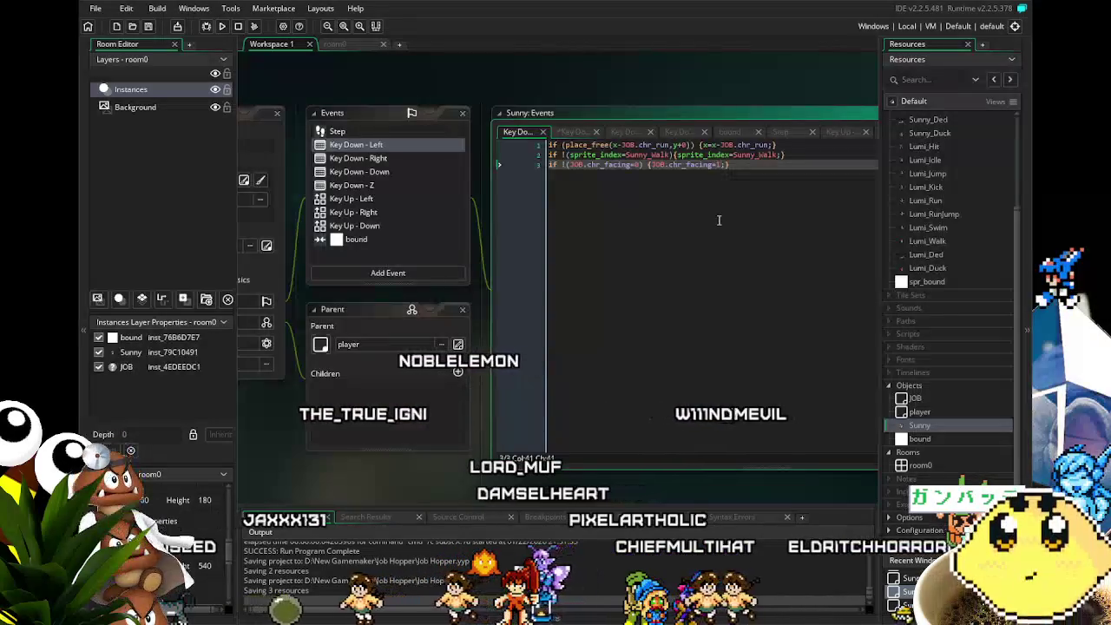
text(0;})
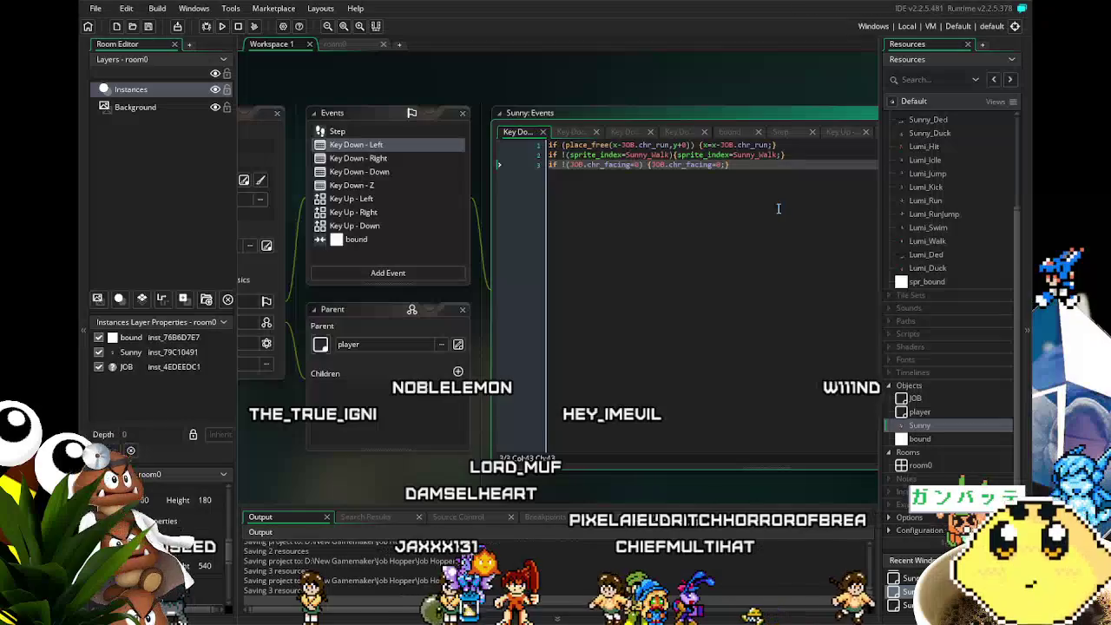
key(shift+Home)
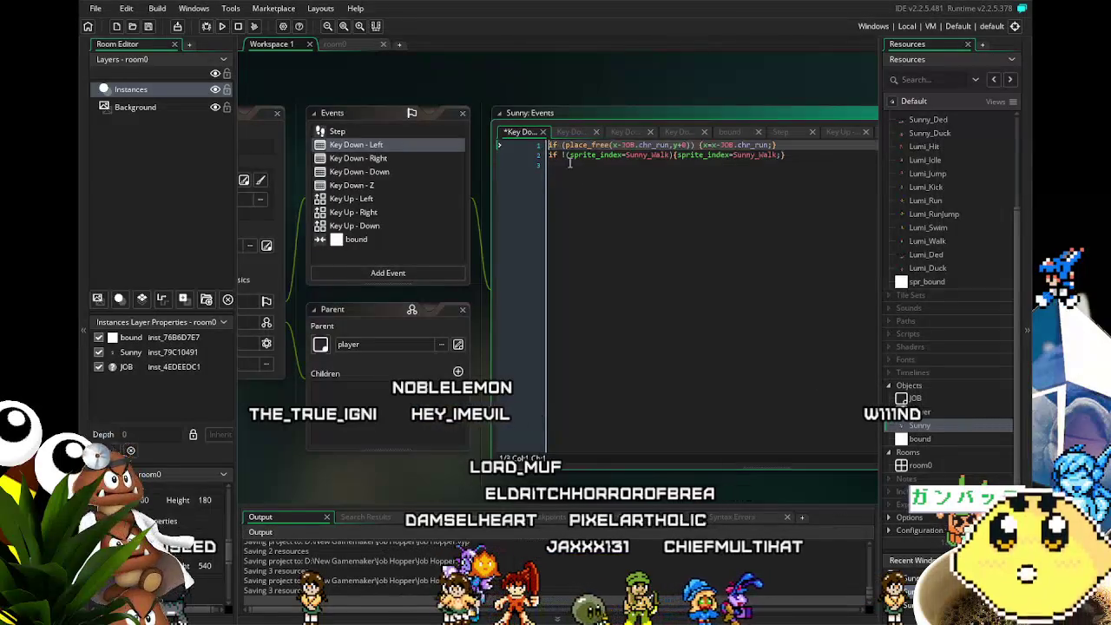
key(BackSpace)
key(BackSpace)
key(ctrl+z)
key(ctrl+z)
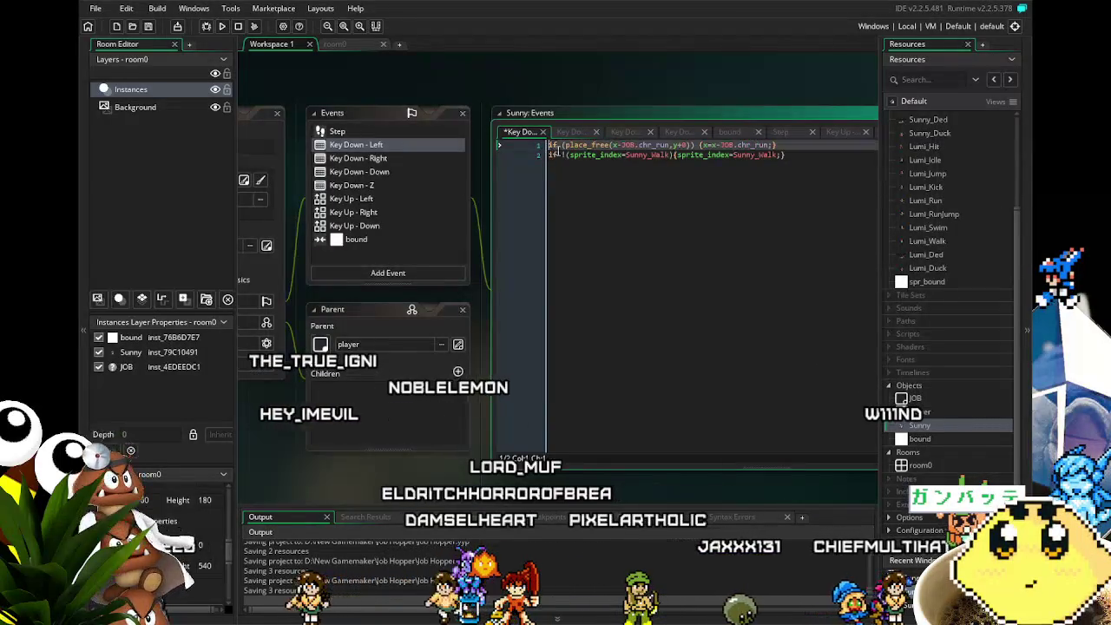
key(alt+Up)
key(alt+Up)
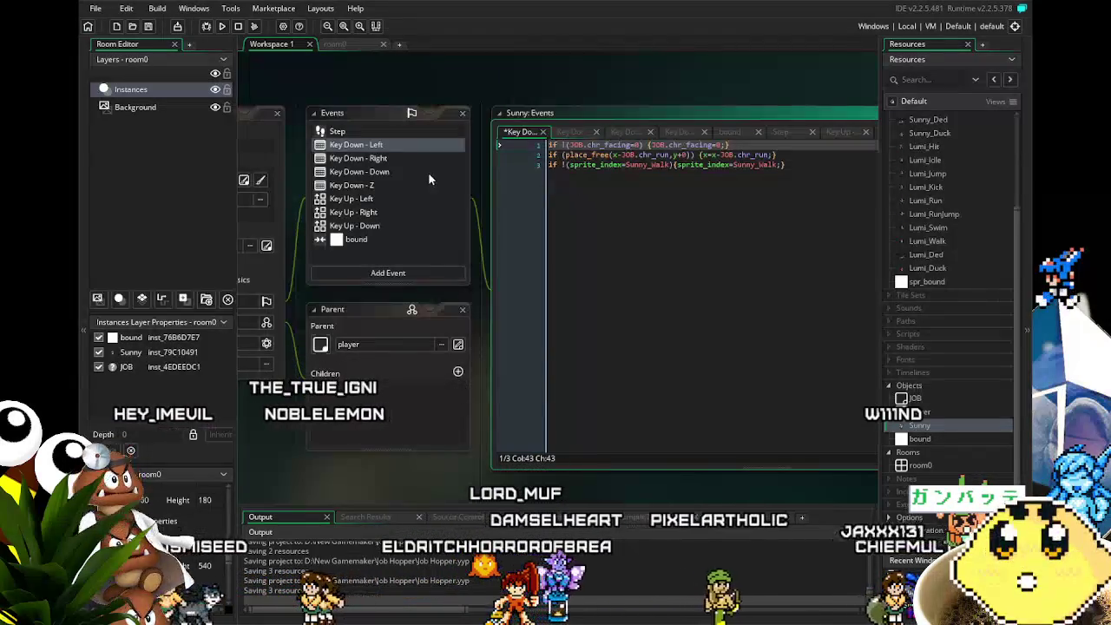
In Key Down - Right, move the line 3 facing statement up to line 1.
click(390, 158)
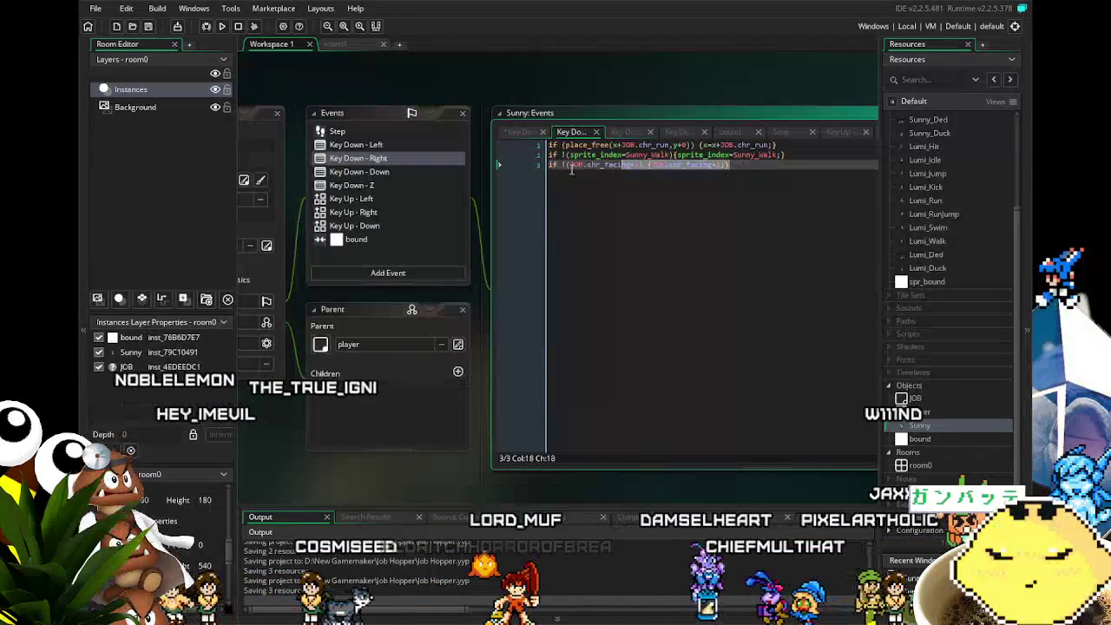
drag(591, 170, 522, 175)
key(BackSpace)
click(551, 145)
key(Return)
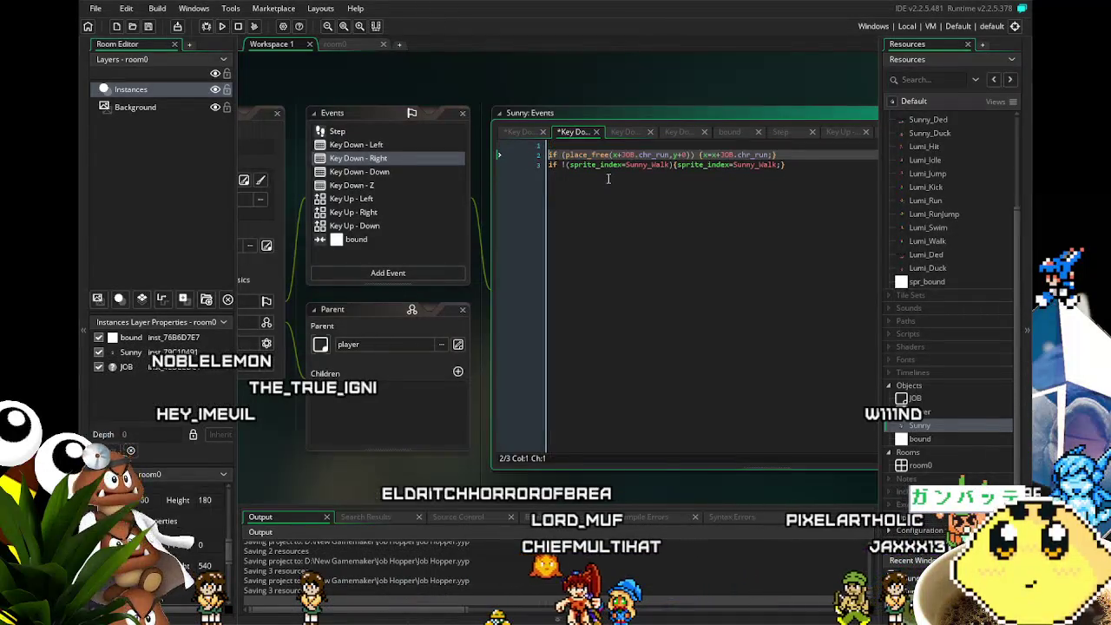
key(Up)
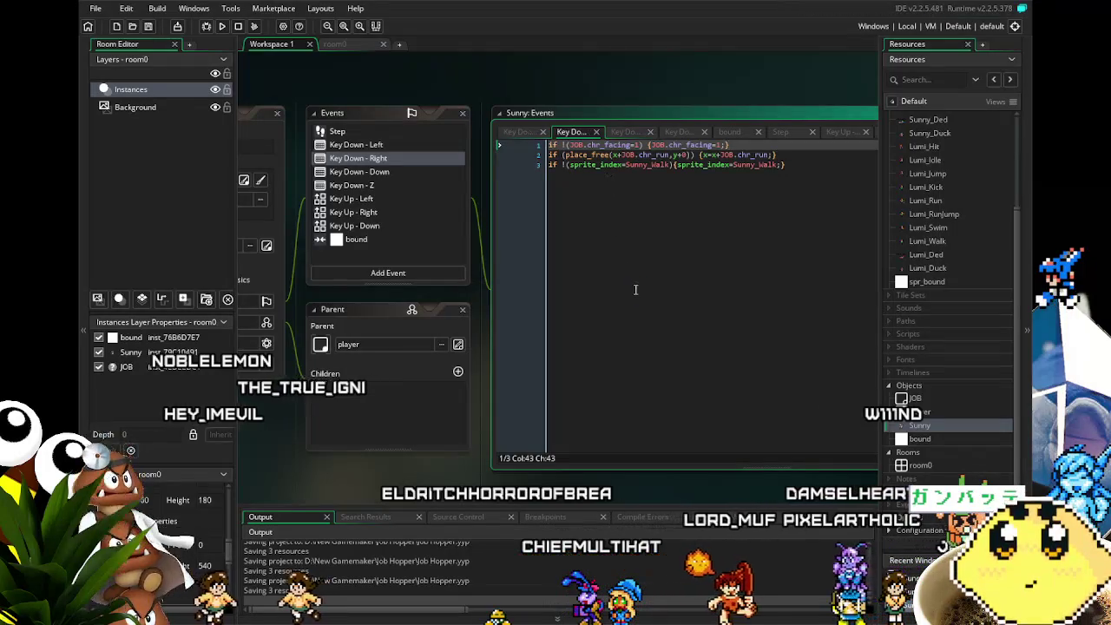
click(635, 289)
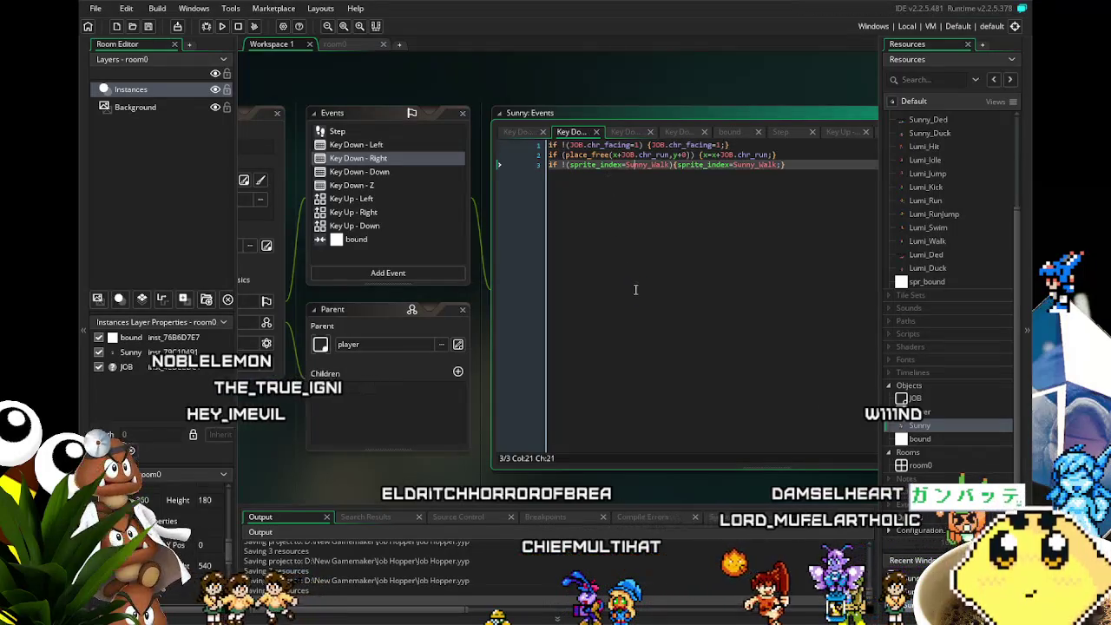
click(372, 174)
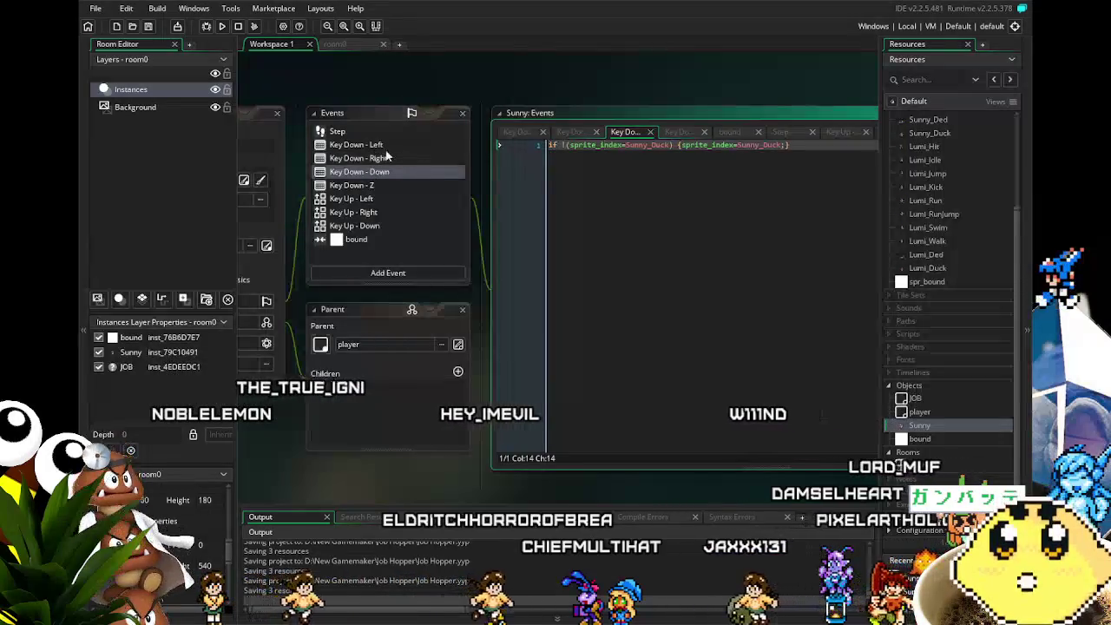
Copy the Sunny_Duck condition from Key Down - Down and wrap Key Down - Left's code in it.
click(676, 146)
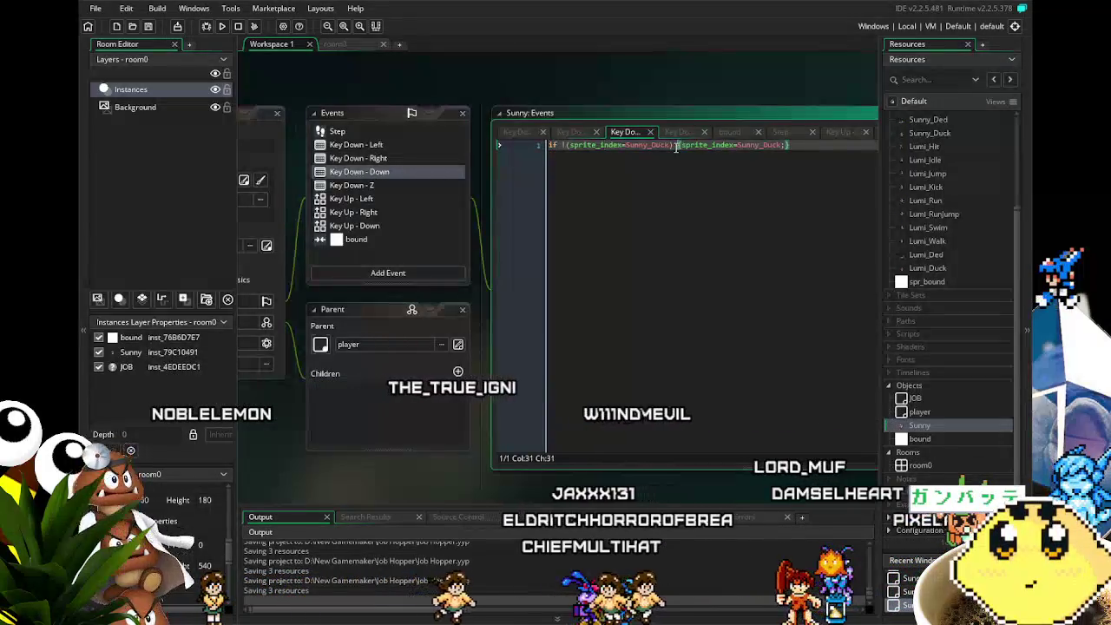
drag(676, 146, 537, 162)
key(ctrl+c)
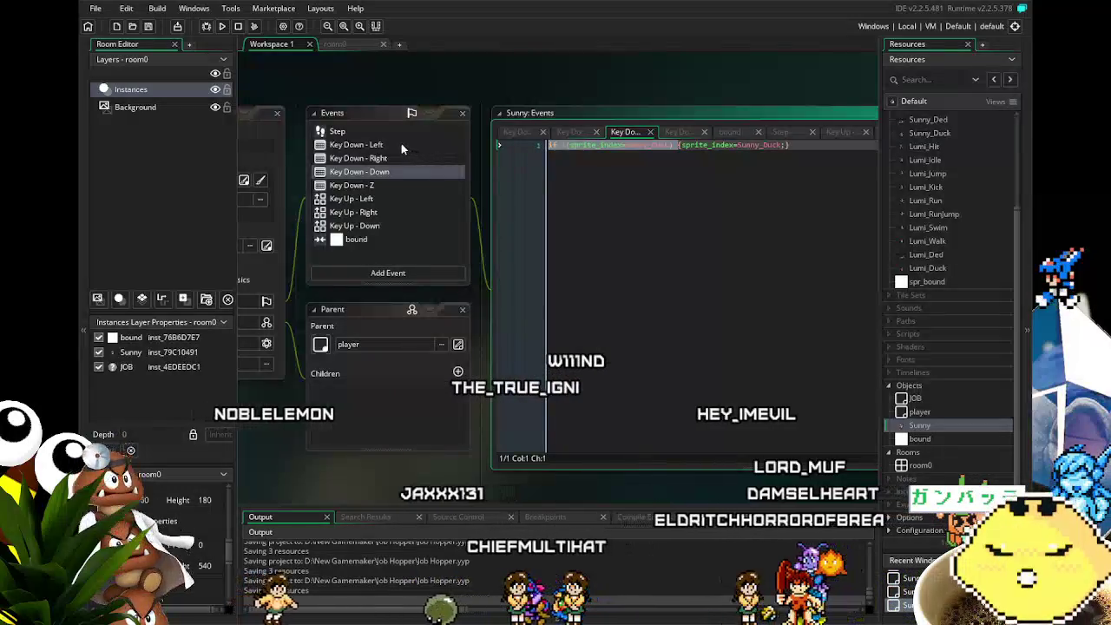
click(401, 145)
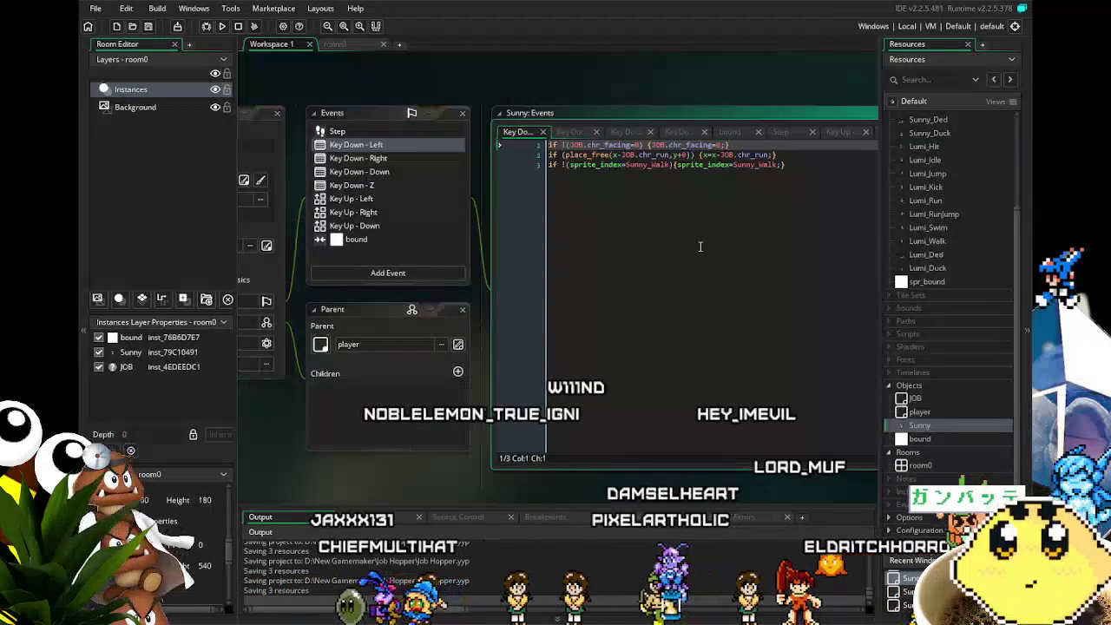
key(Return)
key(Up)
key(ctrl+v)
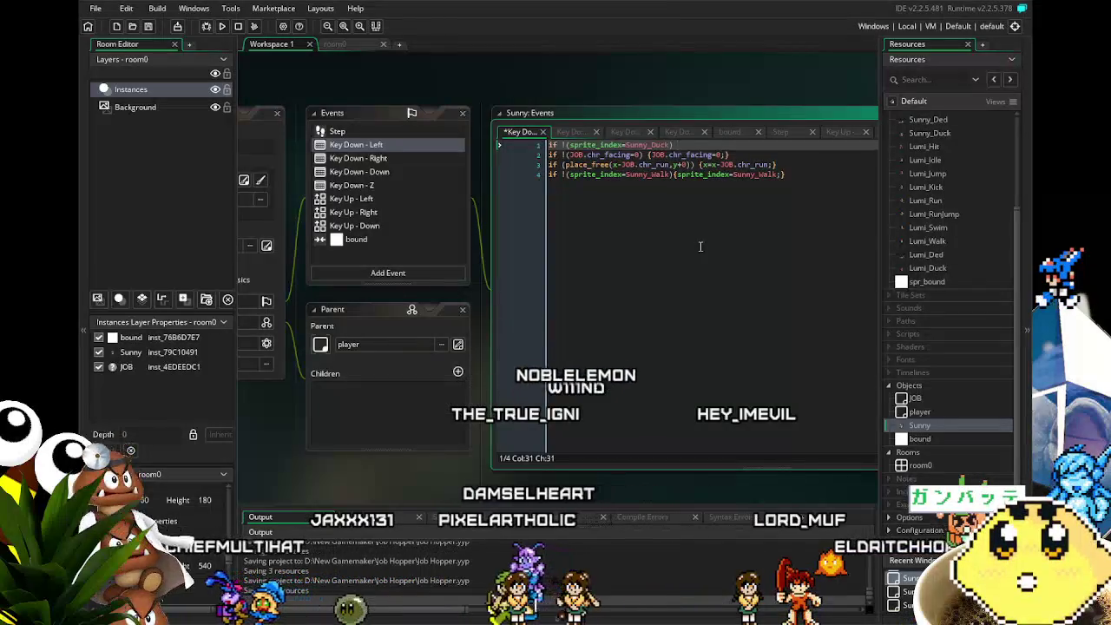
text({)
click(790, 222)
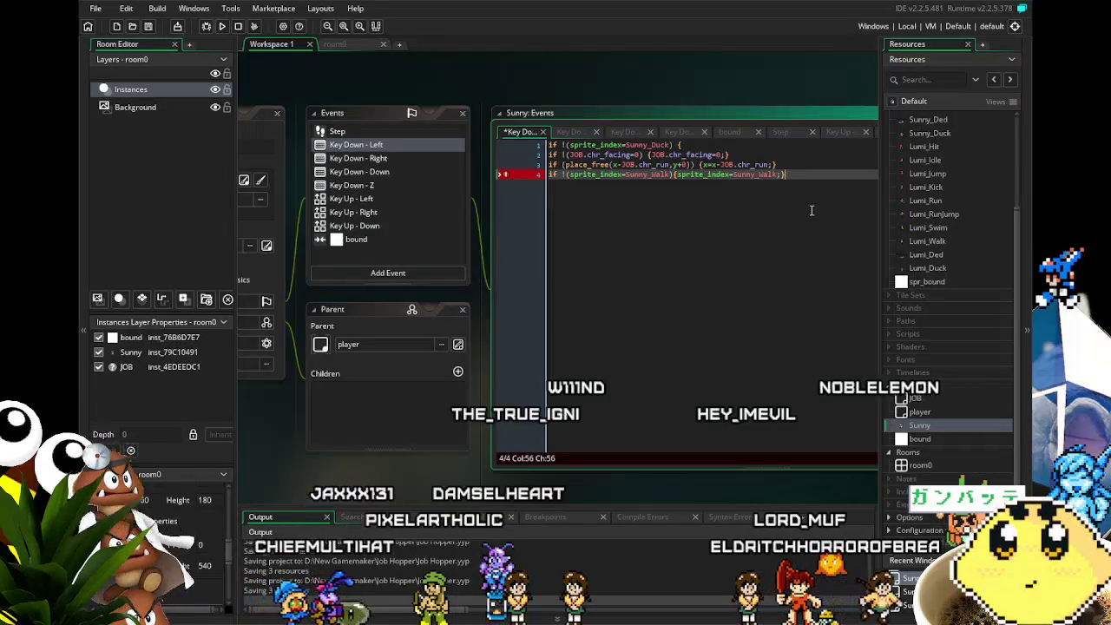
key(Return)
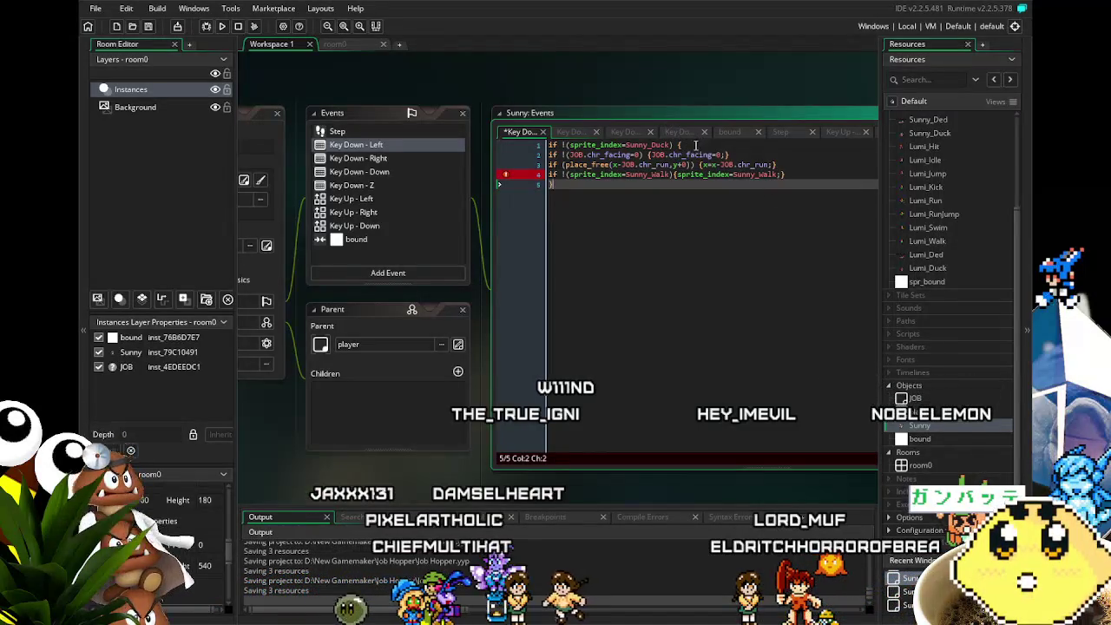
text(})
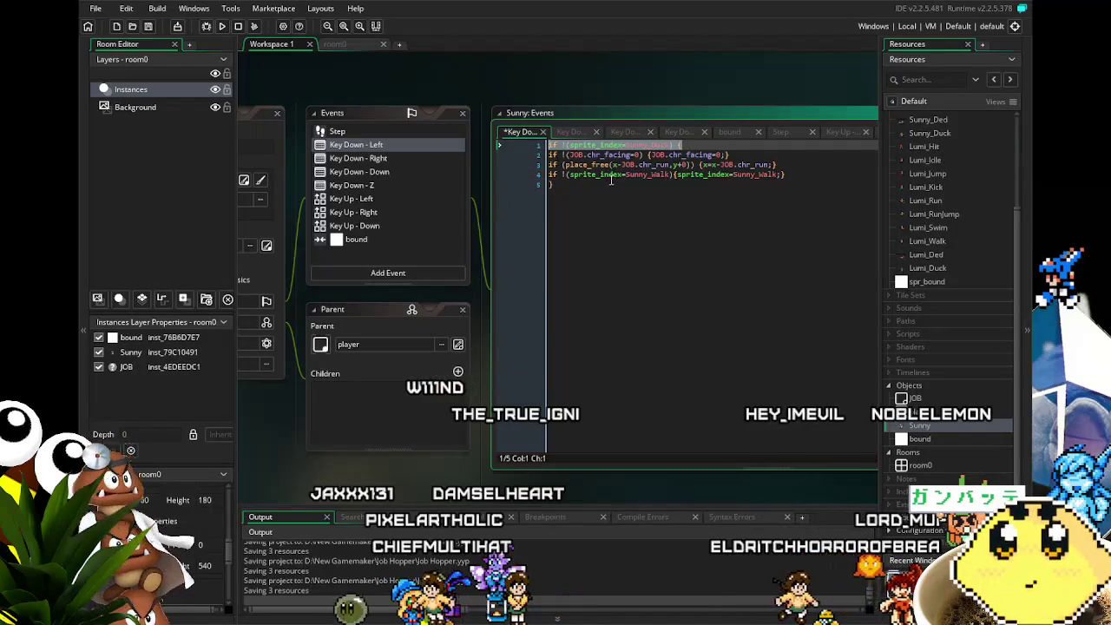
click(679, 145)
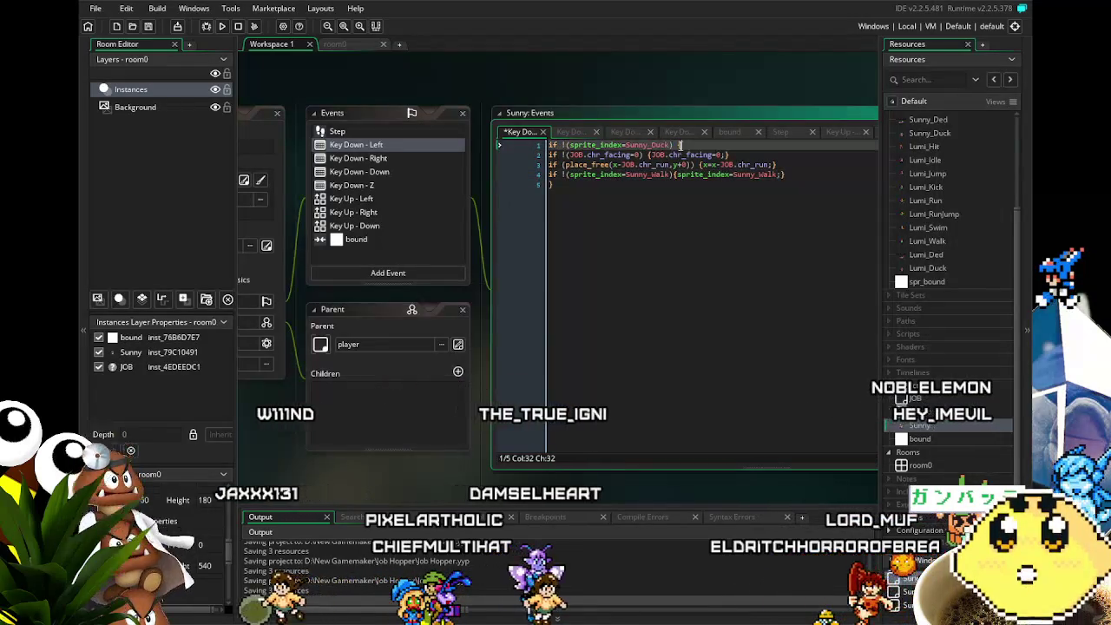
key(Return)
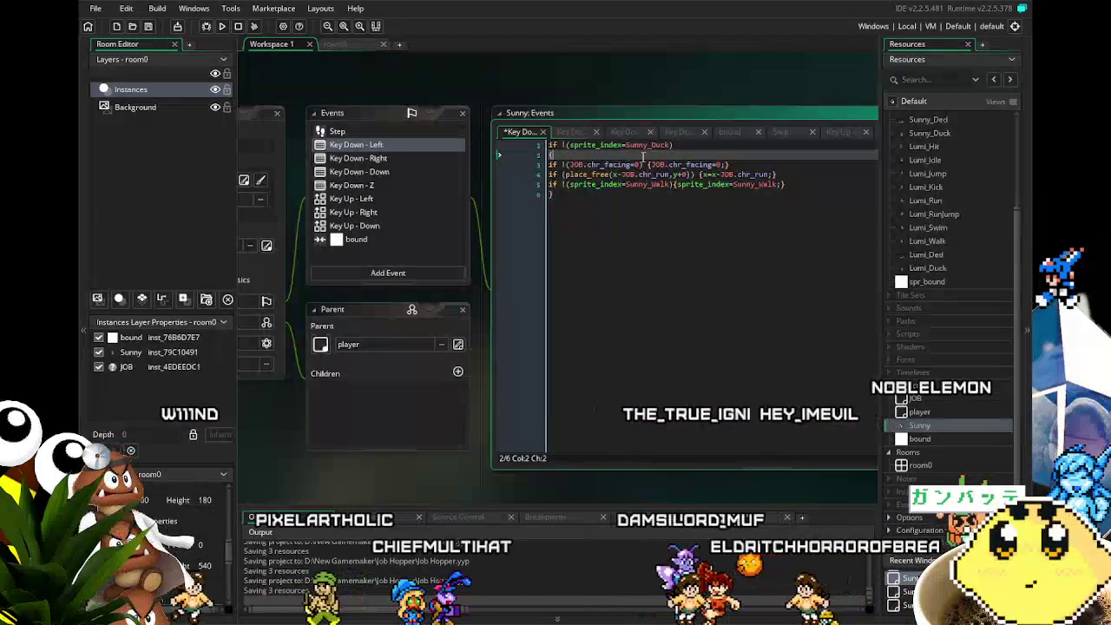
drag(680, 145, 546, 149)
Paste the Sunny_Duck condition and opening brace atop Key Down - Right and close the block.
click(569, 131)
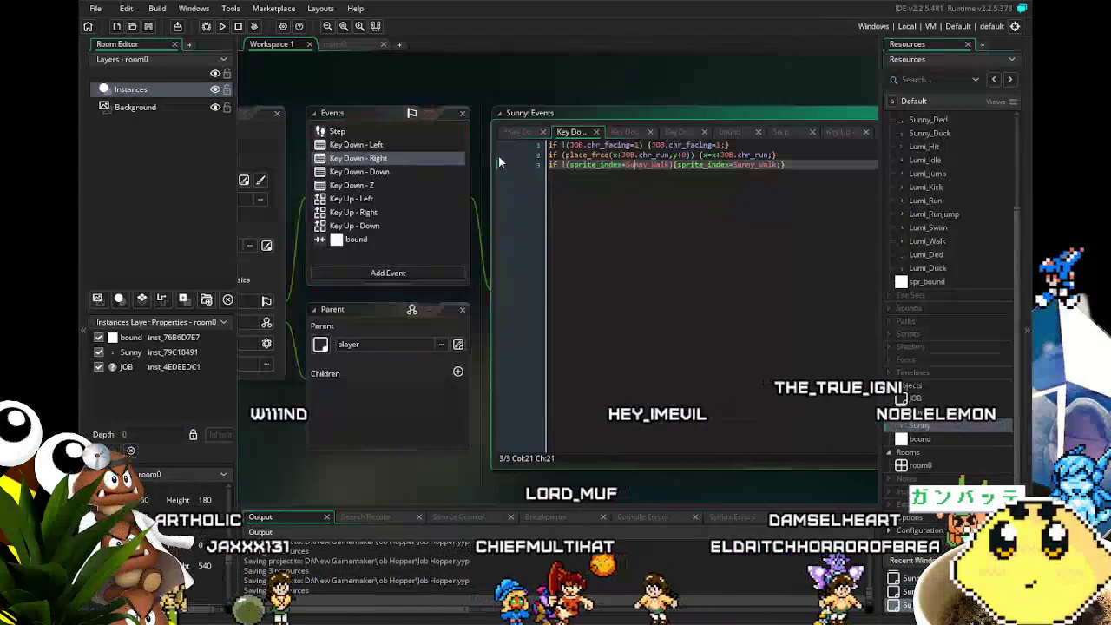
click(548, 145)
key(ctrl+v)
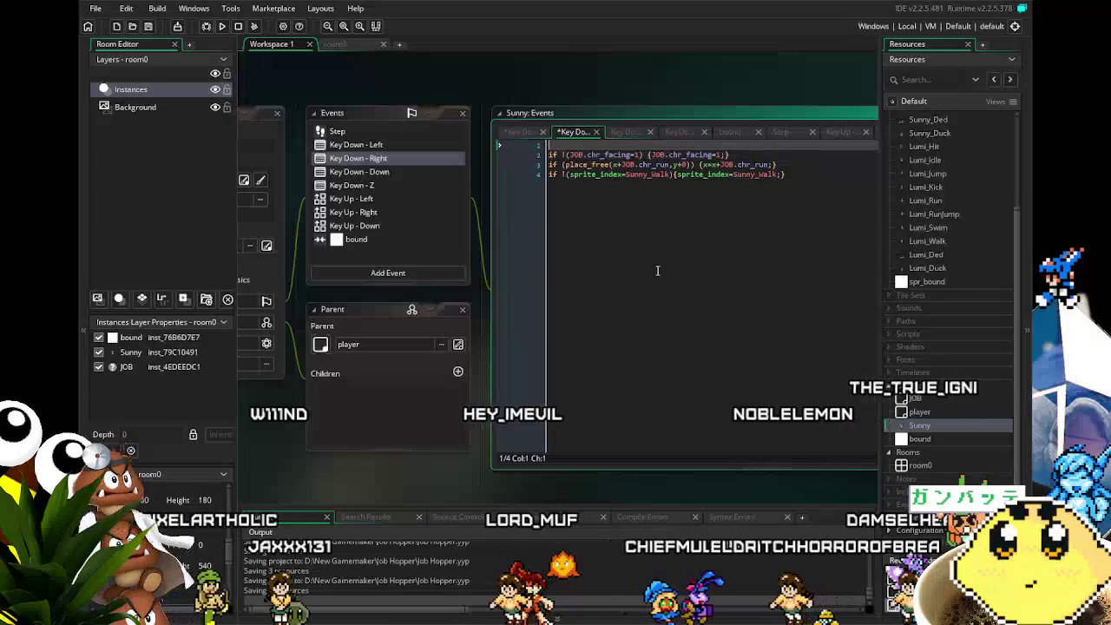
click(756, 228)
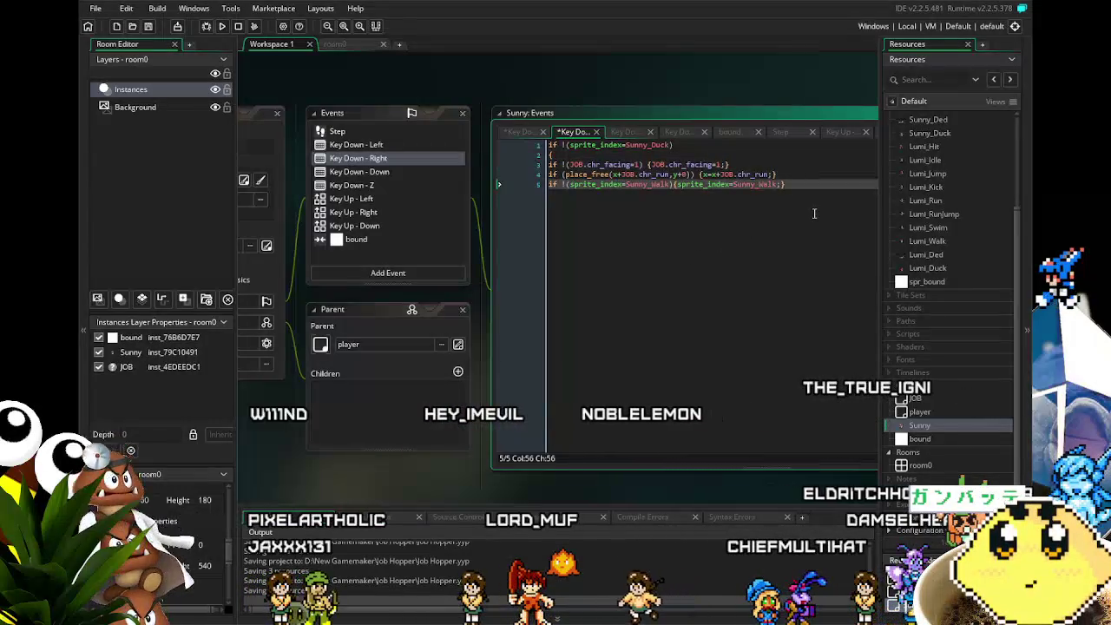
key(Return)
drag(638, 282, 644, 265)
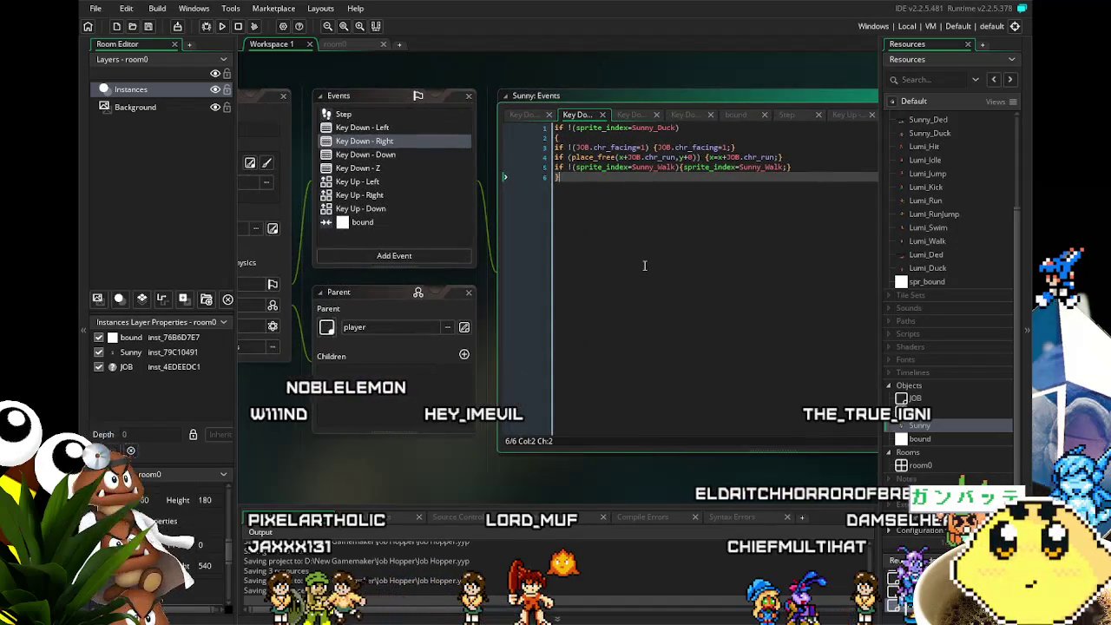
drag(791, 166, 745, 167)
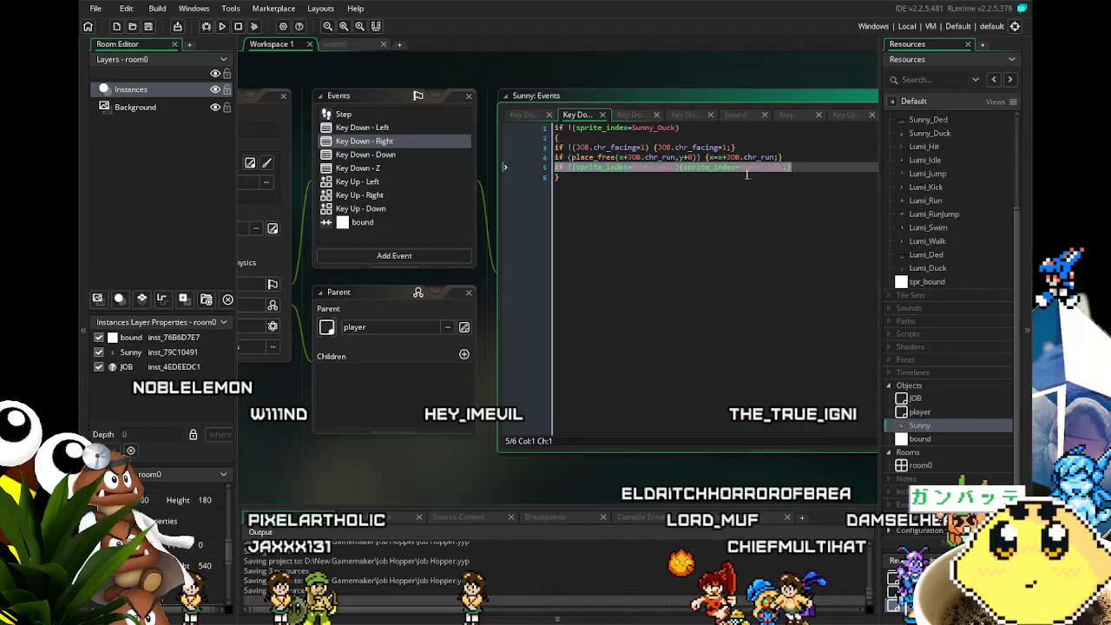
click(800, 164)
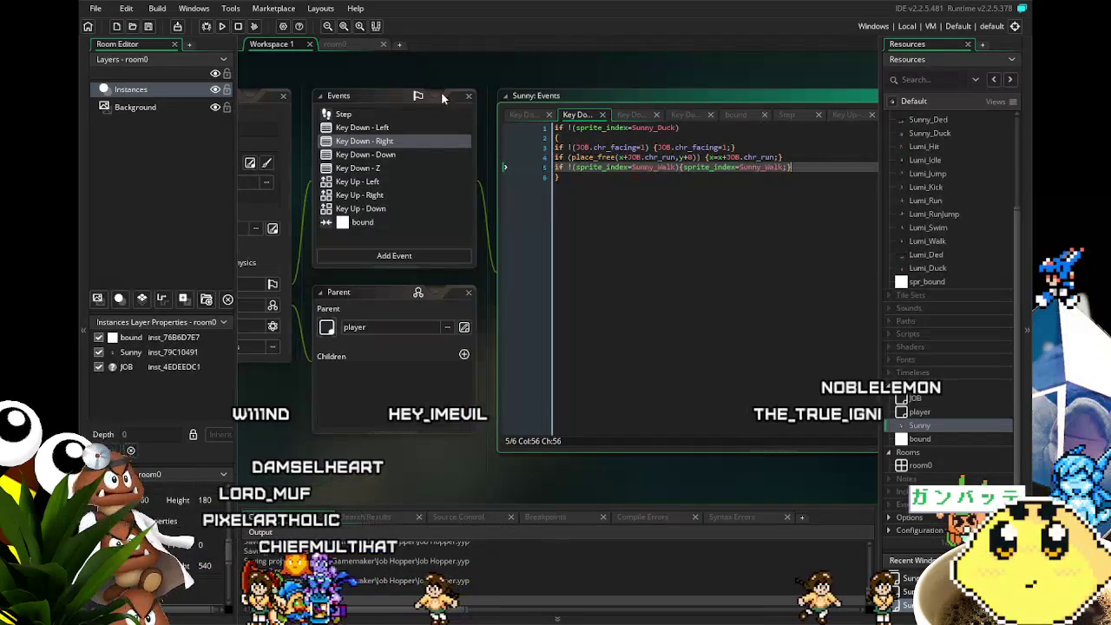
Review the Key Down - Left, Right, Down and Z event code in turn.
click(388, 131)
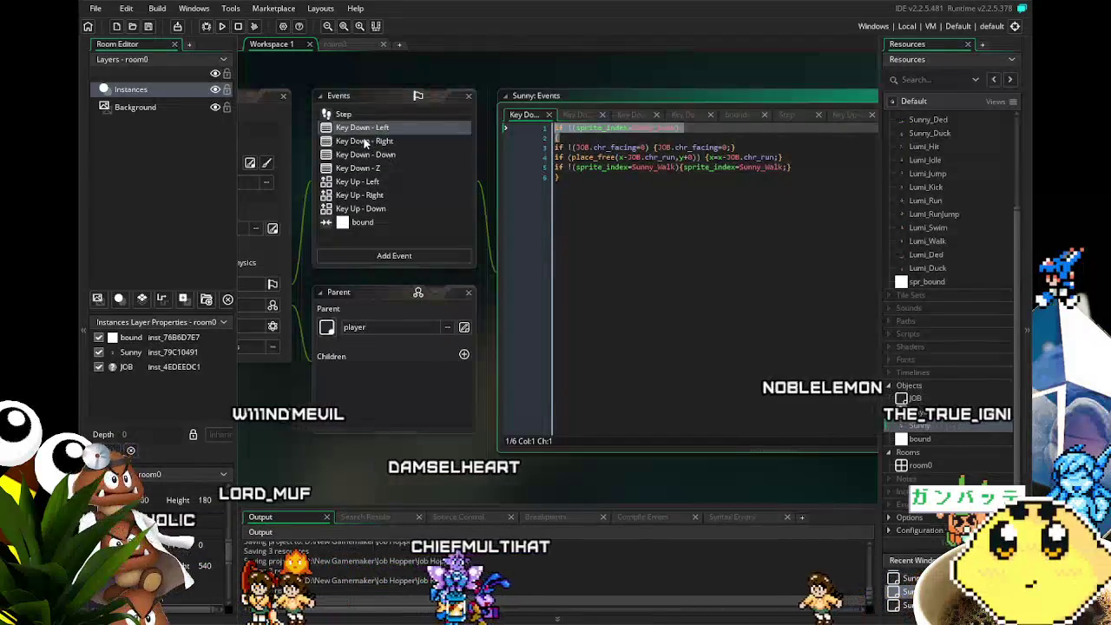
click(366, 142)
click(382, 155)
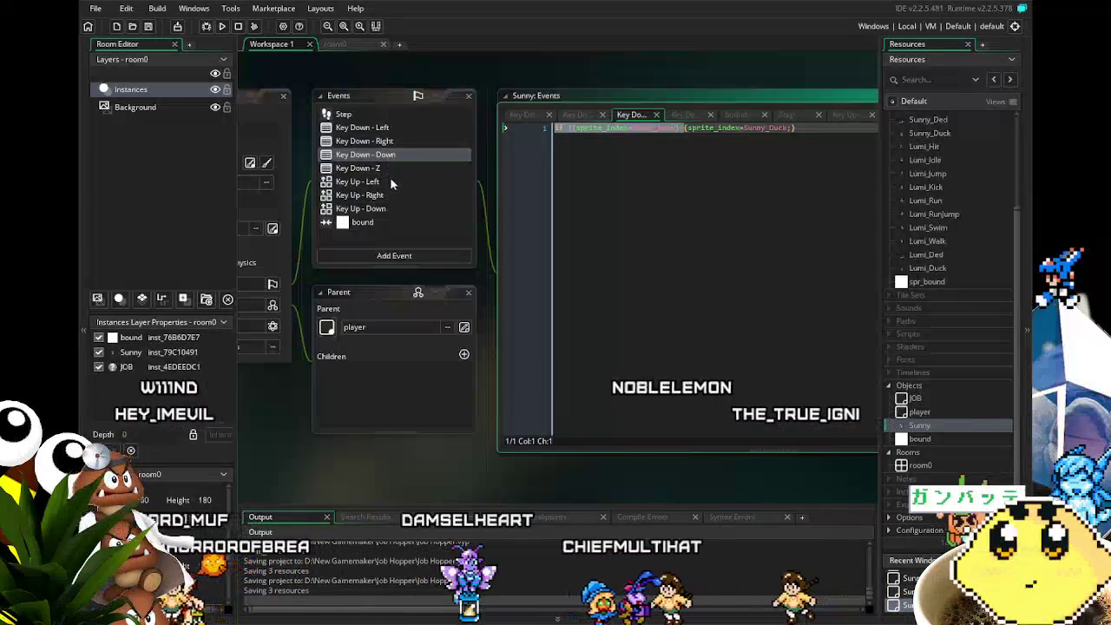
click(380, 169)
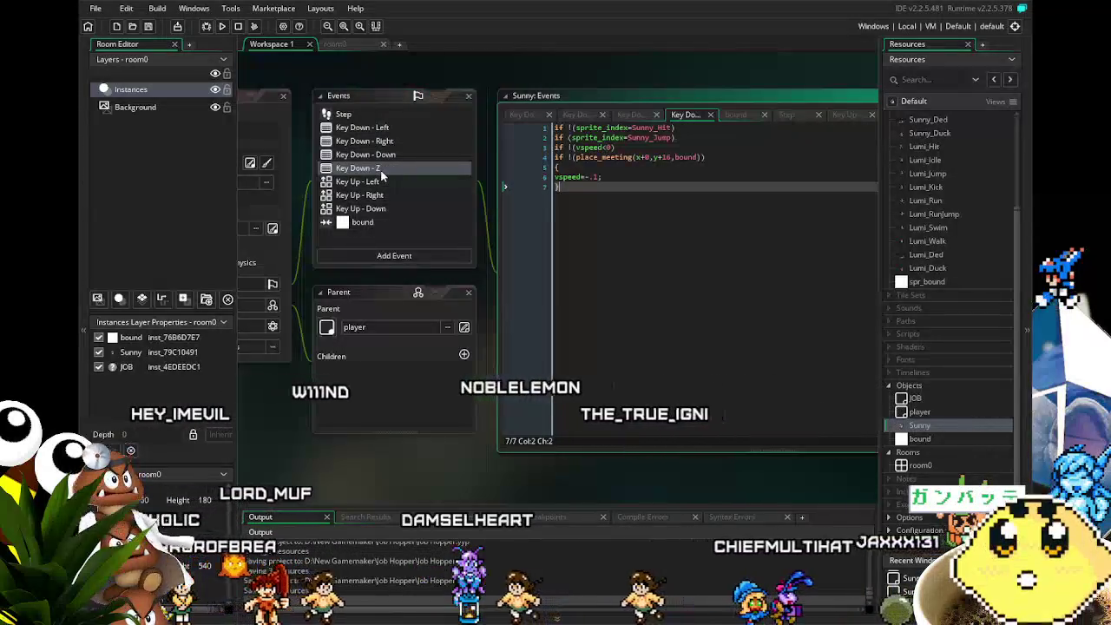
click(222, 26)
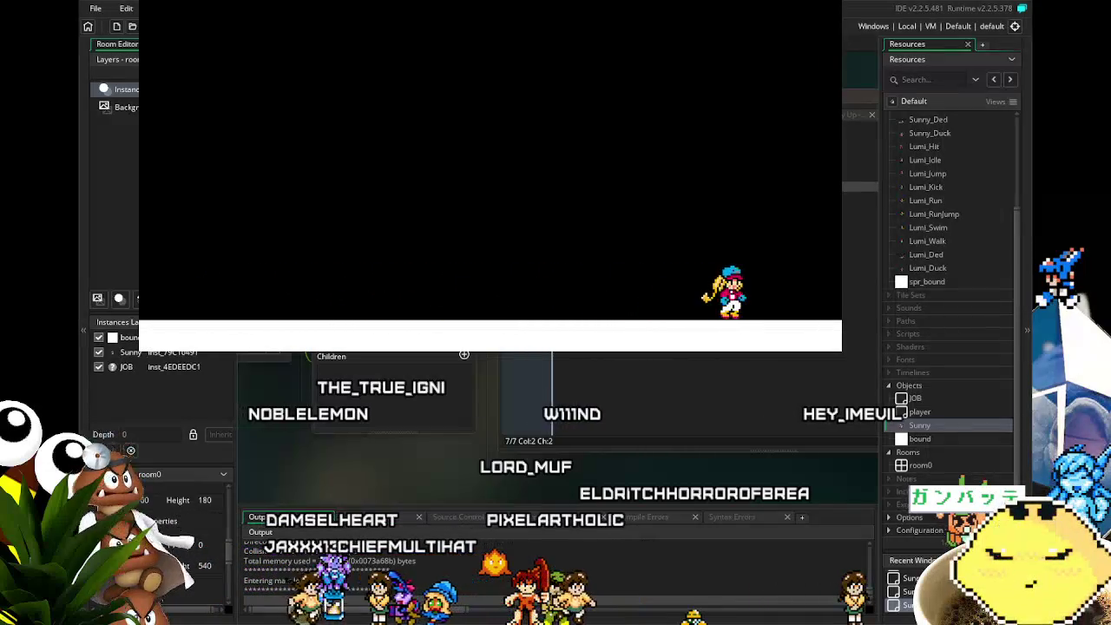
key(Left)
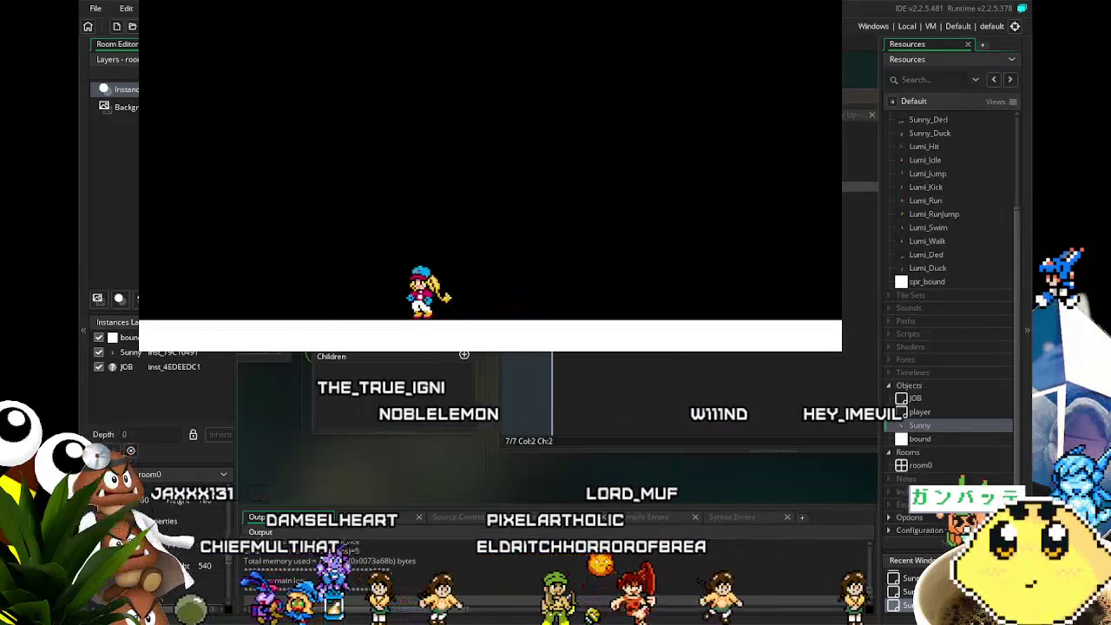
key(Right)
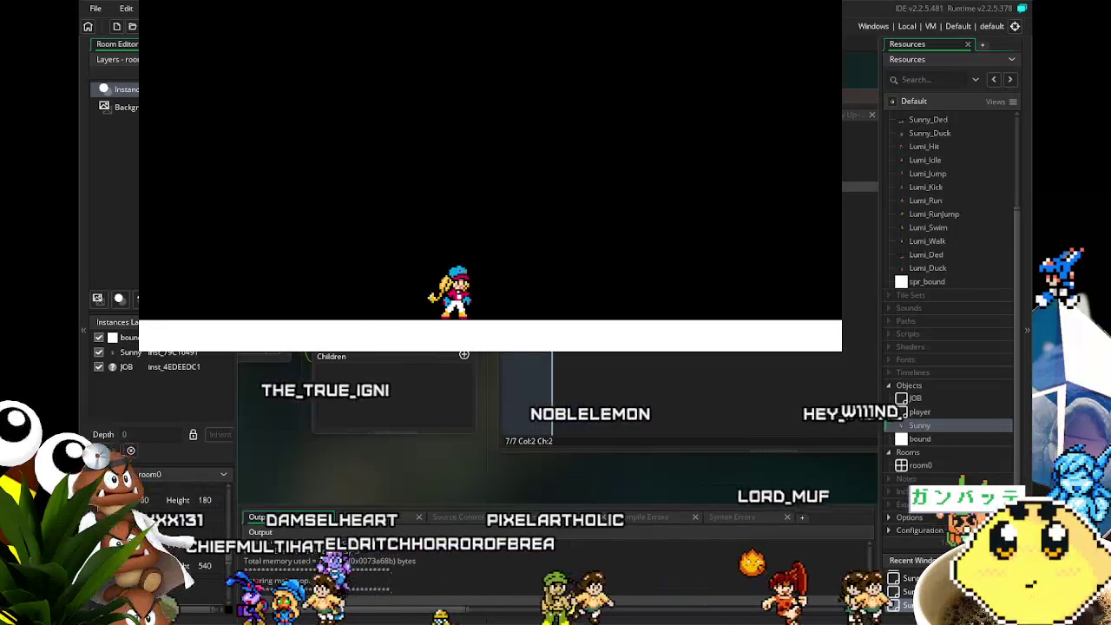
key(Left)
key(Right)
key(Left)
key(Right)
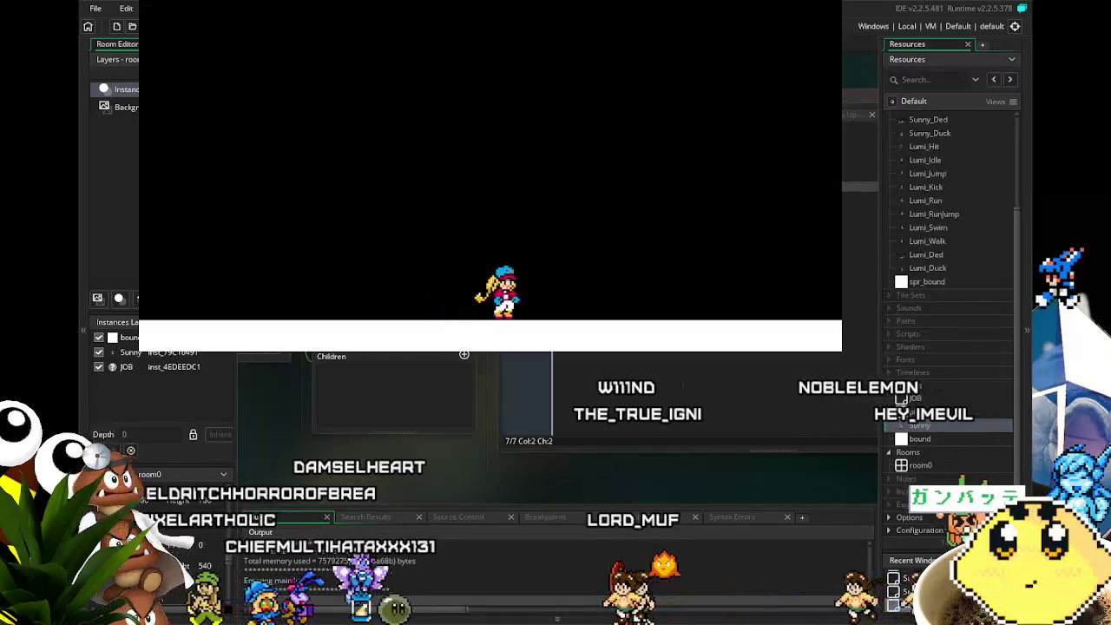
key(Right)
key(Left)
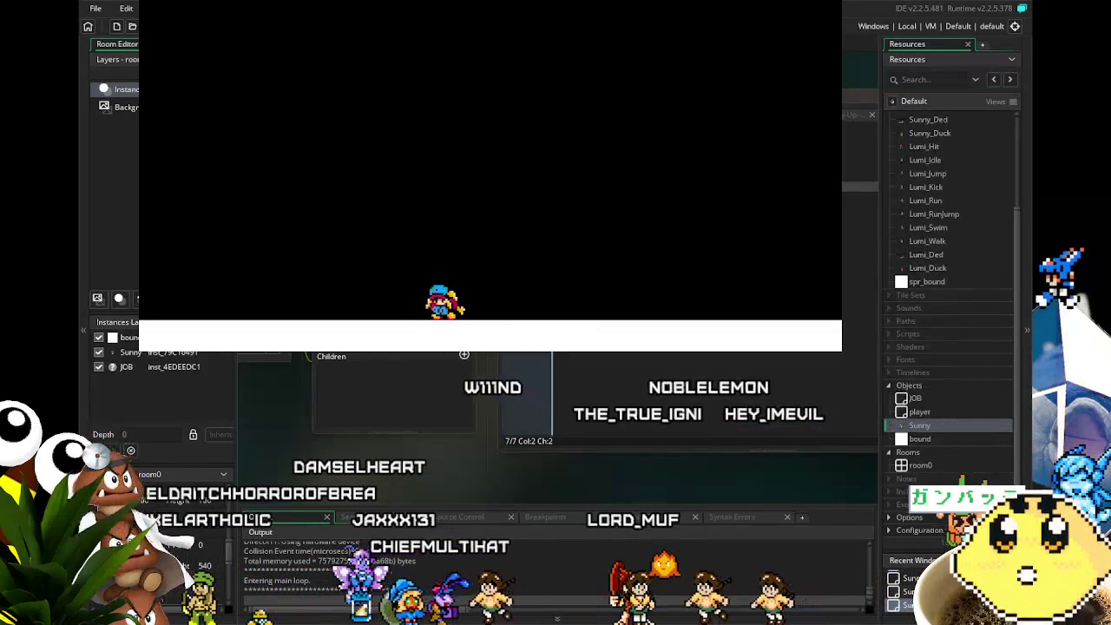
key(Right)
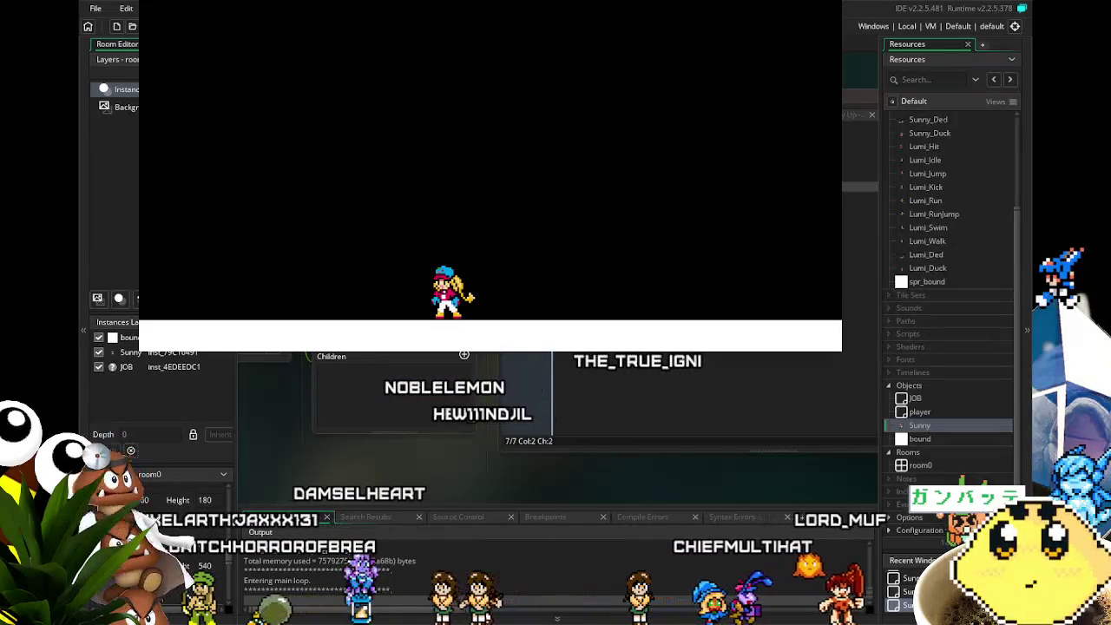
key(Right)
key(Right)
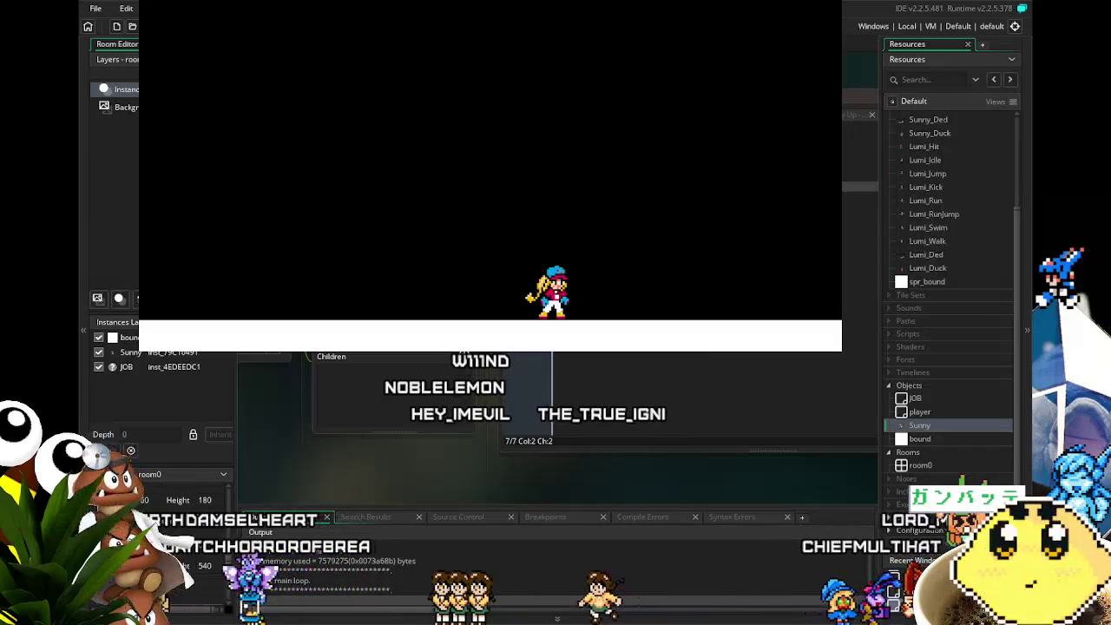
key(Left)
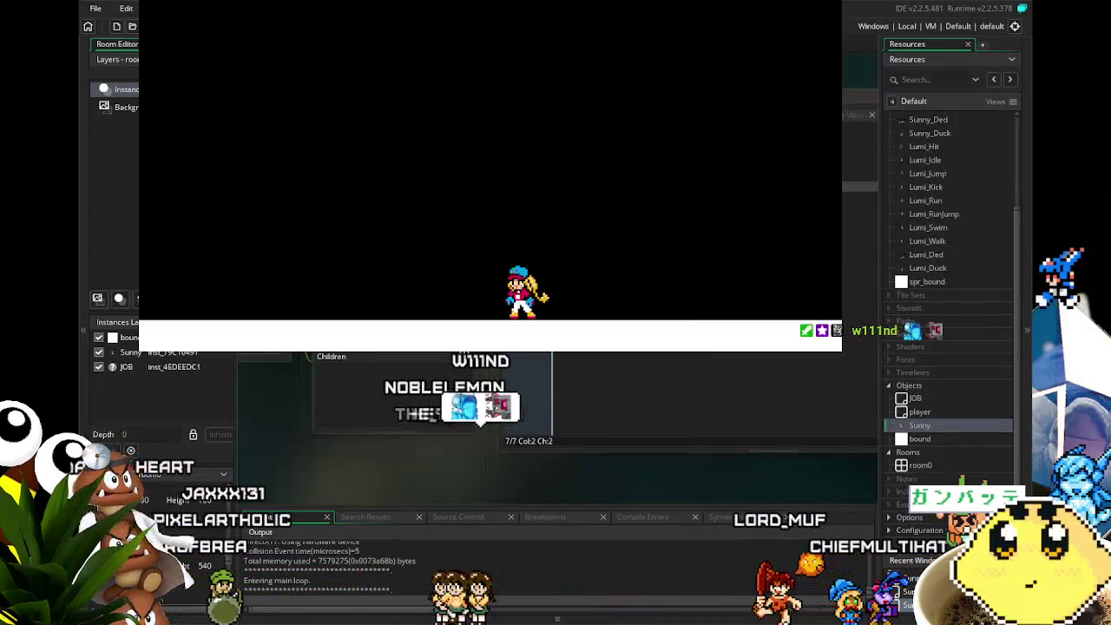
key(Right)
key(Left)
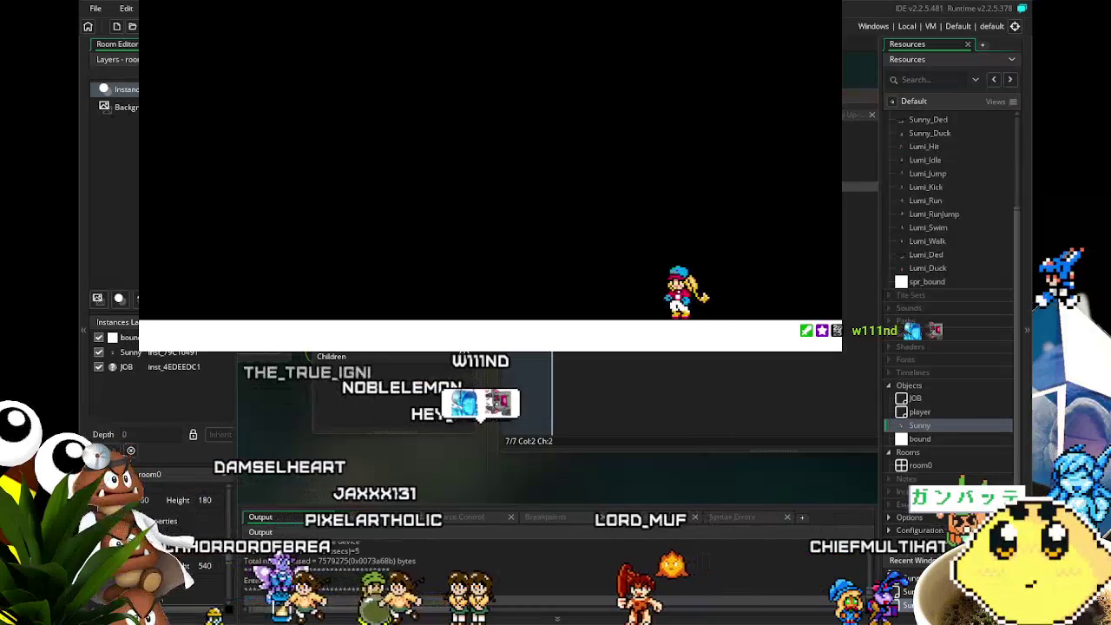
key(Left)
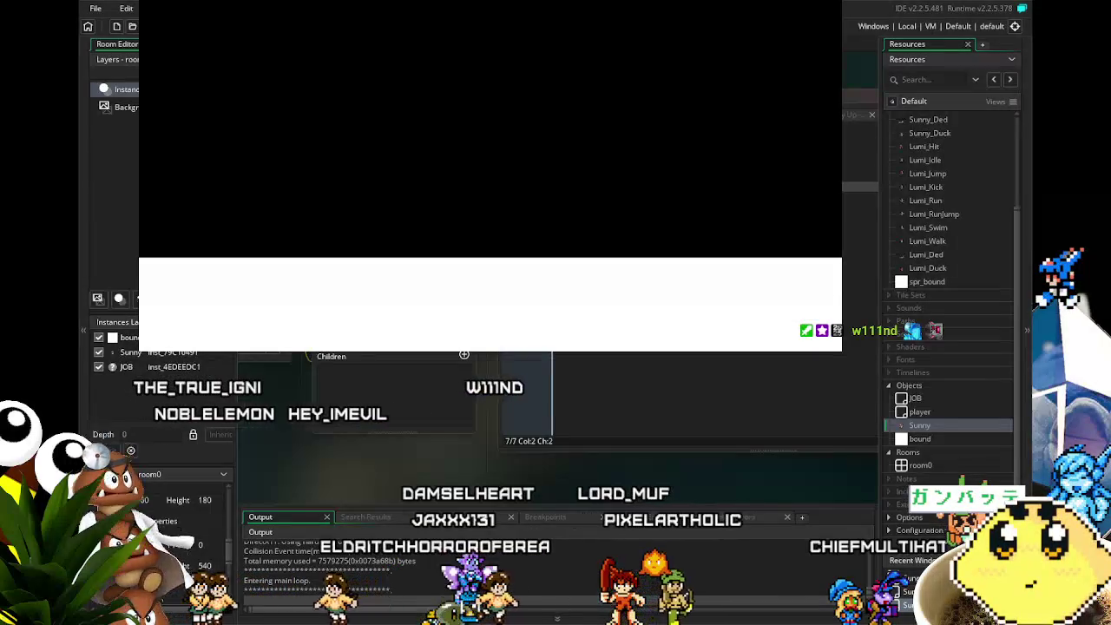
key(Escape)
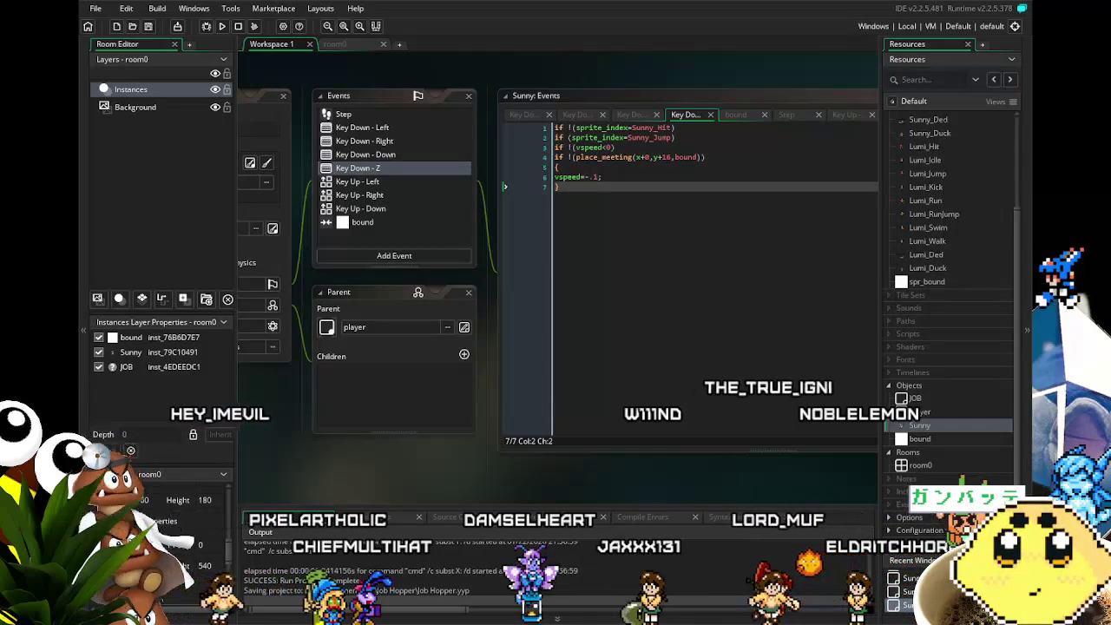
Change room0's height from 540 to 360, test-run the game, then close it.
key(ctrl+Tab)
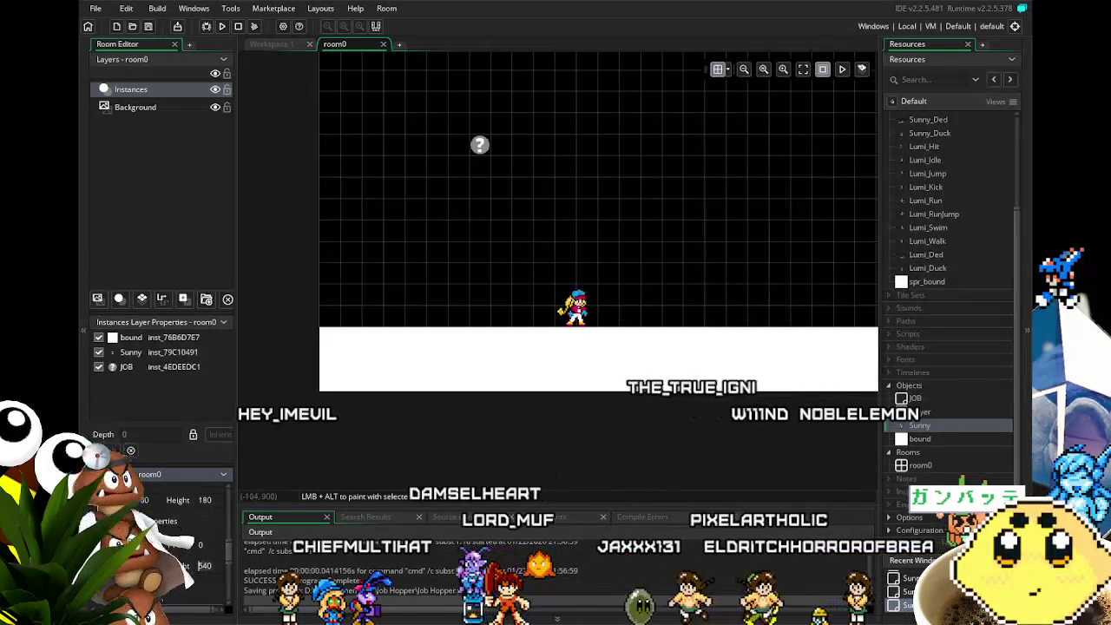
text(360)
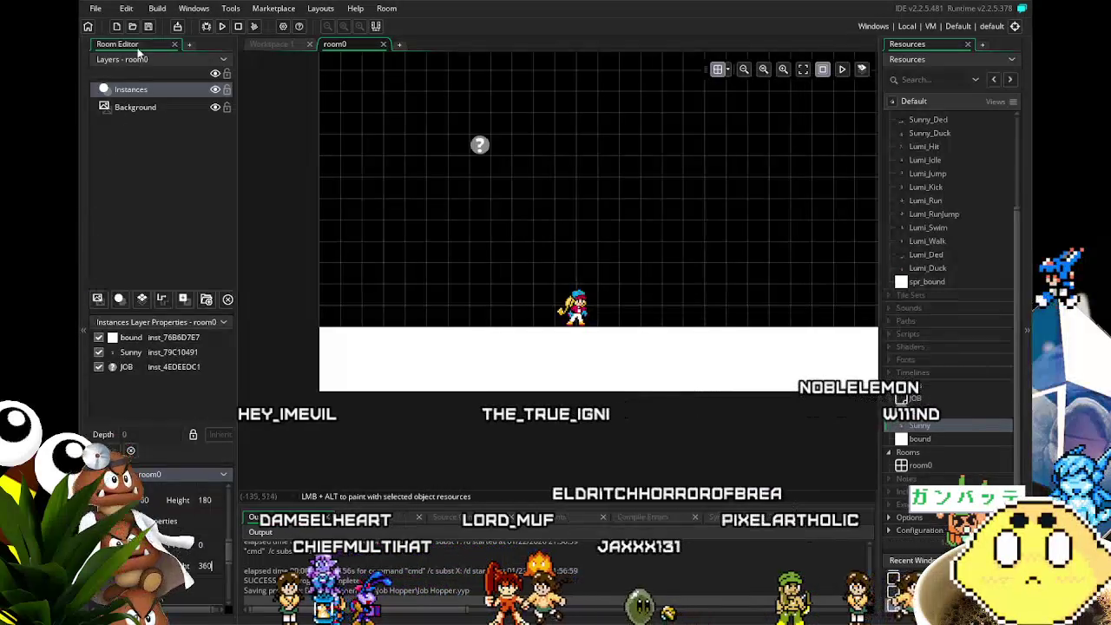
click(219, 27)
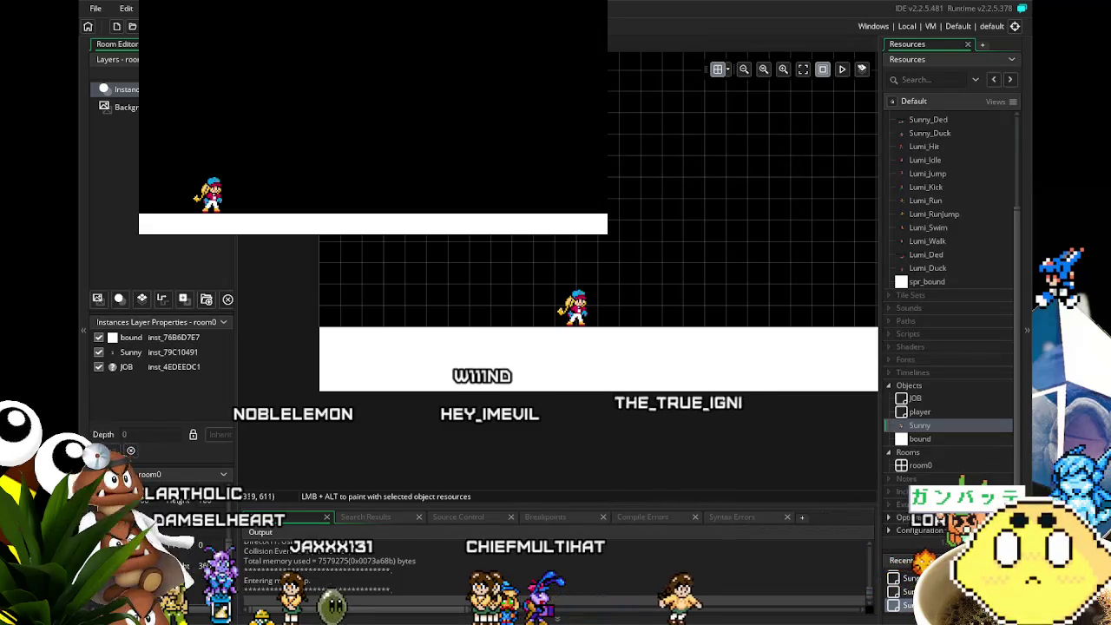
key(Escape)
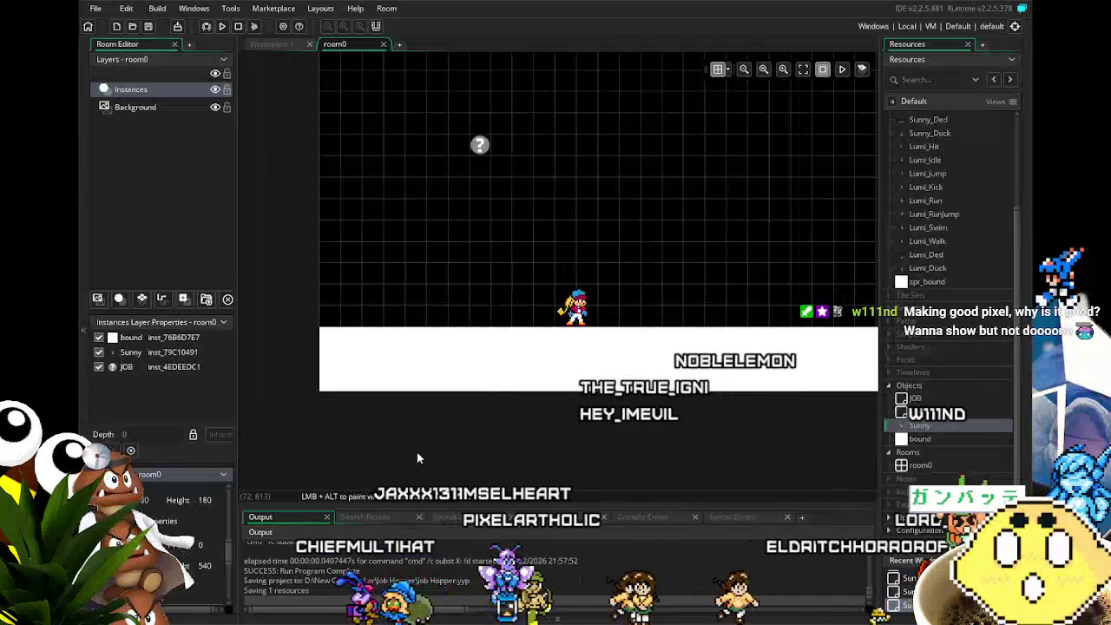
Pan the room view and open the Sunny instance's object editor.
drag(551, 338, 450, 347)
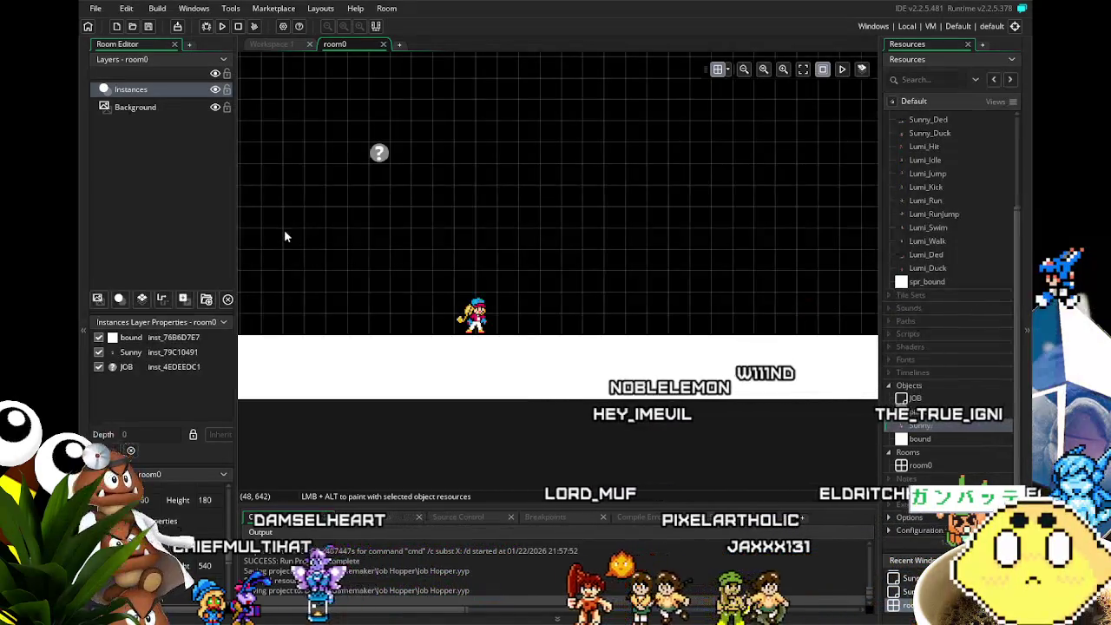
double_click(913, 426)
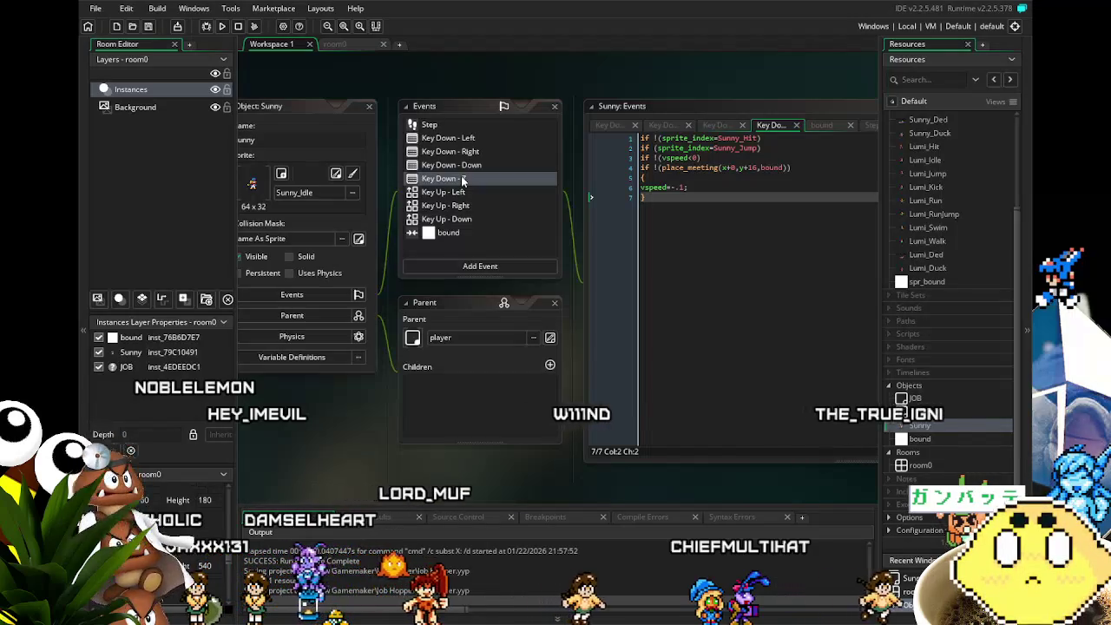
drag(308, 421, 328, 420)
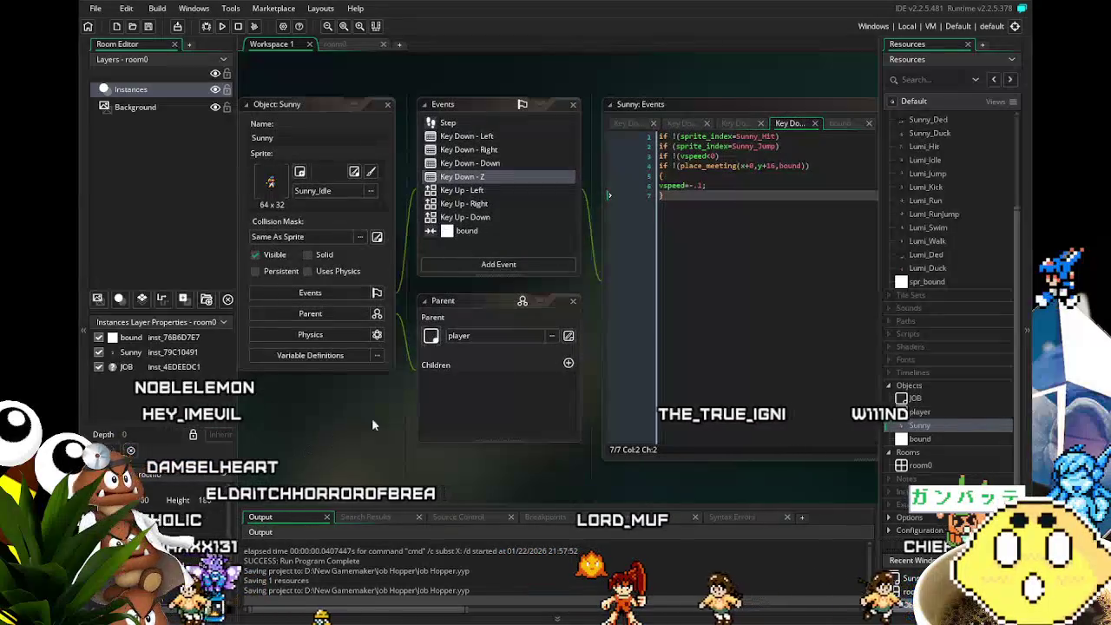
scroll(412, 322, right, 2)
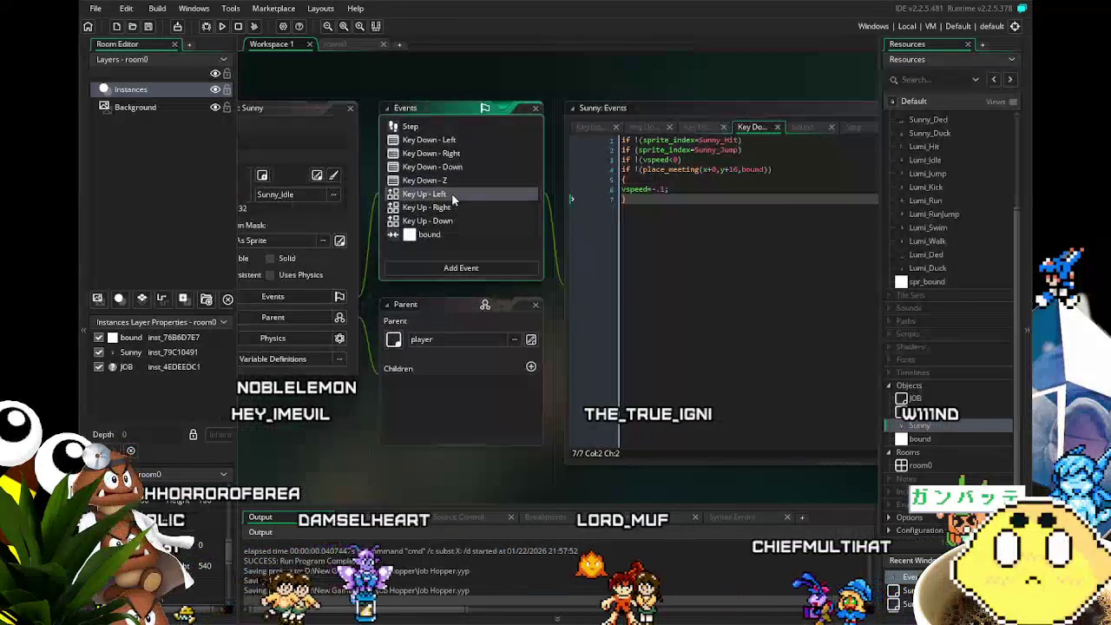
click(451, 193)
click(468, 205)
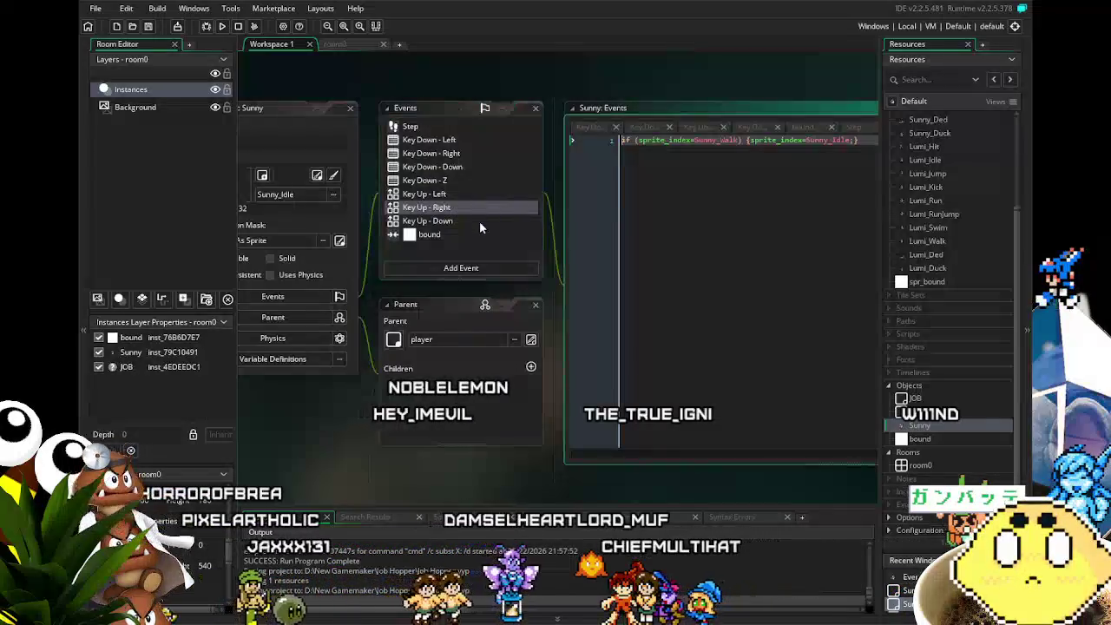
click(480, 222)
scroll(407, 468, right, 2)
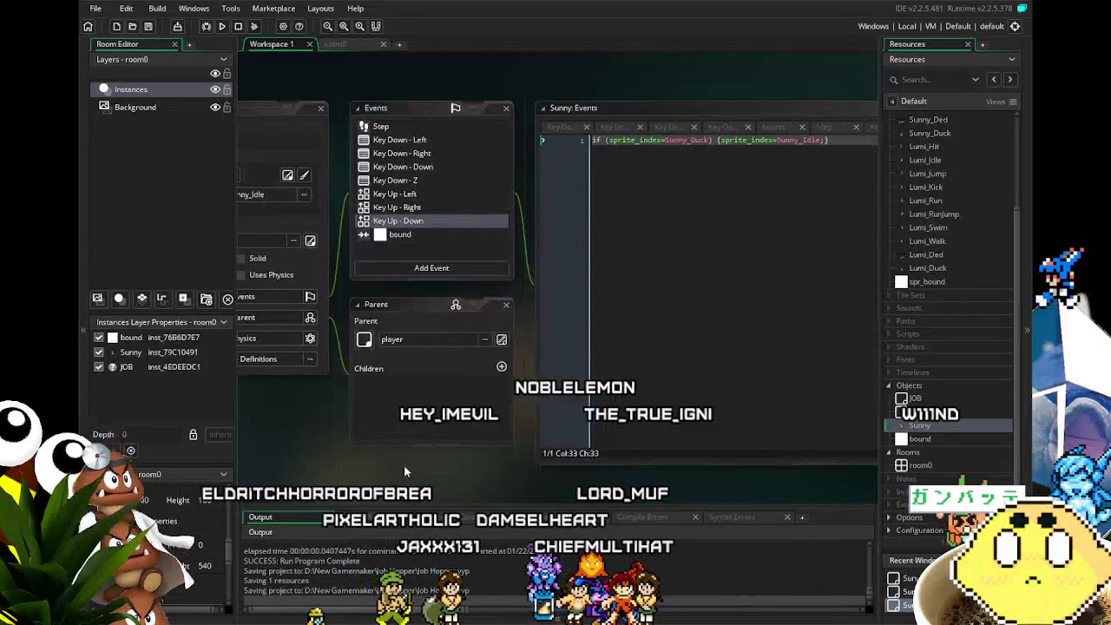
scroll(407, 469, right, 2)
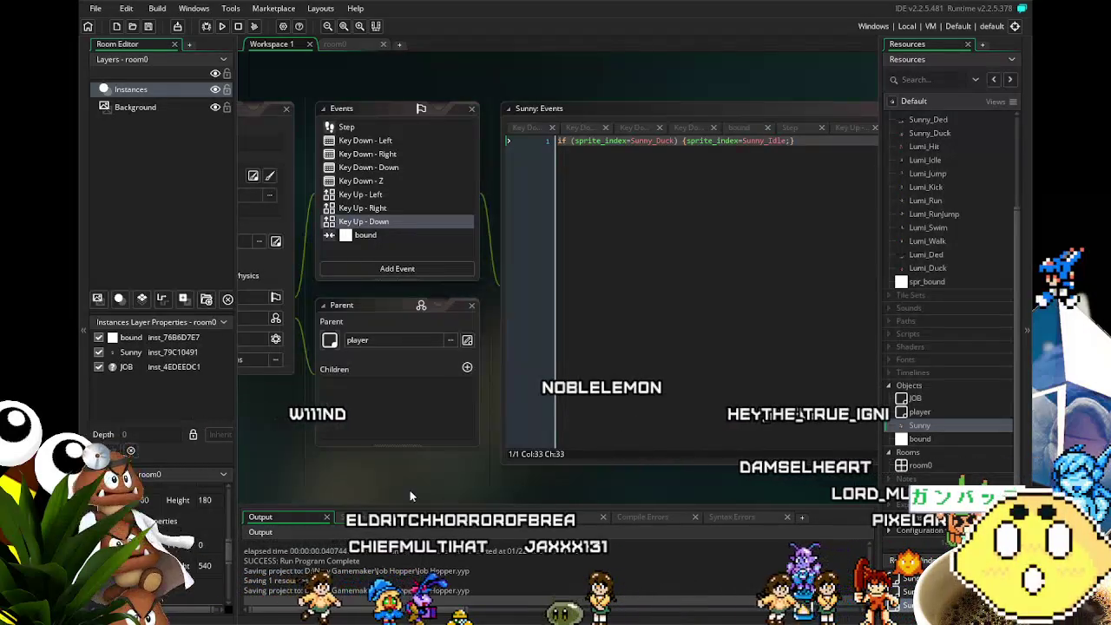
mouse_move(371, 478)
mouse_down()
mouse_move(440, 446)
mouse_move(400, 458)
mouse_move(411, 456)
mouse_up()
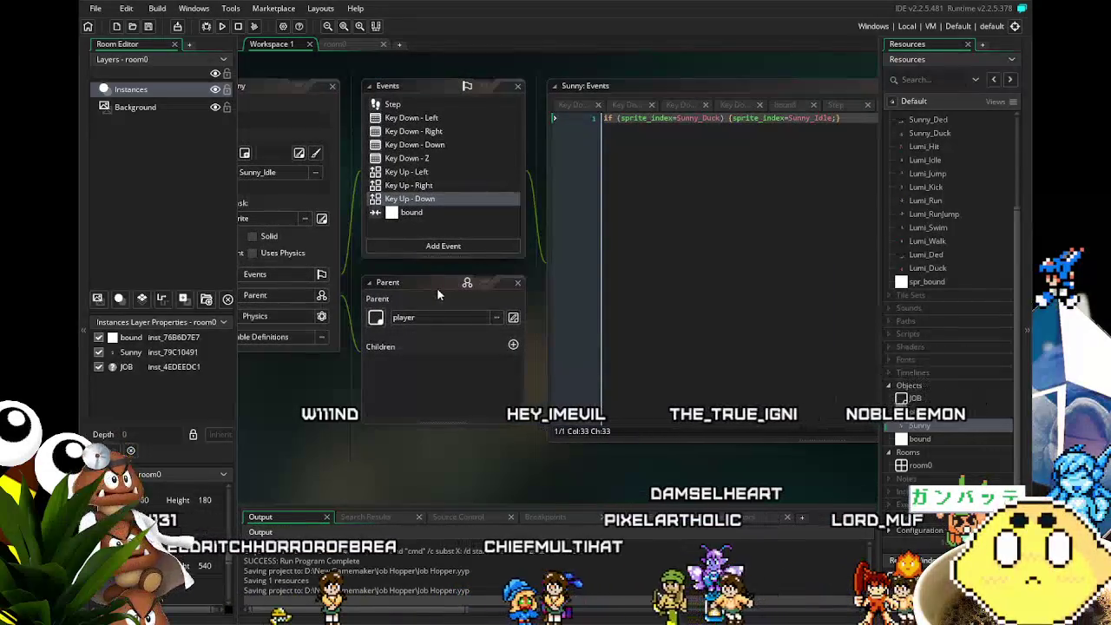
click(423, 119)
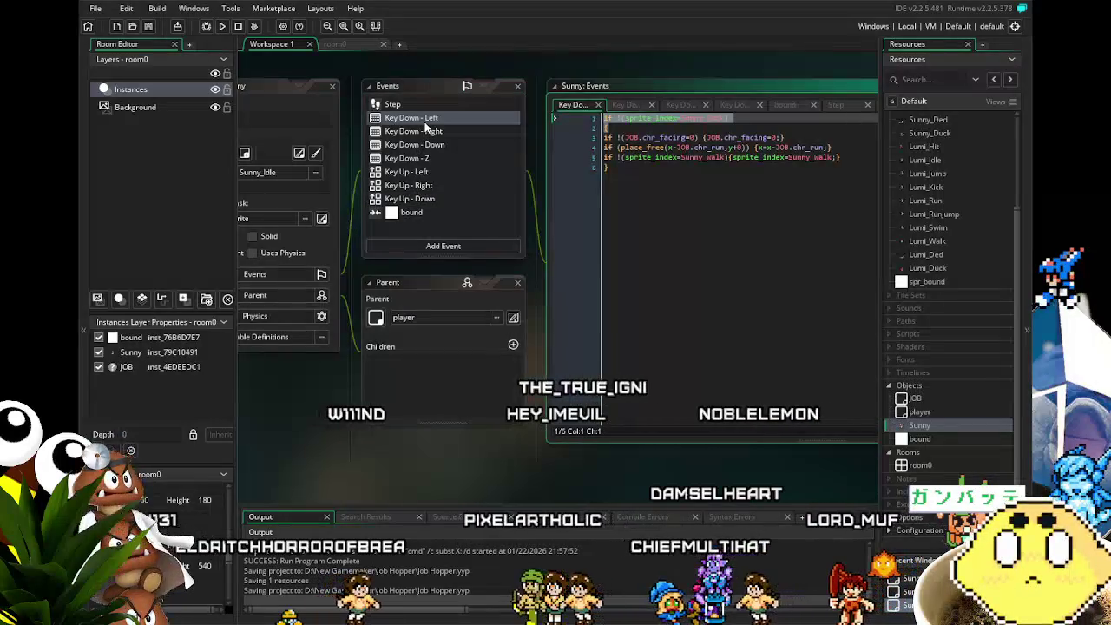
click(441, 170)
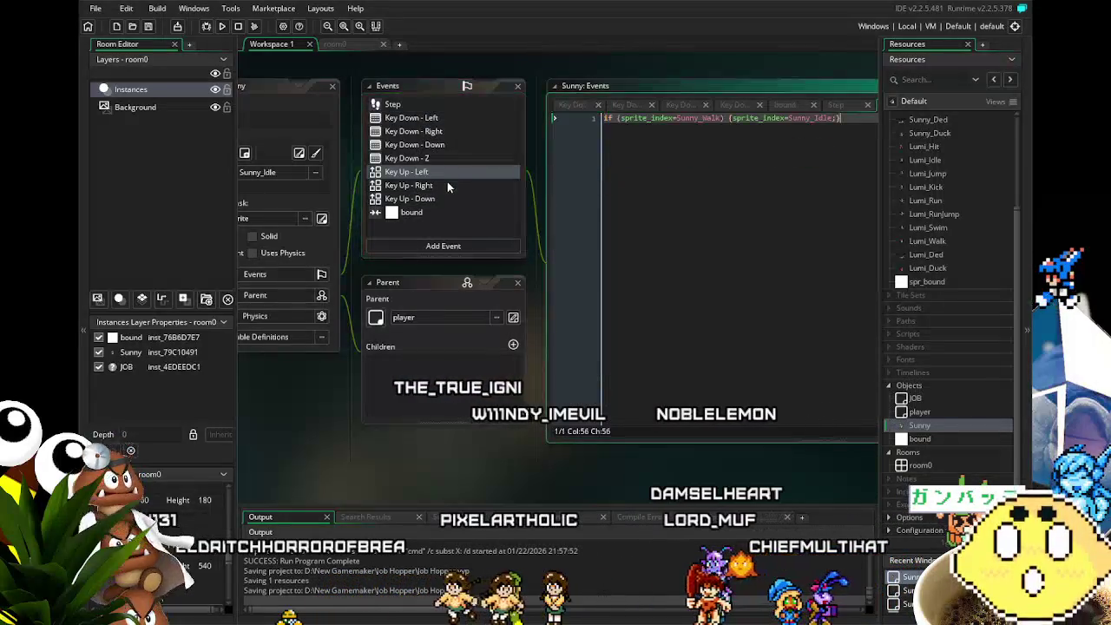
click(450, 184)
click(461, 201)
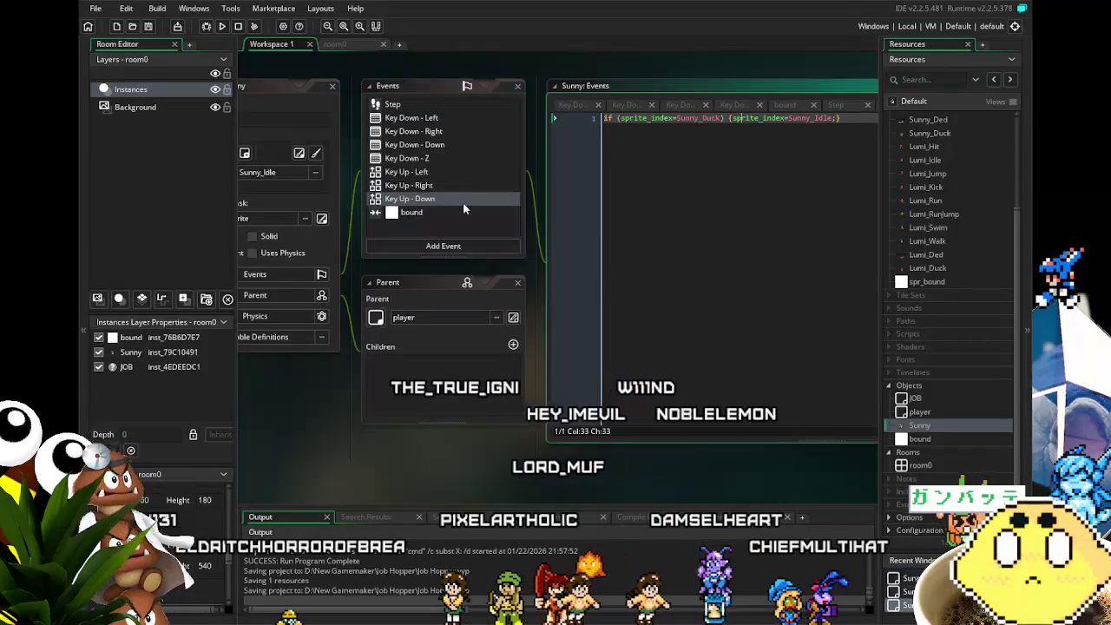
click(444, 145)
mouse_move(565, 312)
mouse_down()
mouse_move(476, 311)
mouse_move(493, 302)
mouse_up()
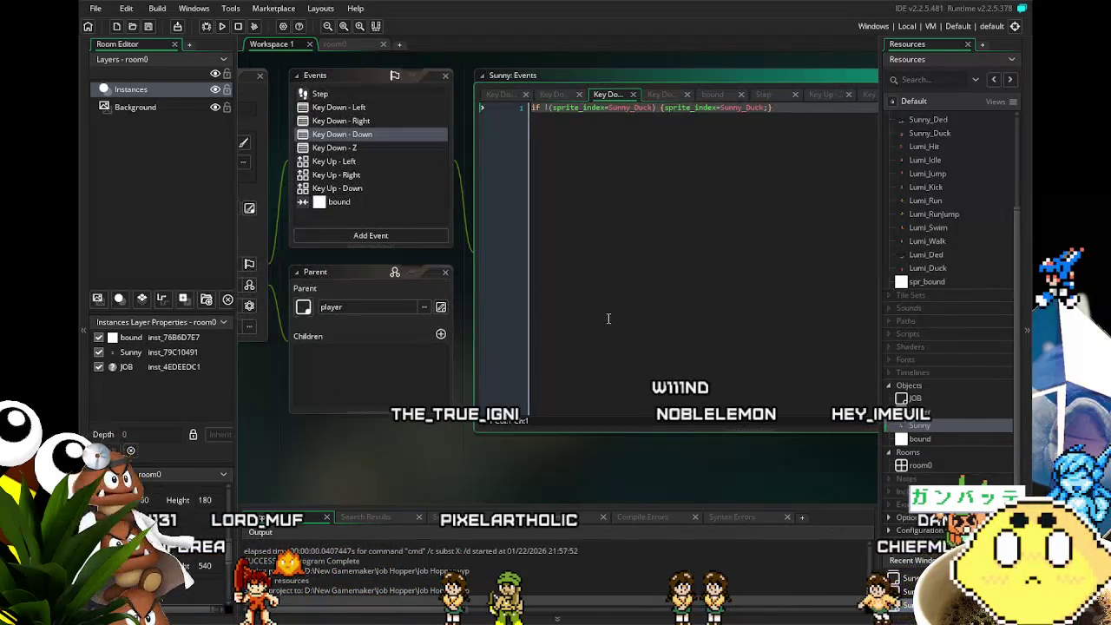
click(371, 148)
drag(556, 330, 544, 330)
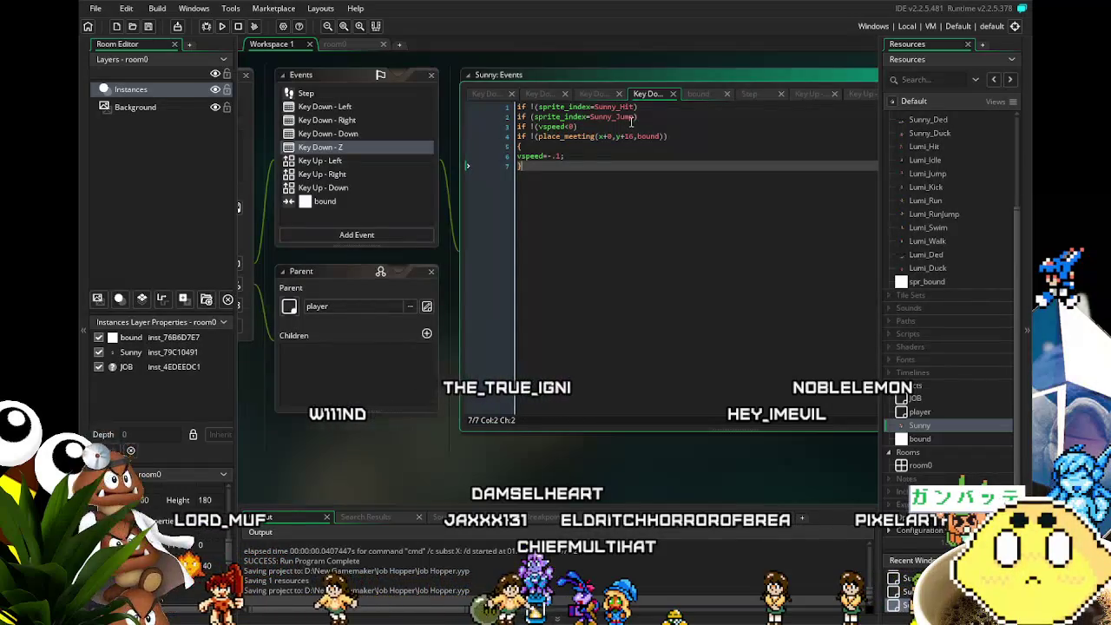
Add sprite_index=Sunny_Jump; inside the Key Down - Z jump block and save the project.
click(549, 146)
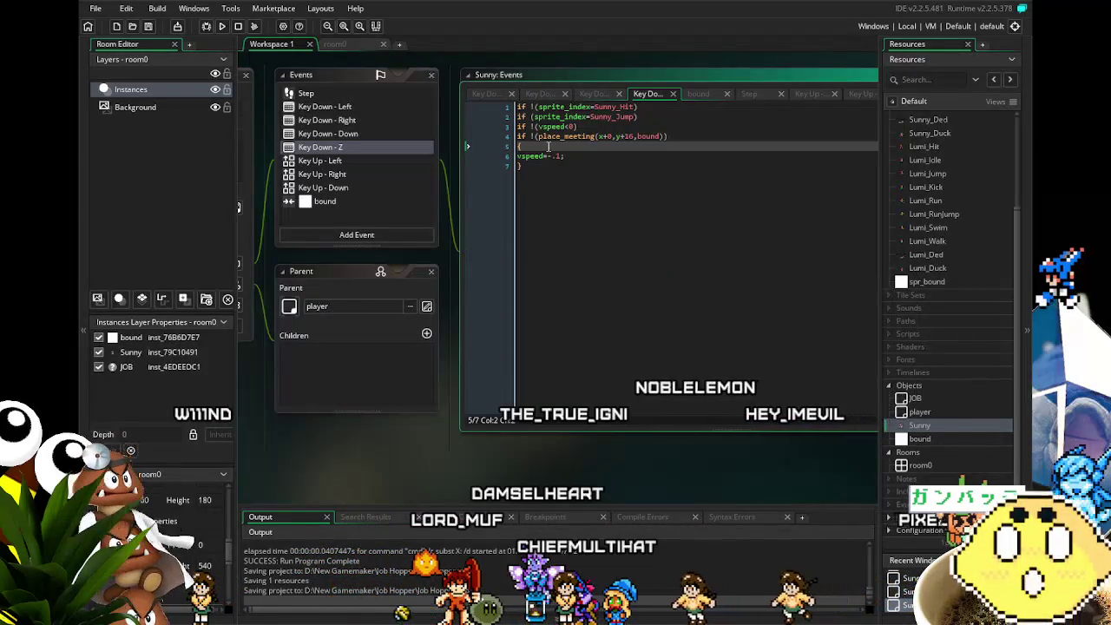
key(Return)
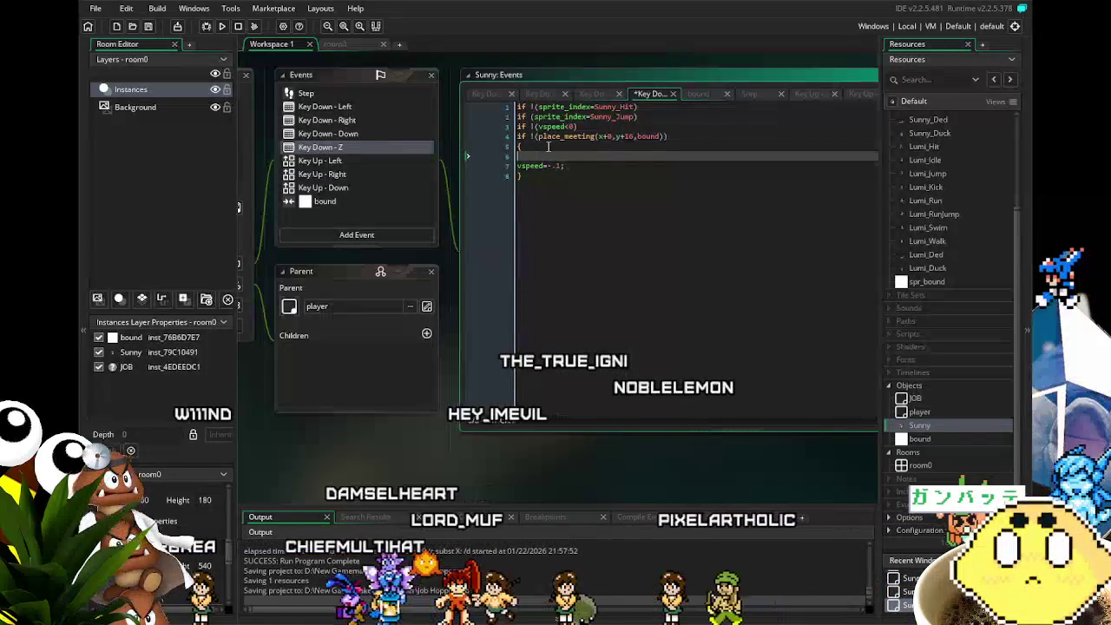
text(sprite_index=Sunny_)
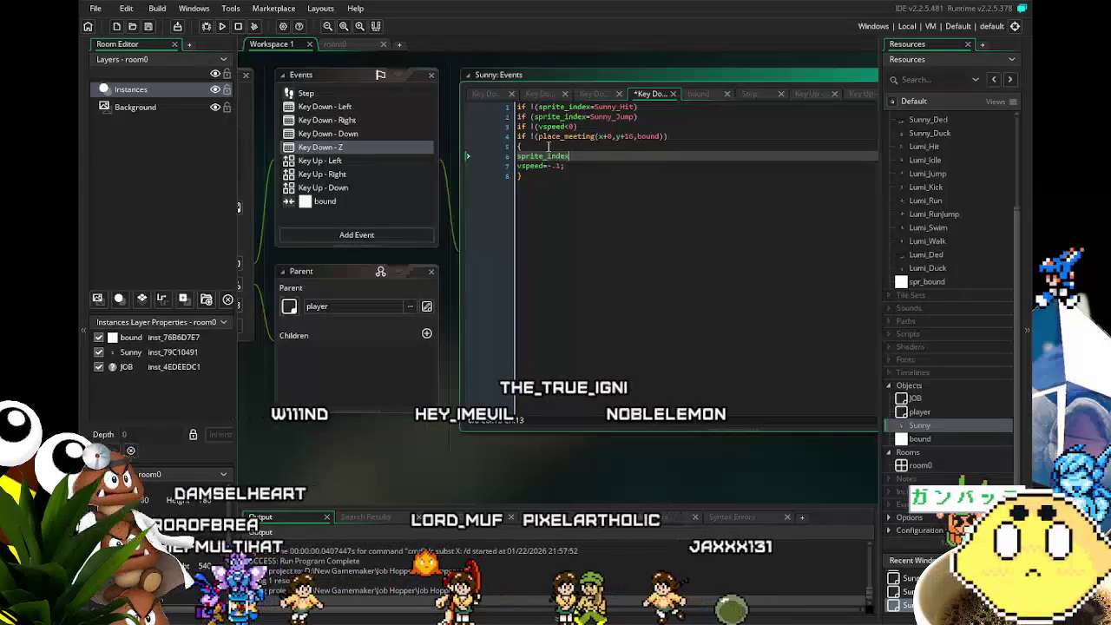
text(Jump)
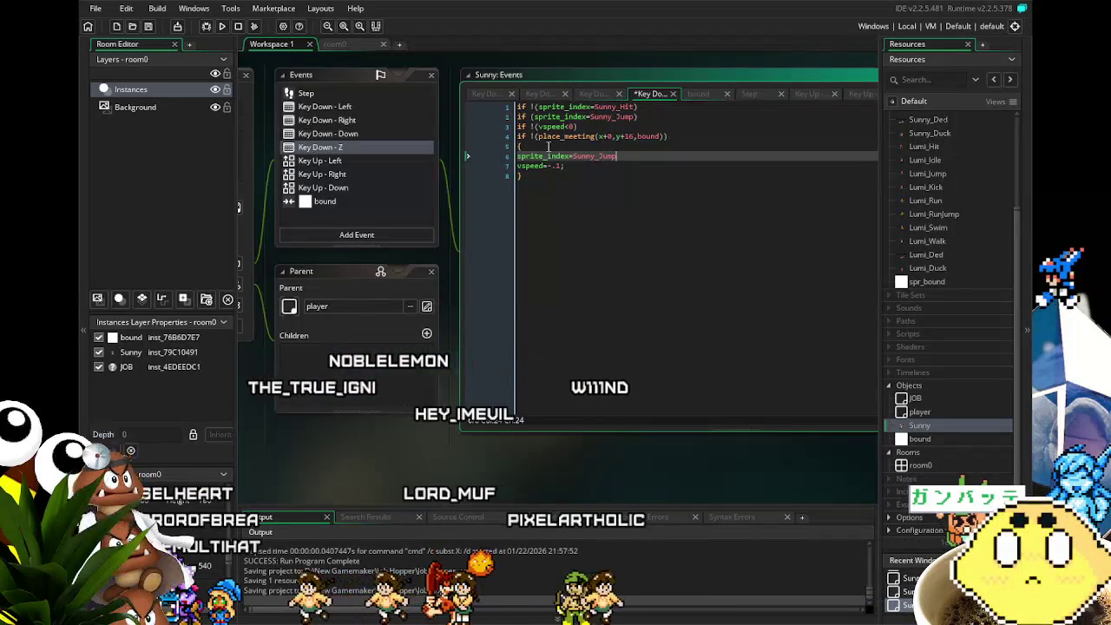
text(;)
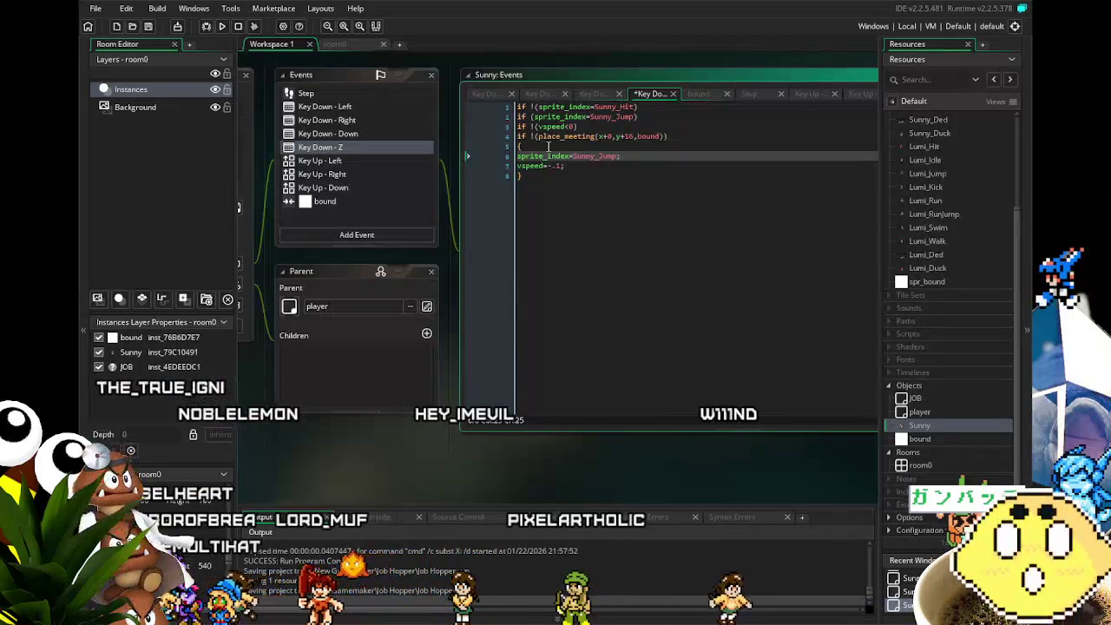
drag(638, 117, 517, 116)
text(!)
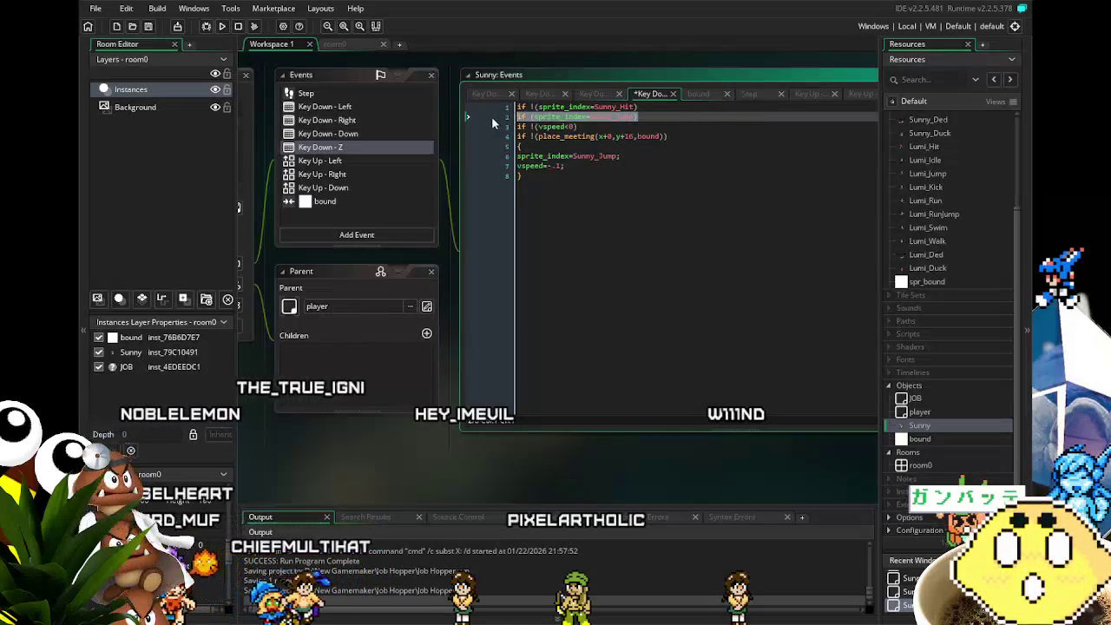
click(605, 212)
key(ctrl+s)
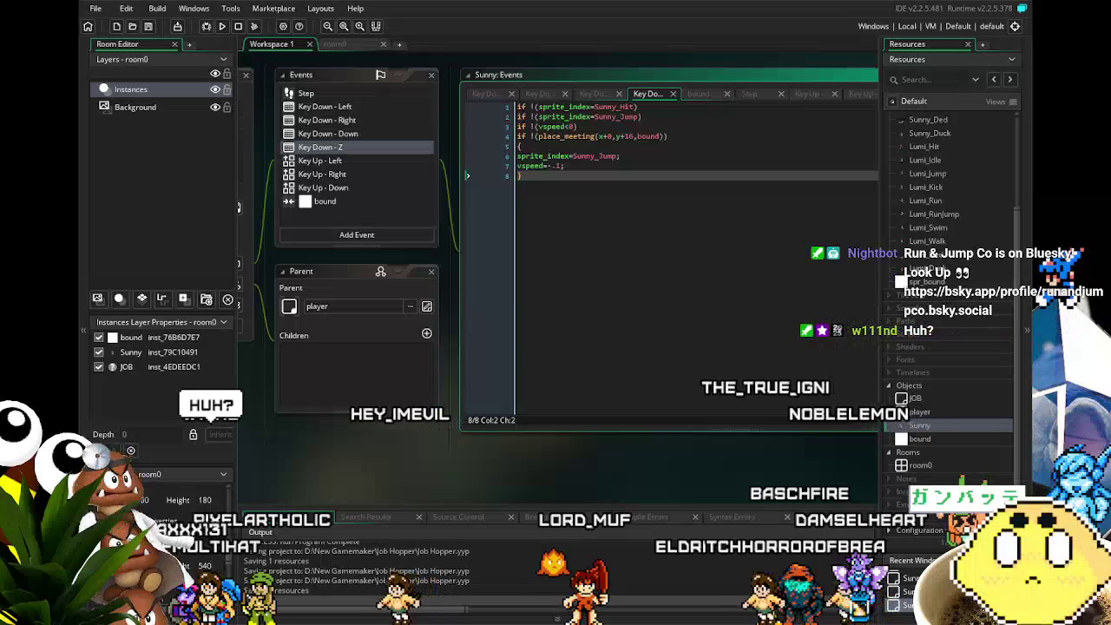
Pan the workspace until the Object: Sunny panel sits beside the Events window.
drag(552, 250, 537, 253)
mouse_move(578, 191)
mouse_down()
mouse_move(587, 266)
mouse_move(607, 271)
mouse_up()
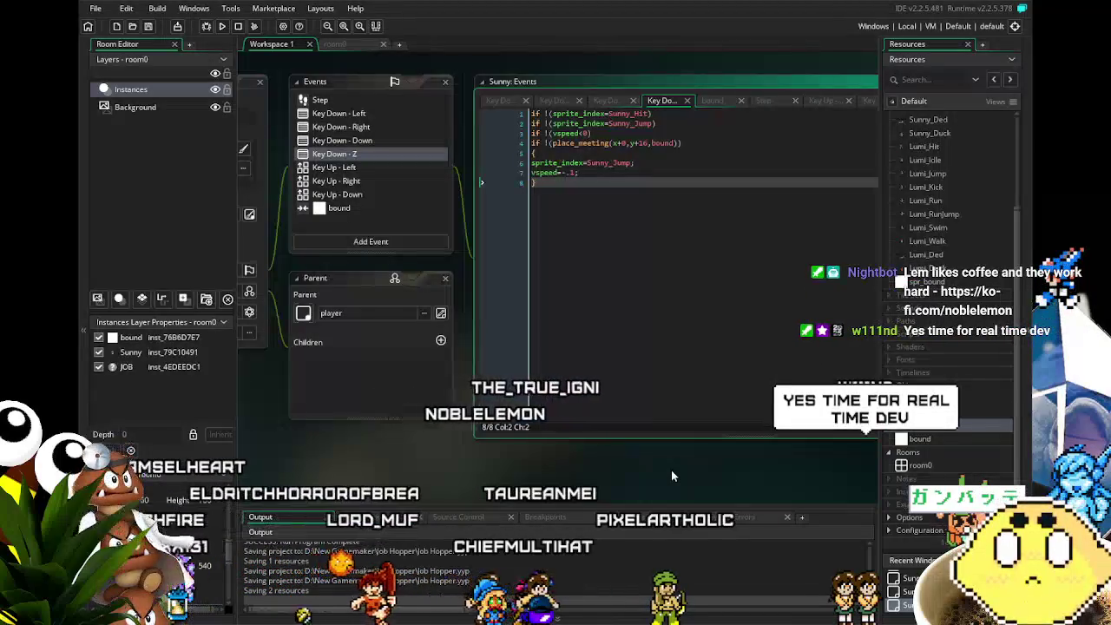
drag(443, 473, 565, 462)
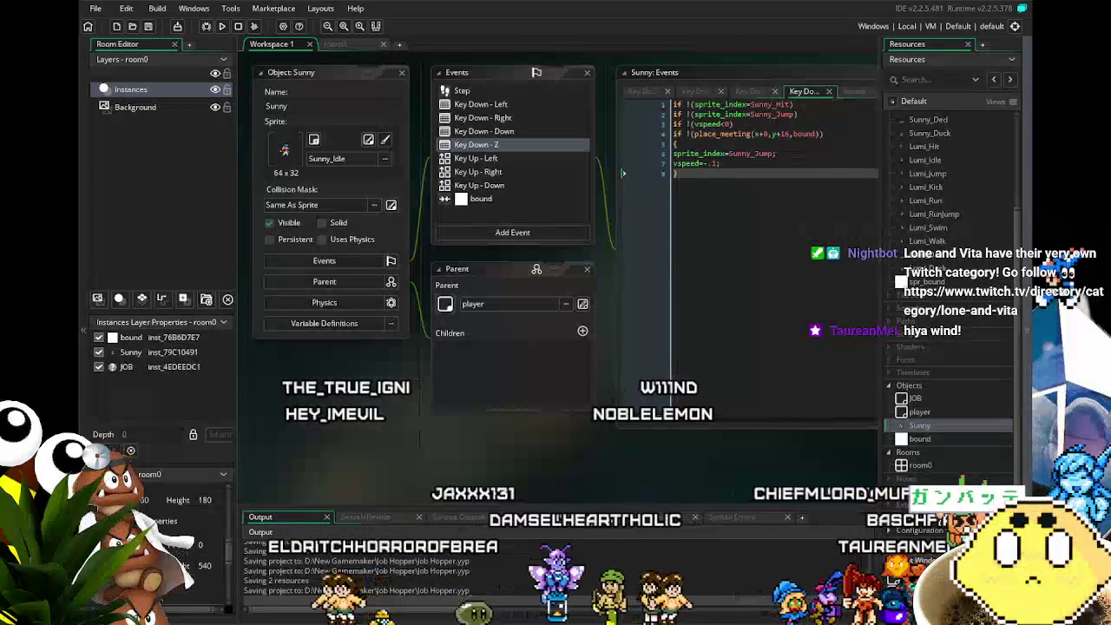
Reposition the workspace and review the Step and Key Down Left, Right and Down code.
drag(393, 461, 363, 464)
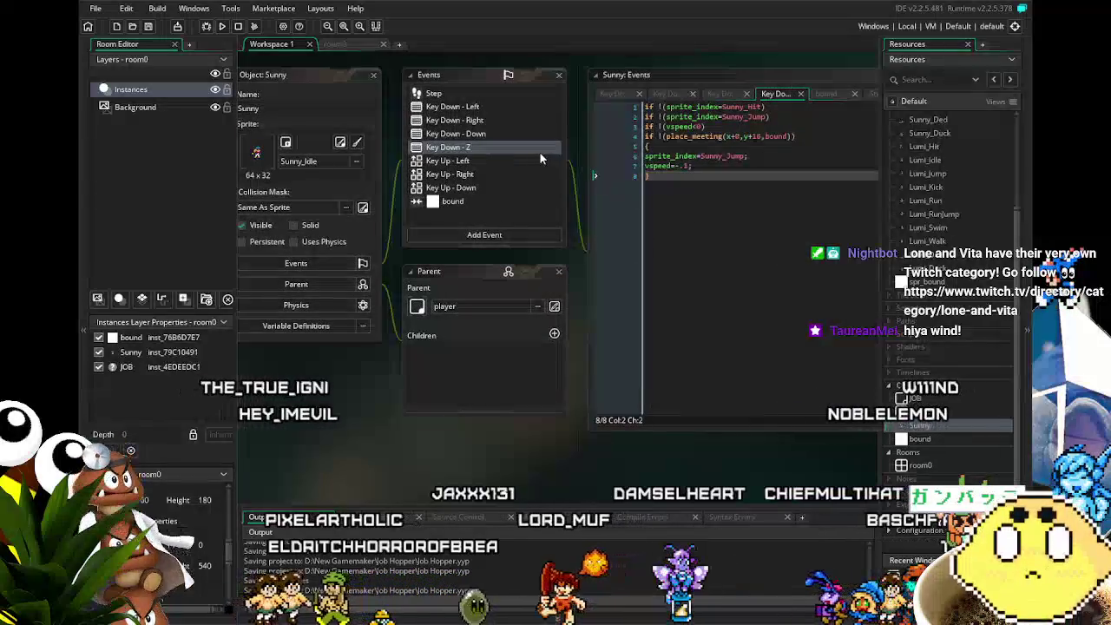
drag(671, 251, 629, 305)
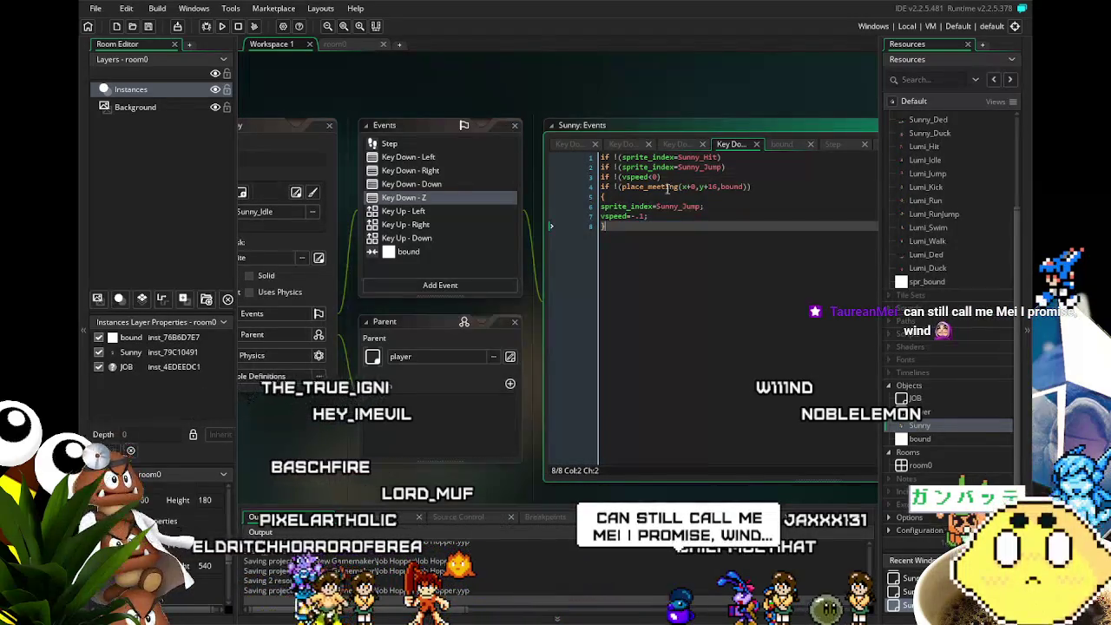
scroll(616, 321, left, 2)
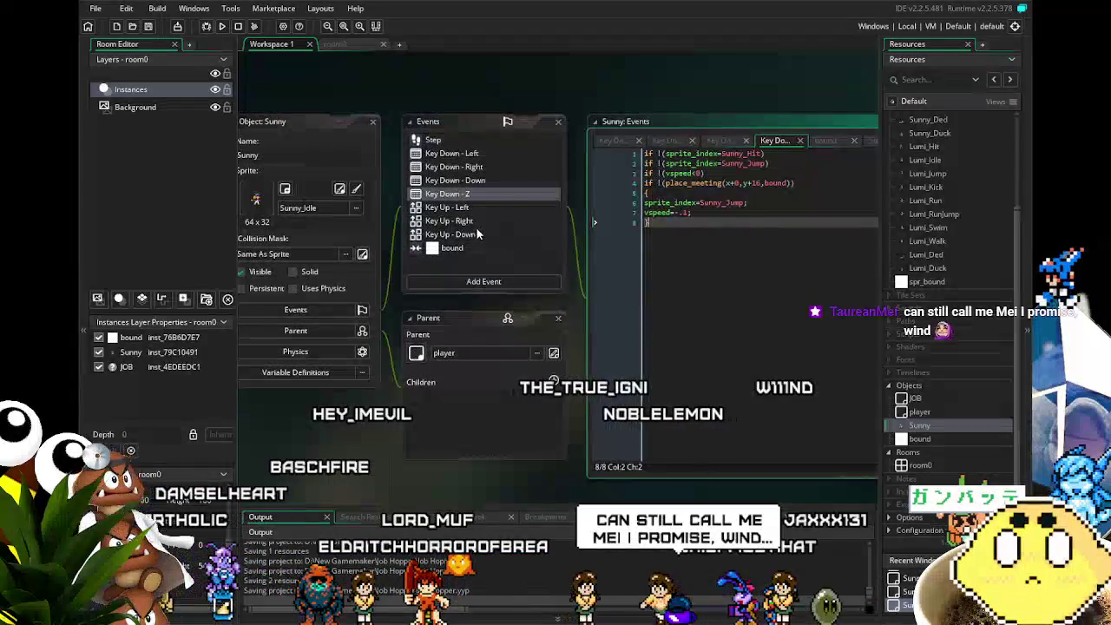
scroll(564, 348, up, 1)
scroll(417, 390, left, 1)
scroll(425, 365, down, 1)
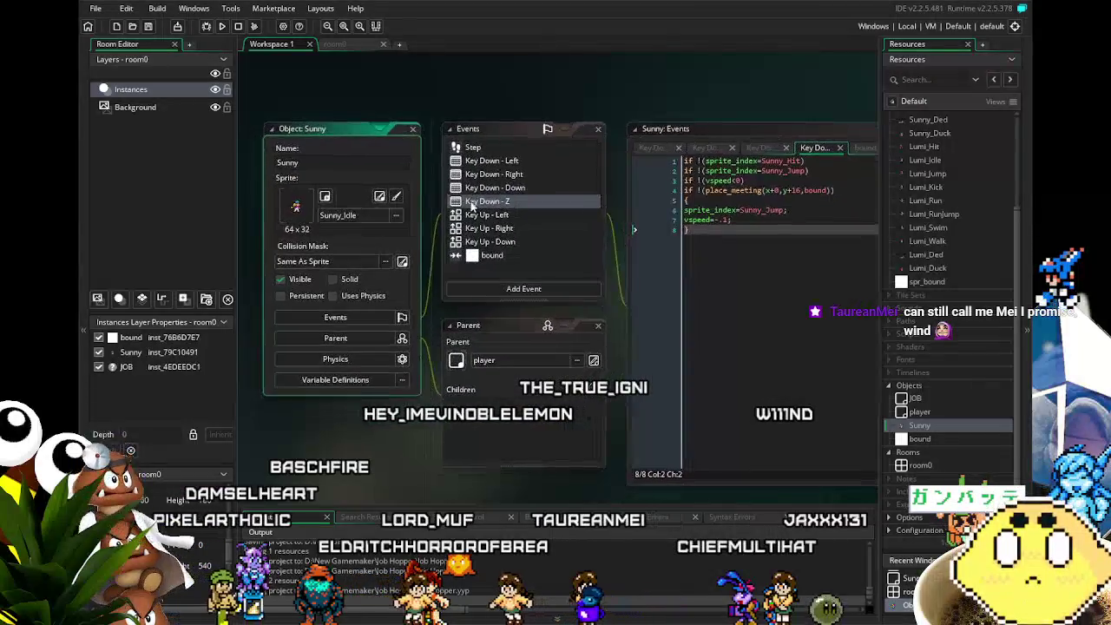
click(491, 150)
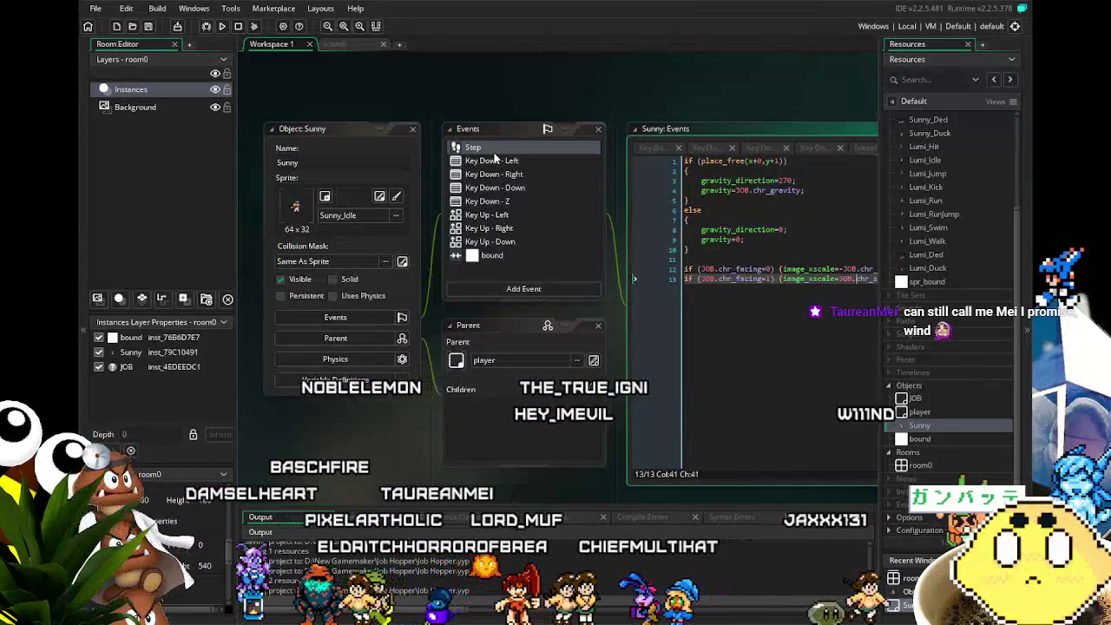
click(497, 162)
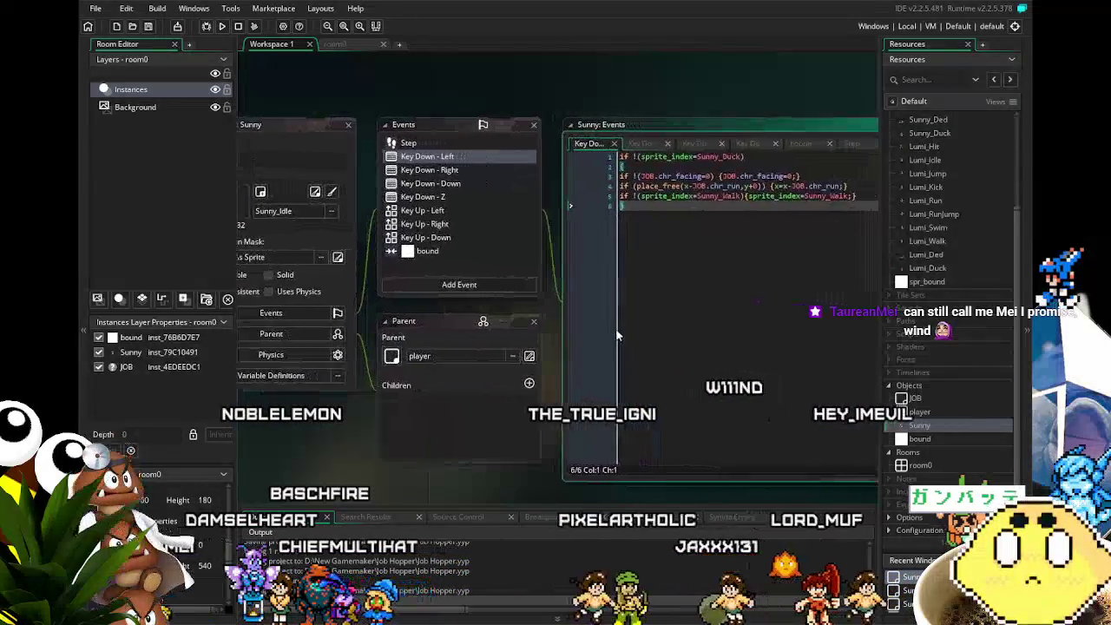
click(477, 173)
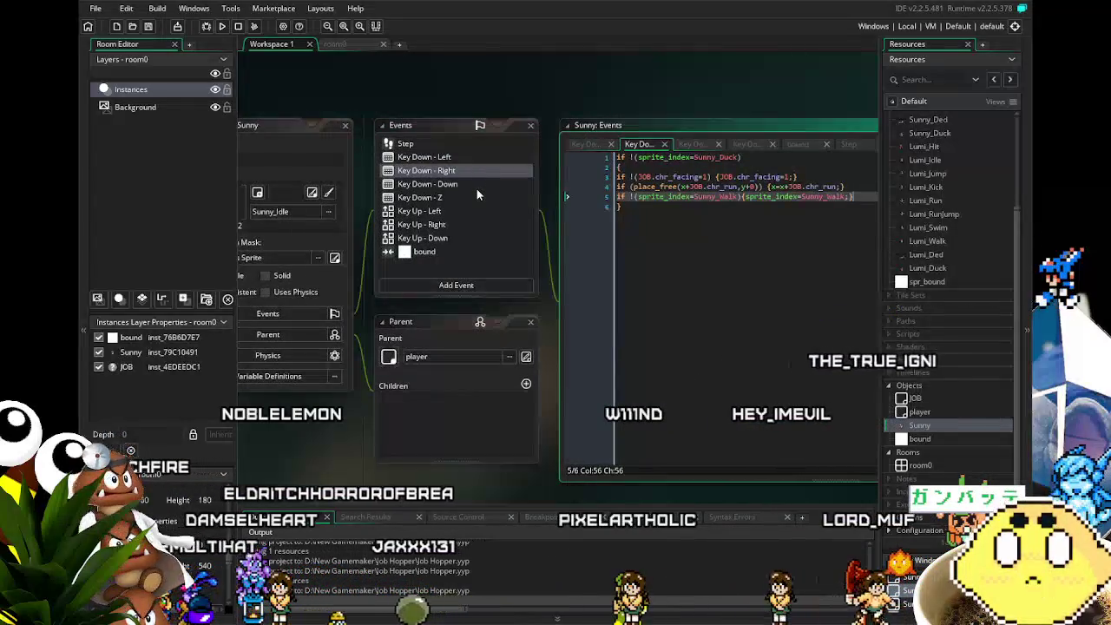
click(477, 183)
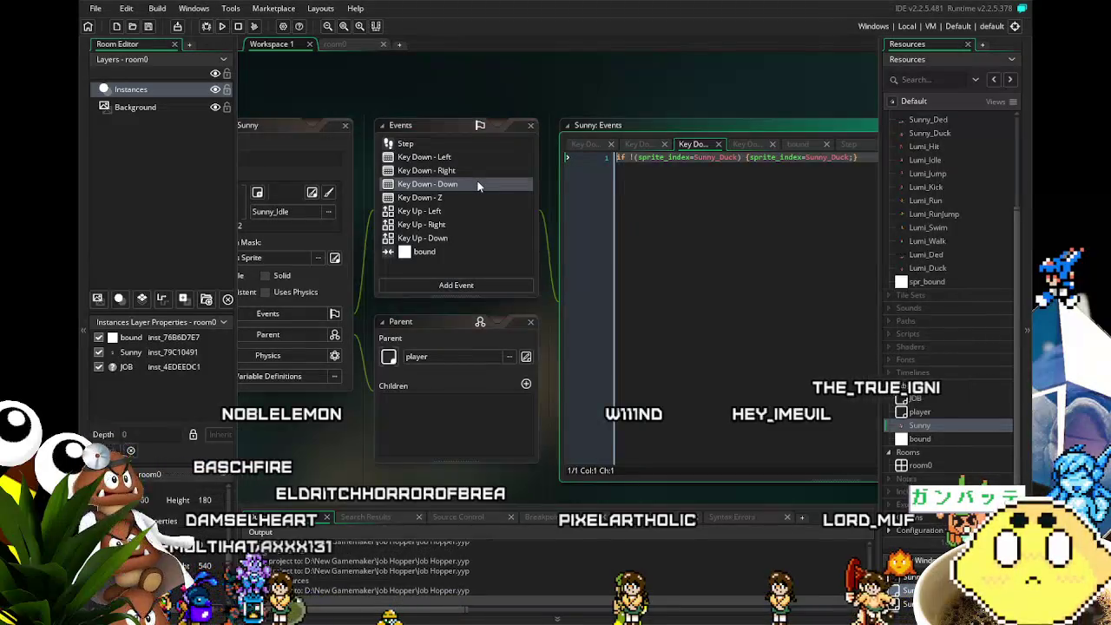
Review the Key Down - Z and Key Up - Left code, then bring up the event types to add.
click(454, 197)
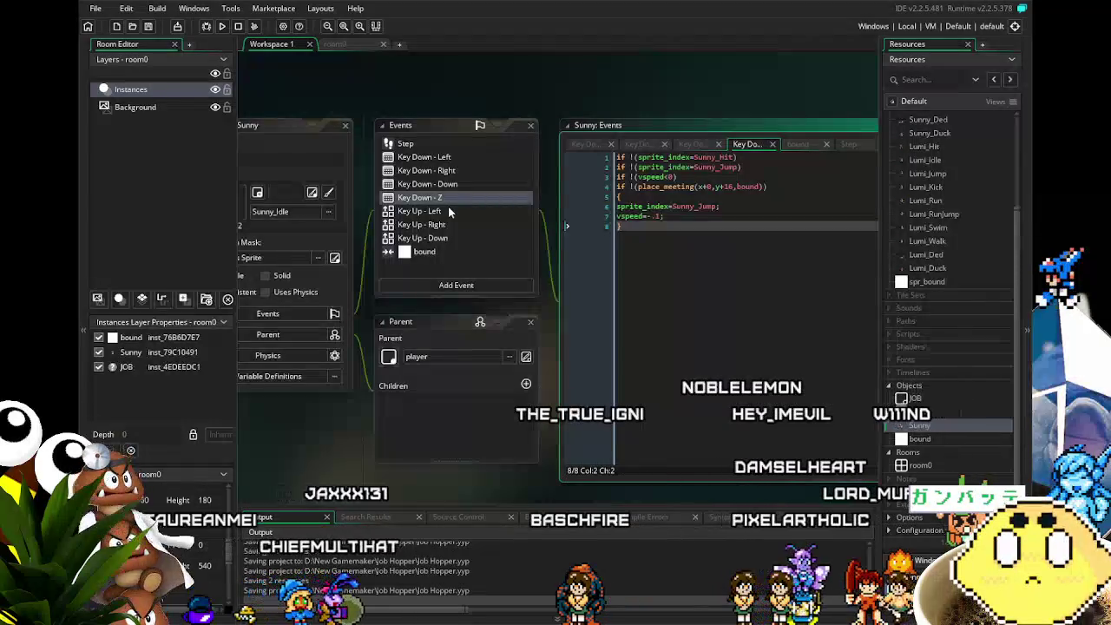
click(448, 208)
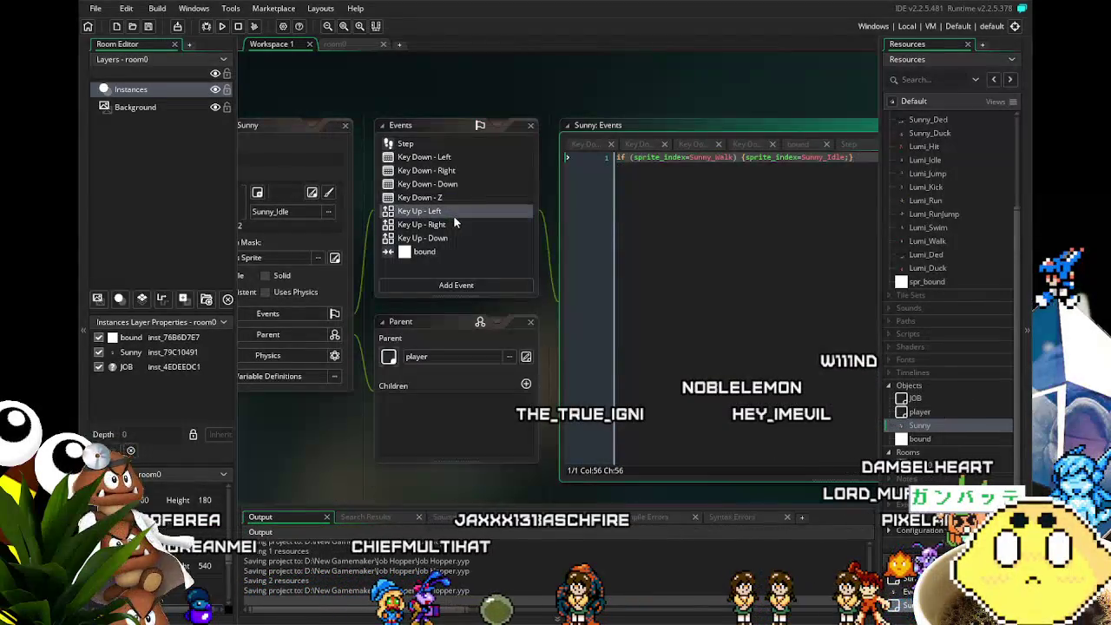
click(454, 197)
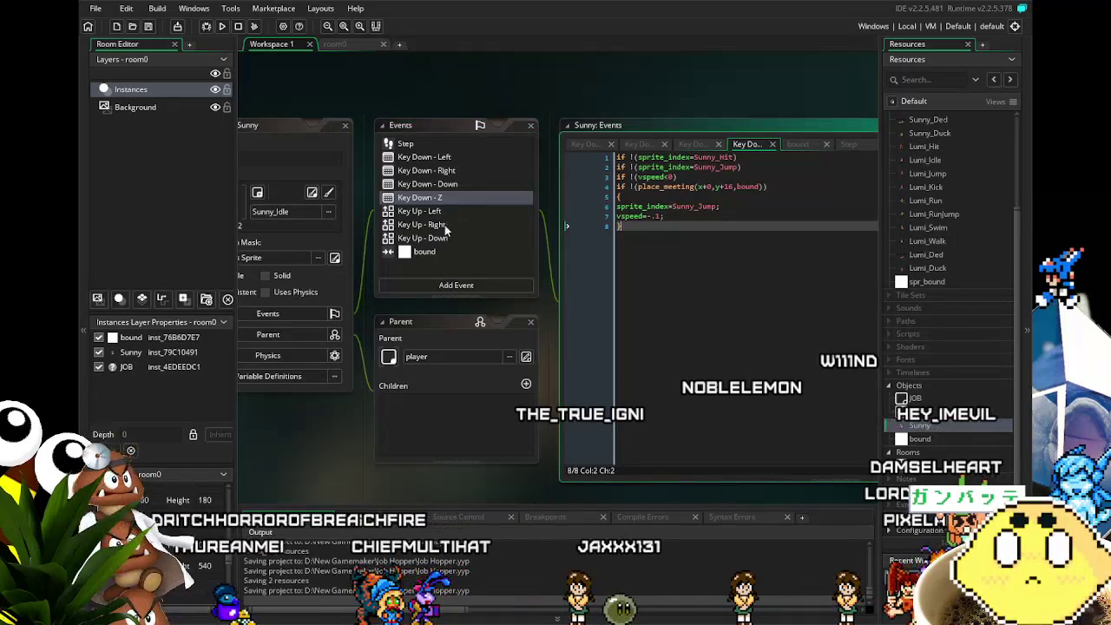
click(446, 285)
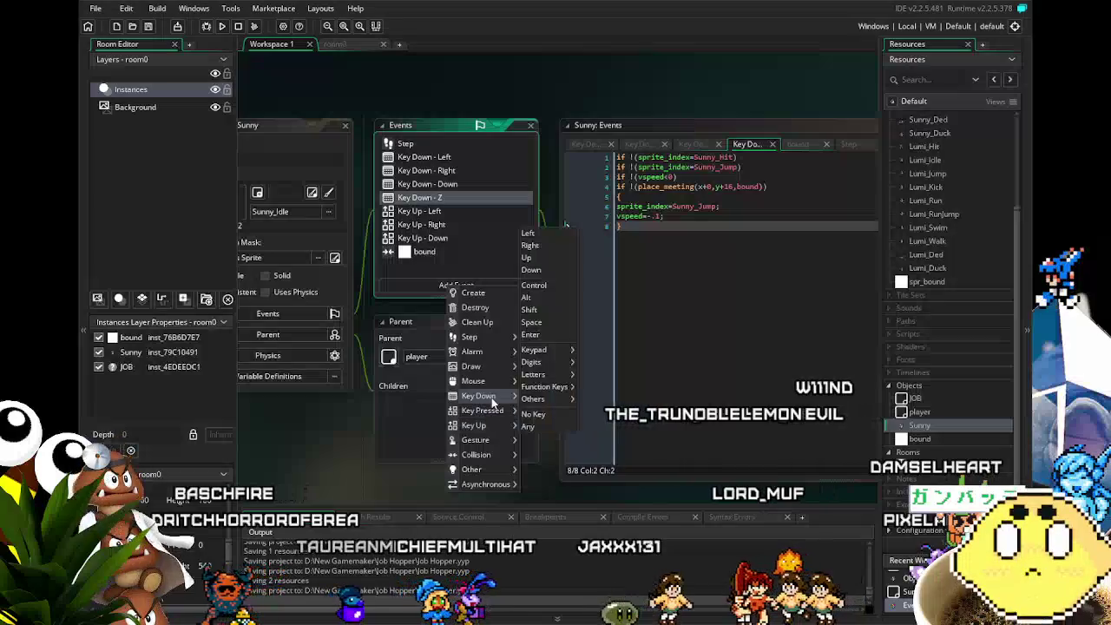
Add a Key Down - Up event to Sunny and start clearing its template comments.
mouse_move(498, 368)
mouse_move(494, 397)
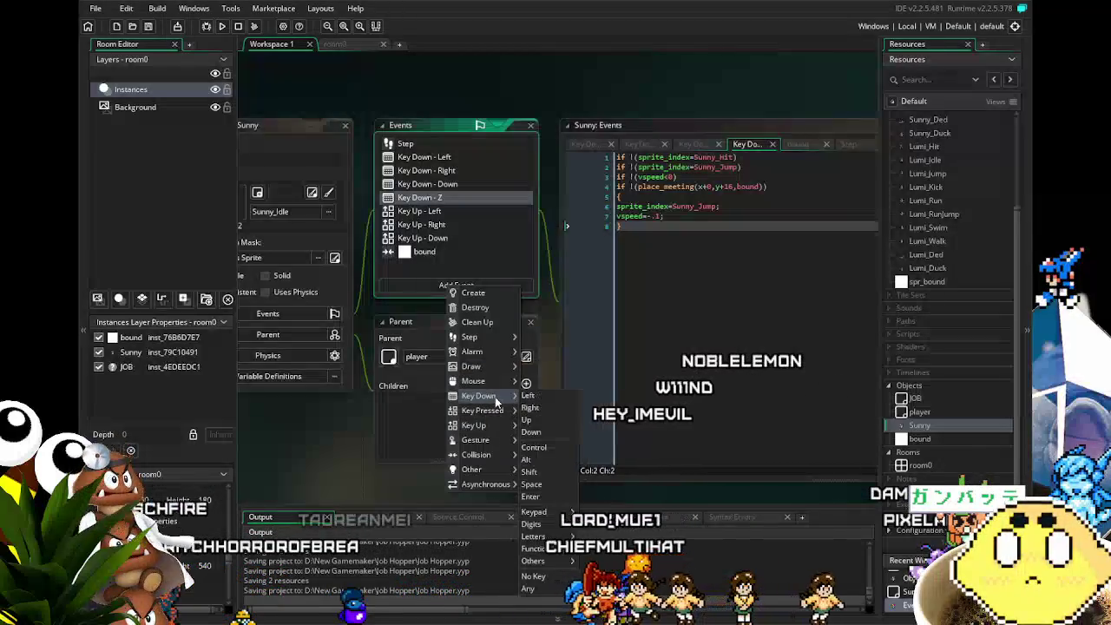
click(540, 416)
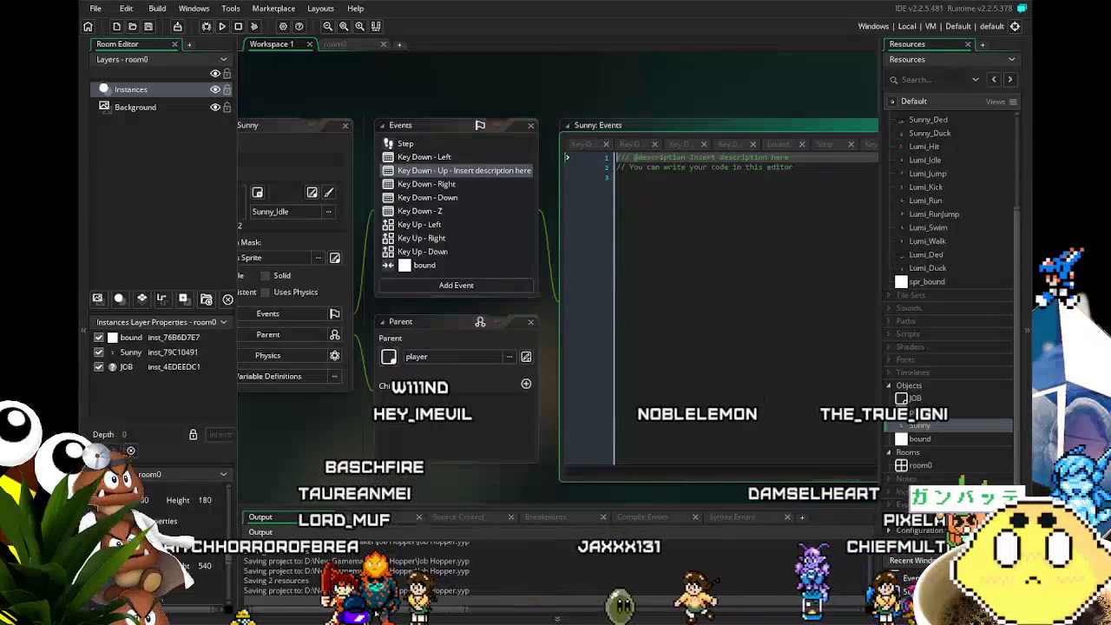
click(646, 365)
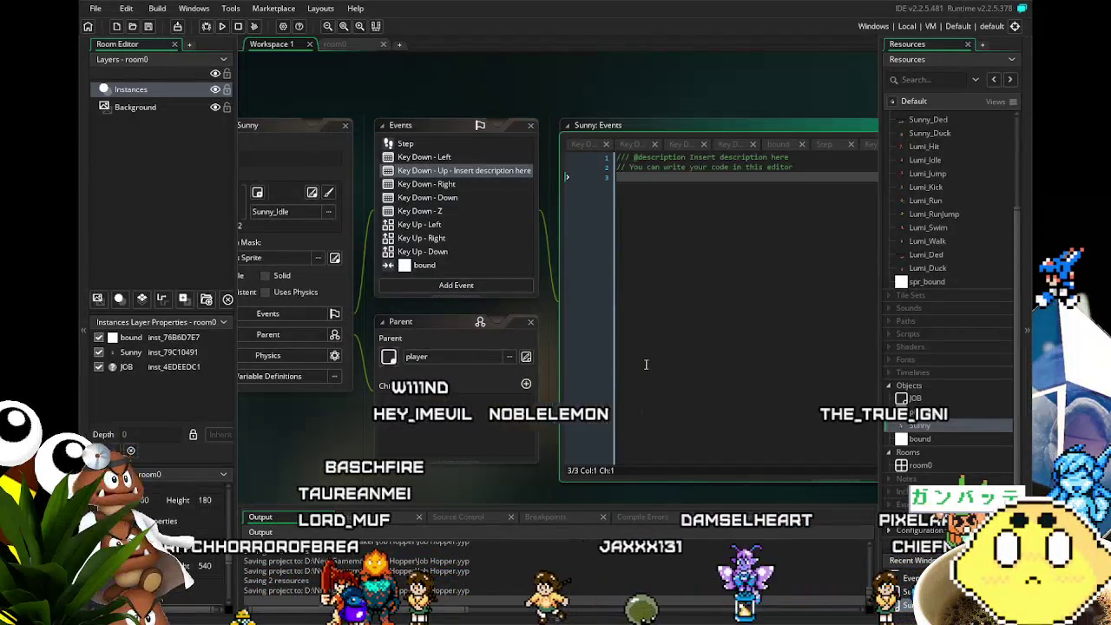
key(BackSpace)
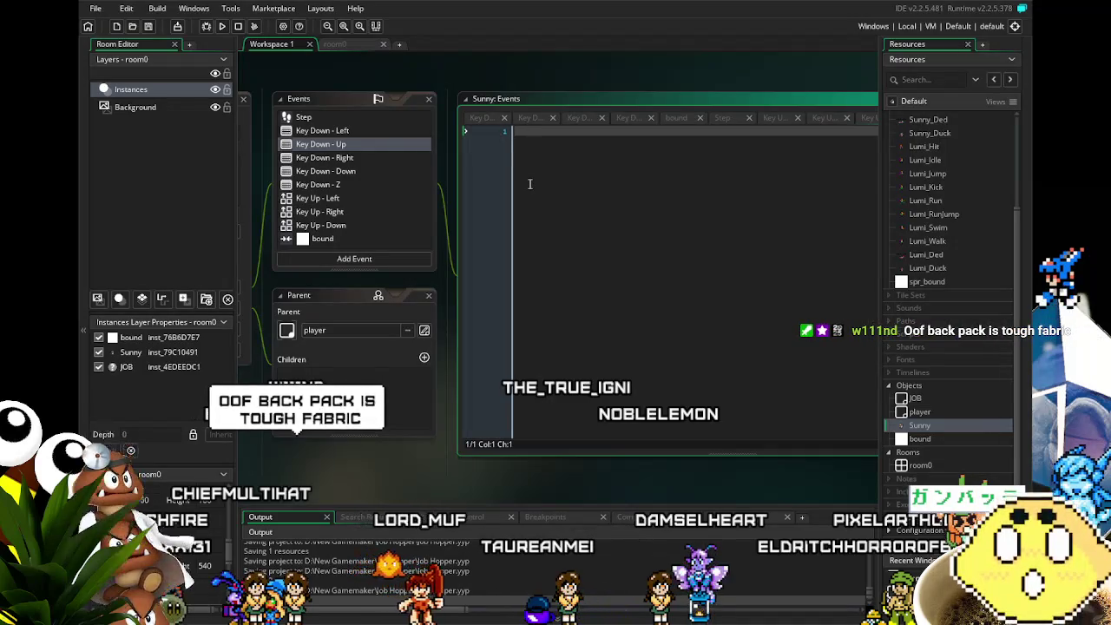
Pan the workspace slightly up-left beside the emptied Key Down - Up code.
drag(554, 217, 531, 206)
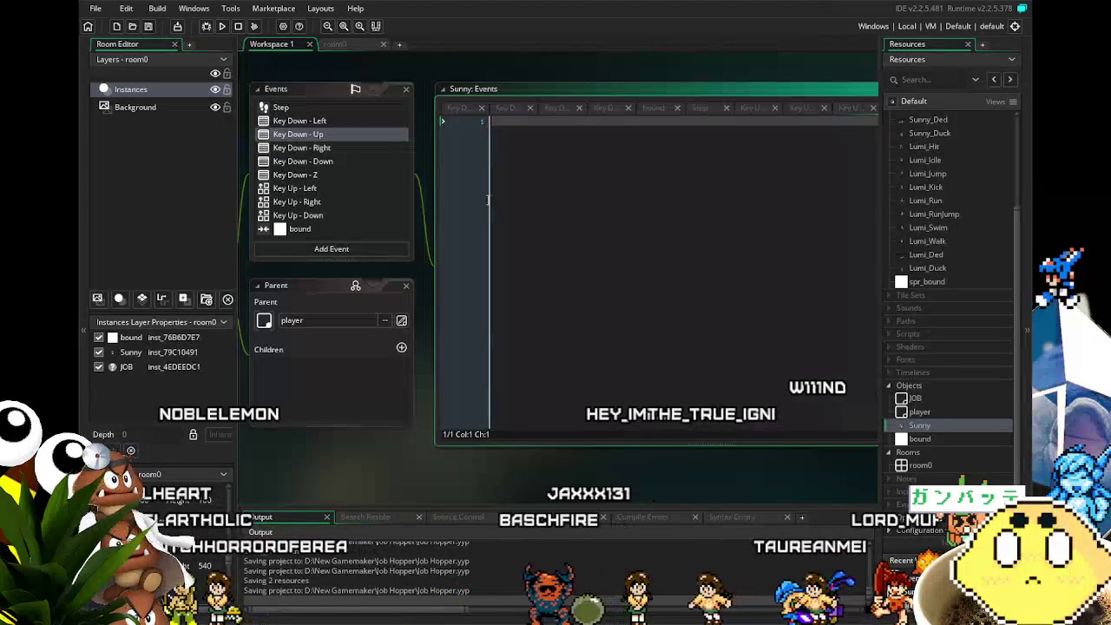
Review Sunny's Key Down - Right, Key Down - Z and Key Up - Down code.
click(330, 147)
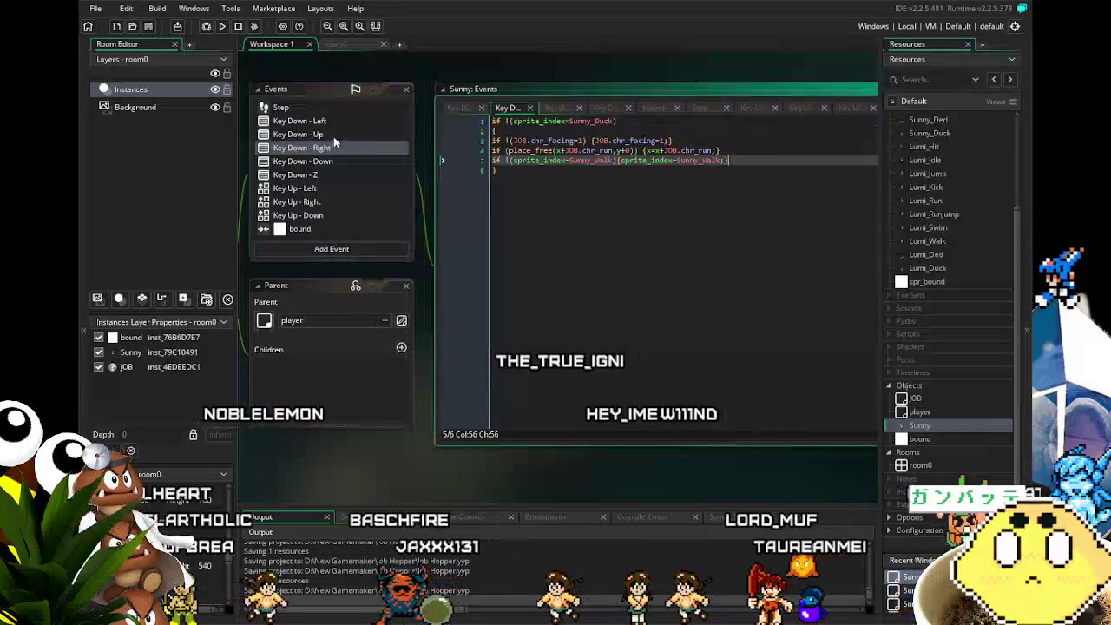
click(337, 174)
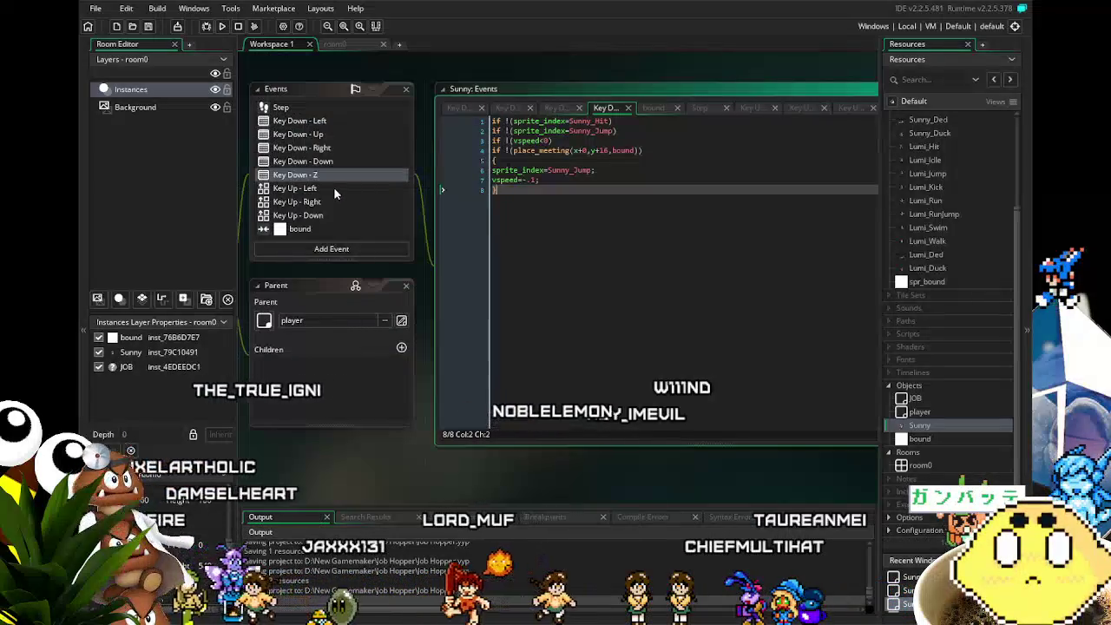
click(321, 215)
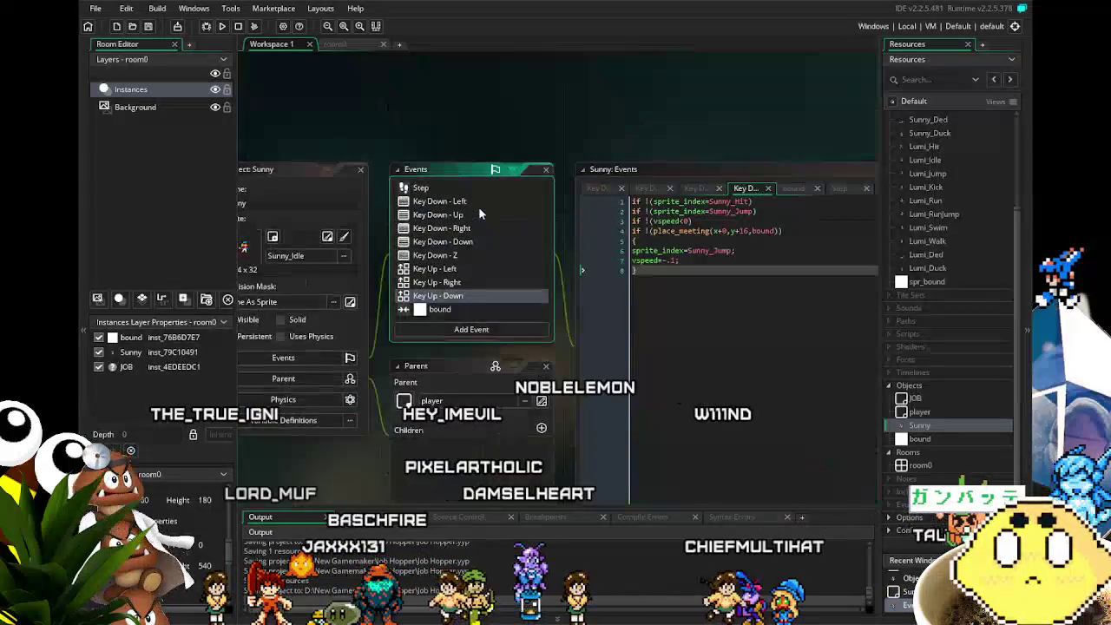
scroll(478, 207, down, 2)
Add a Key Up - Z event to Sunny.
click(460, 292)
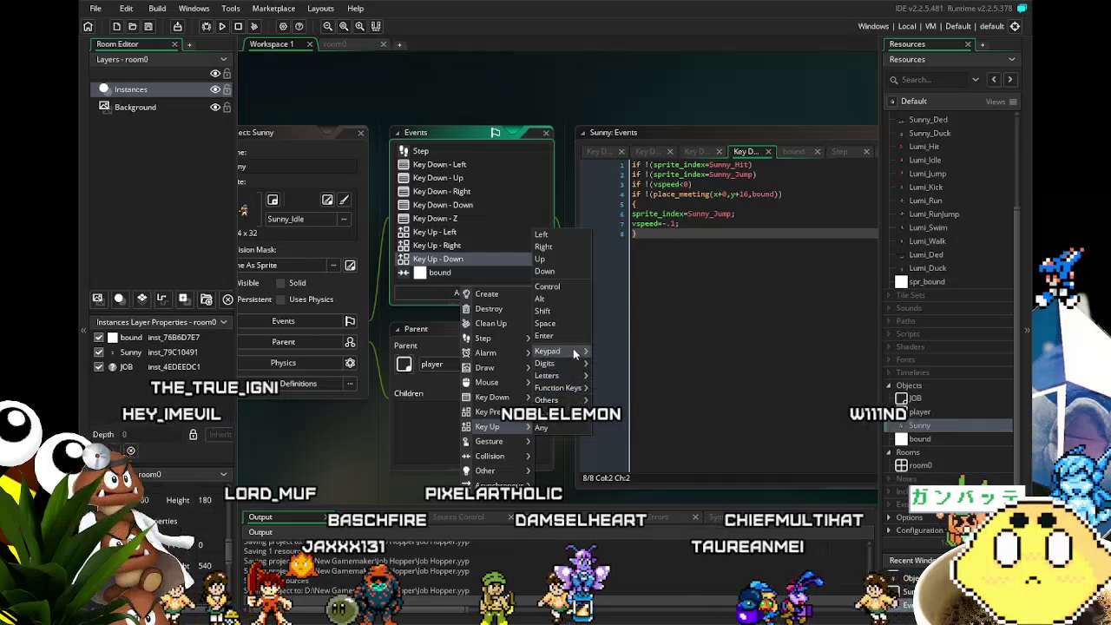
mouse_move(556, 375)
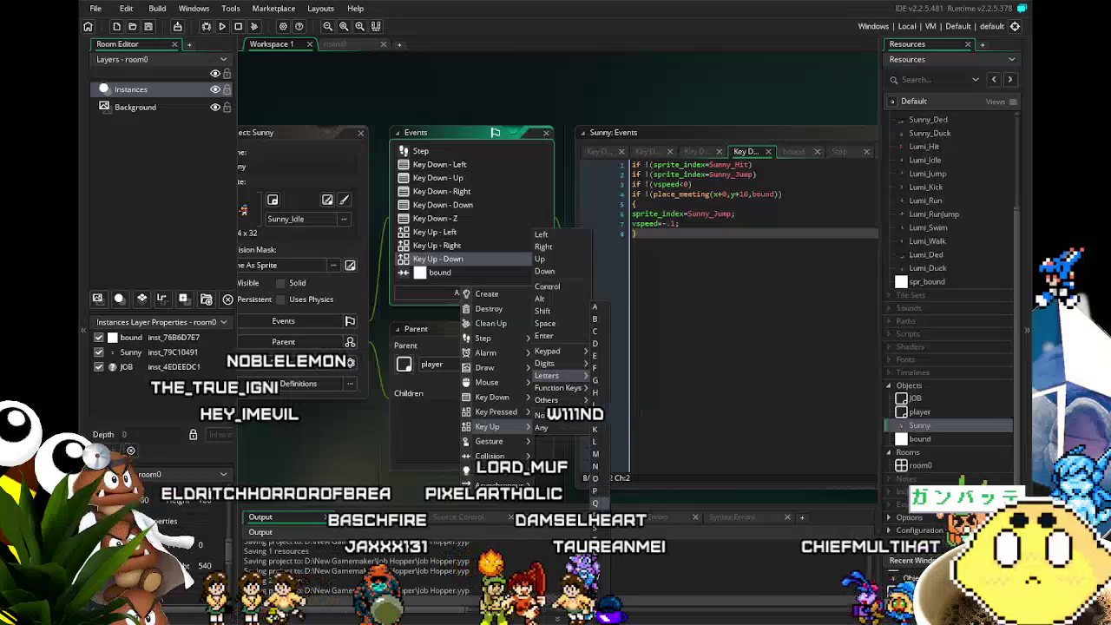
click(595, 614)
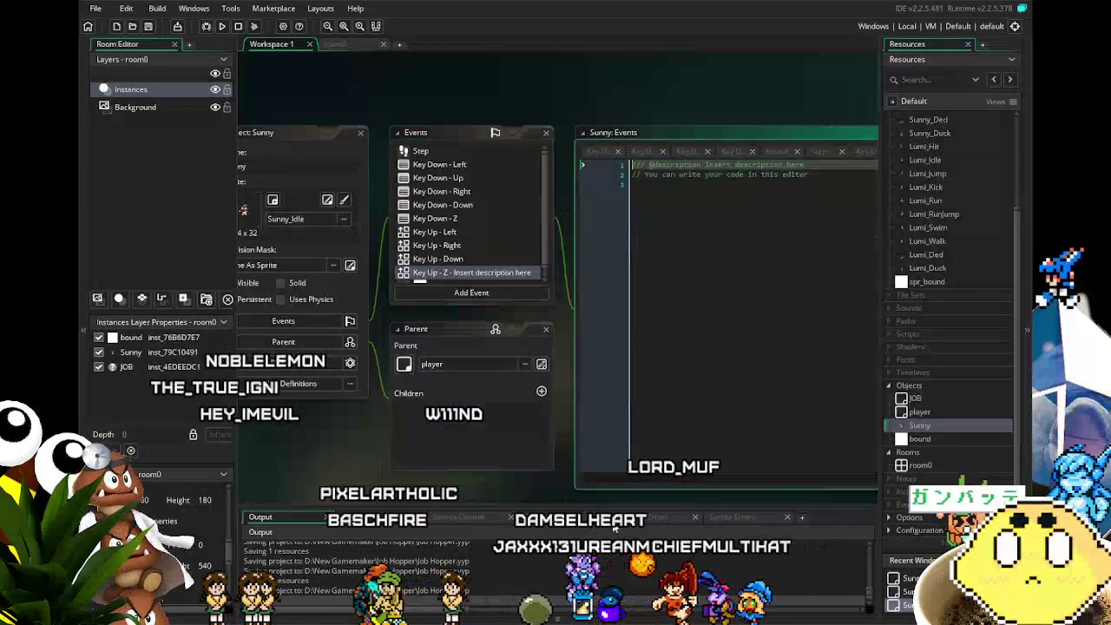
Replace the Key Up - Z template comments with vspeed=0;.
click(665, 372)
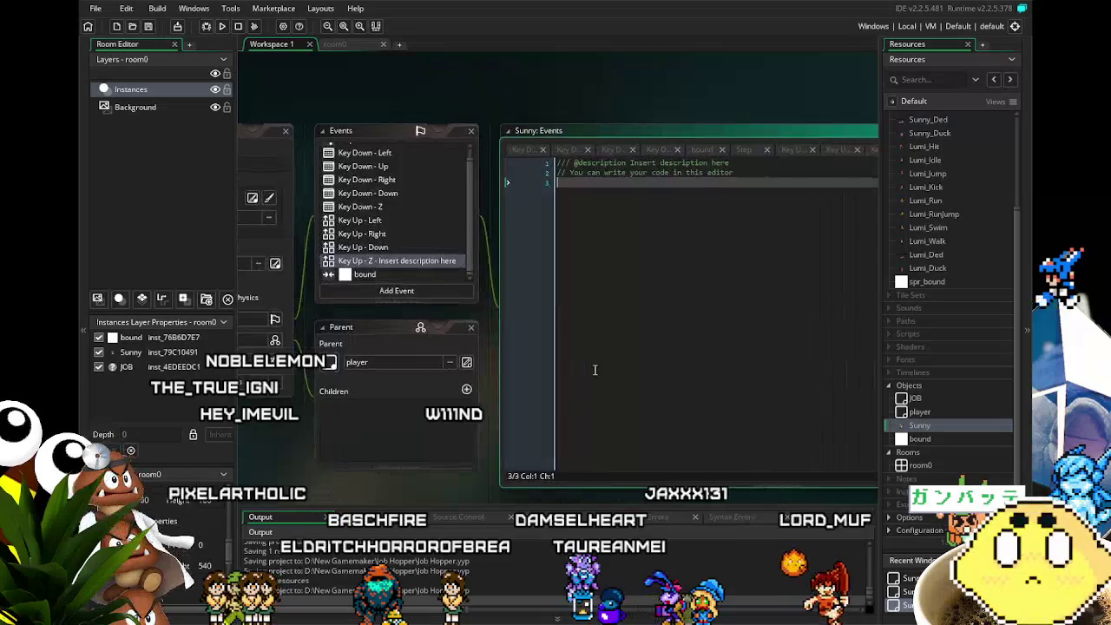
key(ctrl+a)
text(vs)
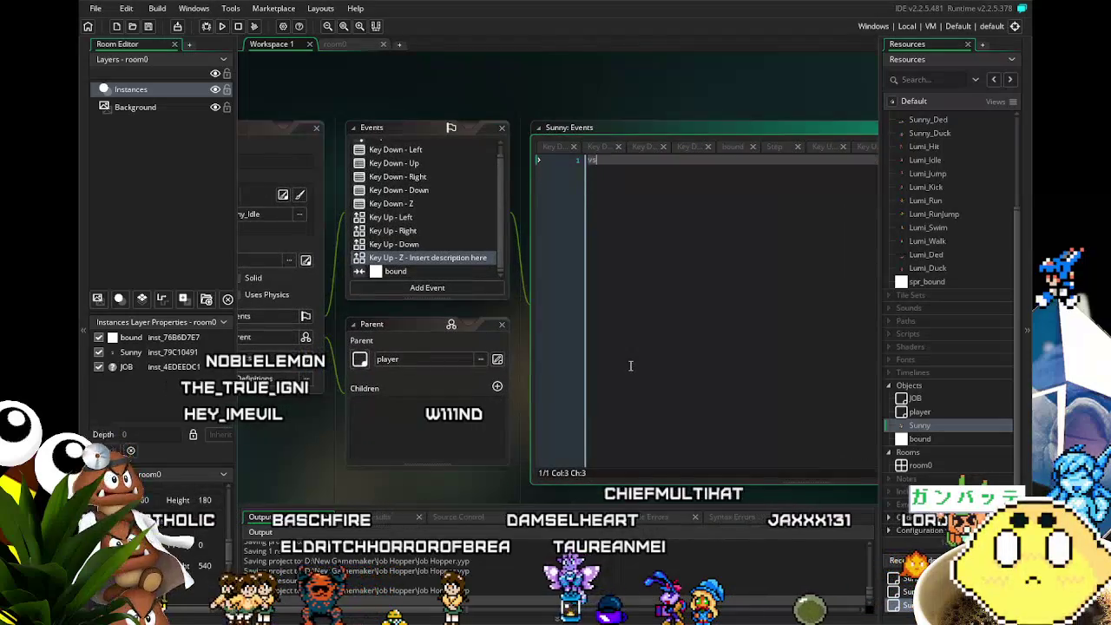
text(p)
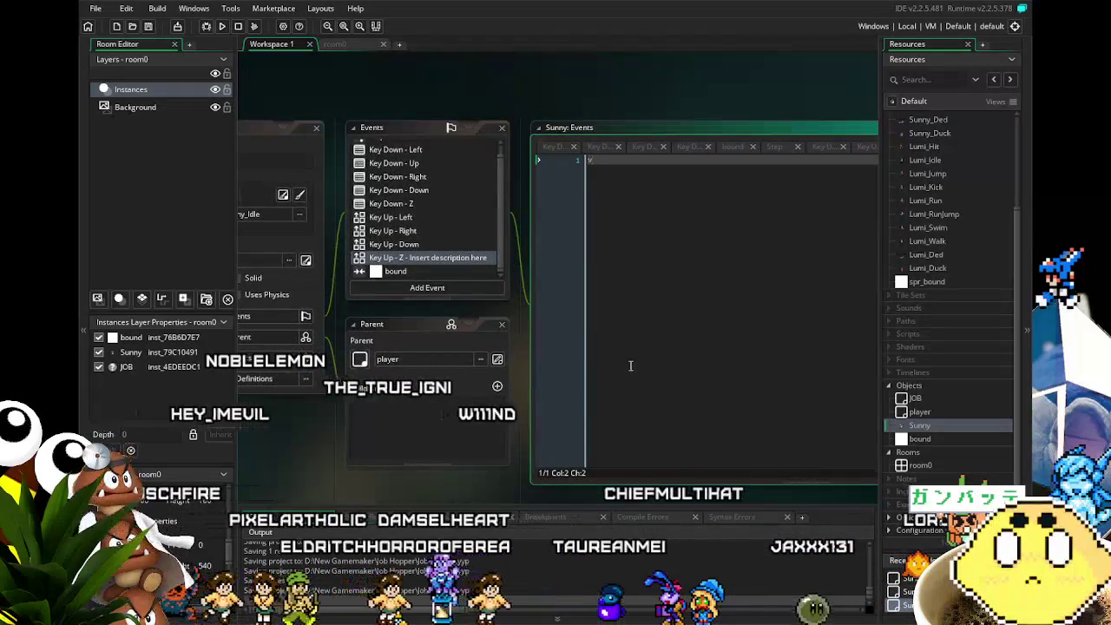
text(eed)
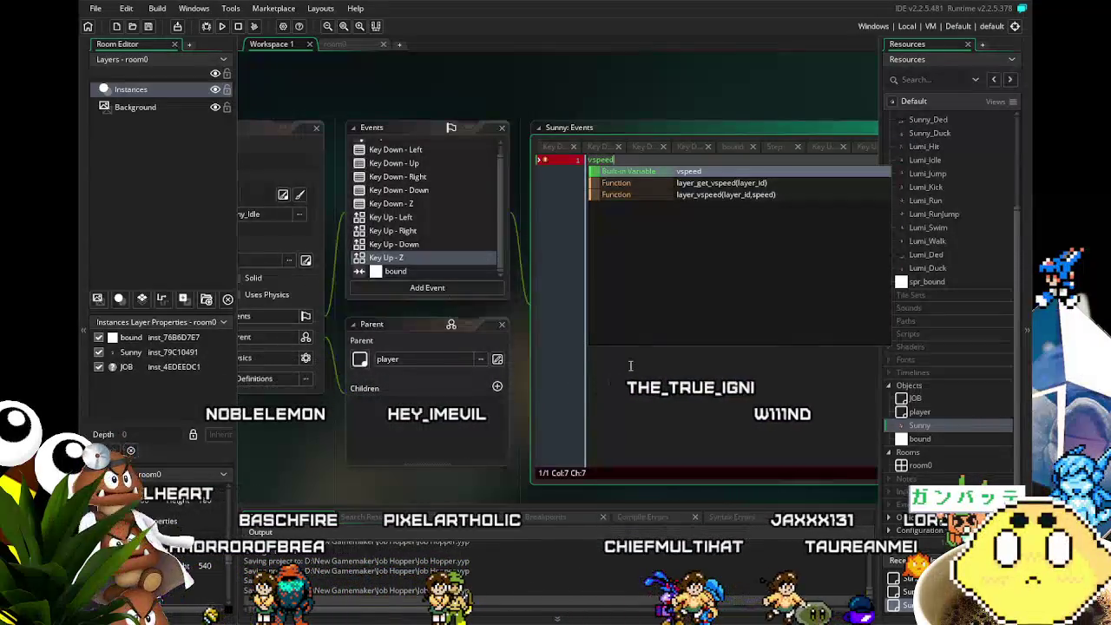
text(=0)
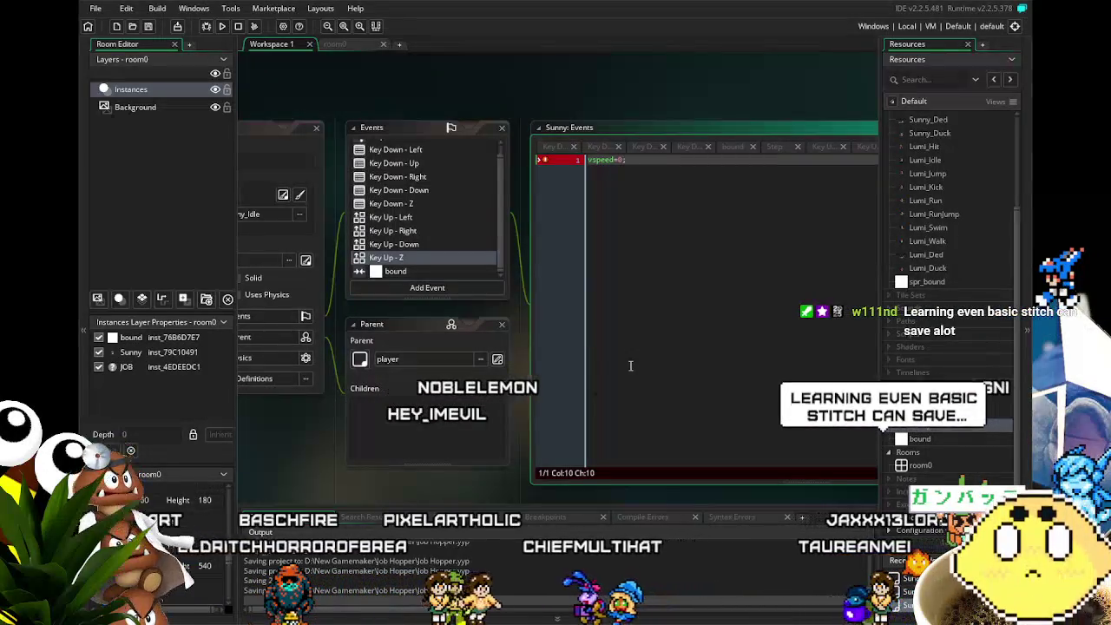
text(;)
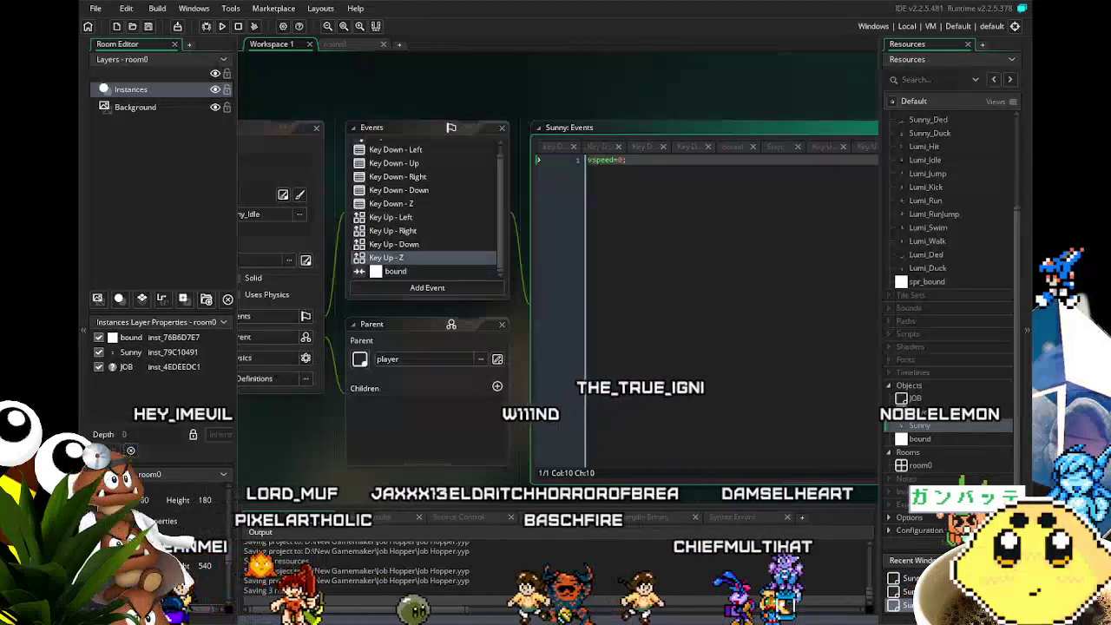
Wrap vspeed=0; in an if (vspeed<0) { } block.
click(542, 275)
key(Return)
key(Up)
text(if (vspeed<0))
key(Return)
text({)
key(Down)
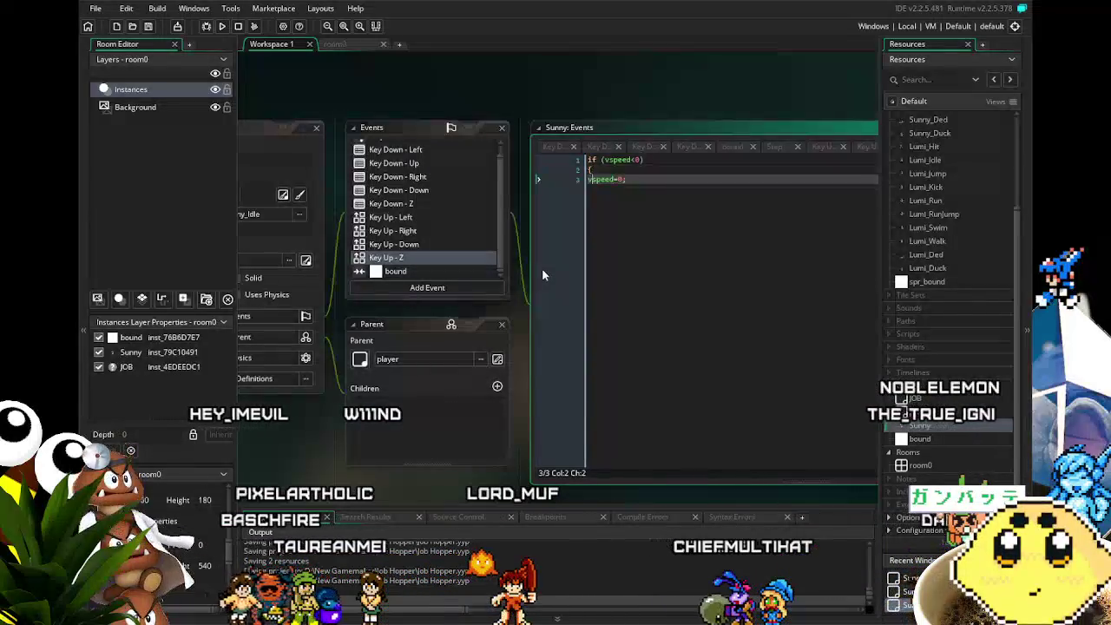
key(End)
key(Return)
text(})
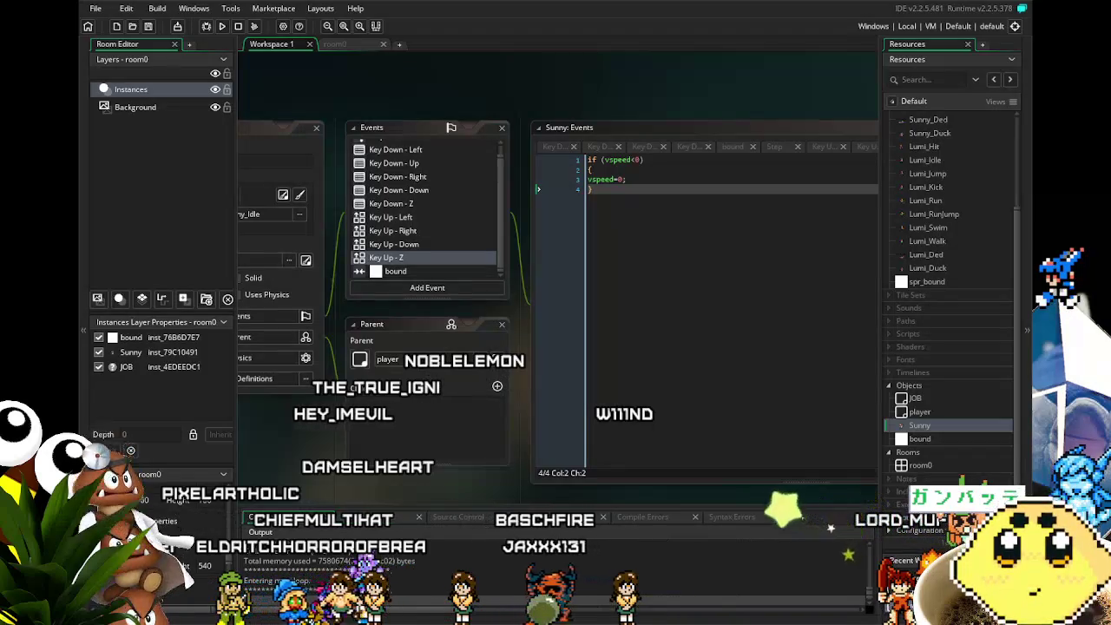
Test Sunny walking left and right in the running game, then close it.
key(Left)
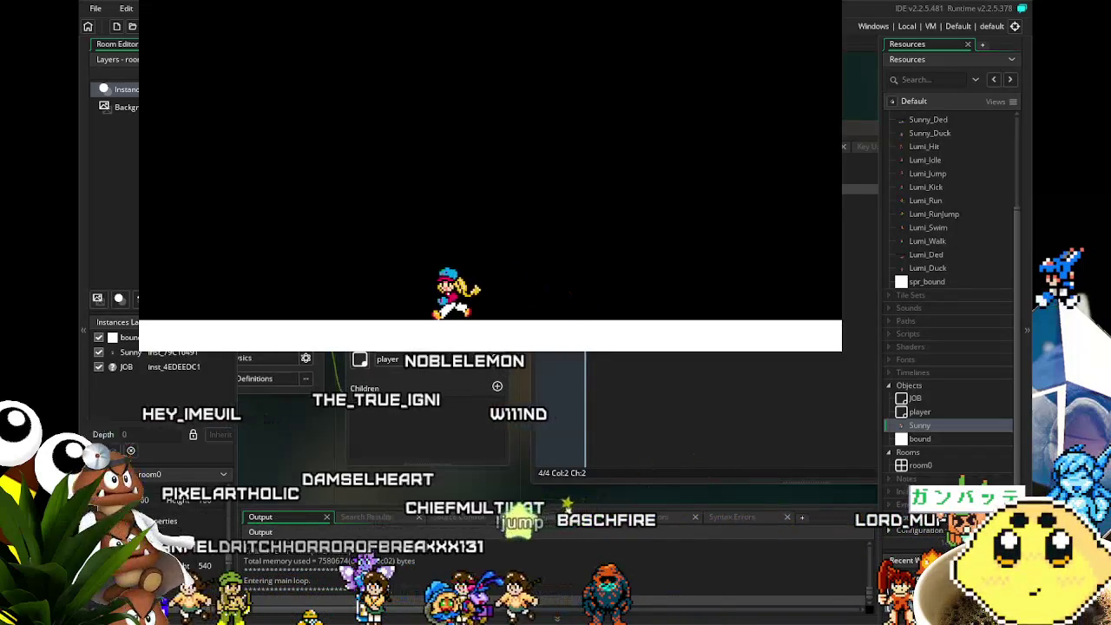
key(Right)
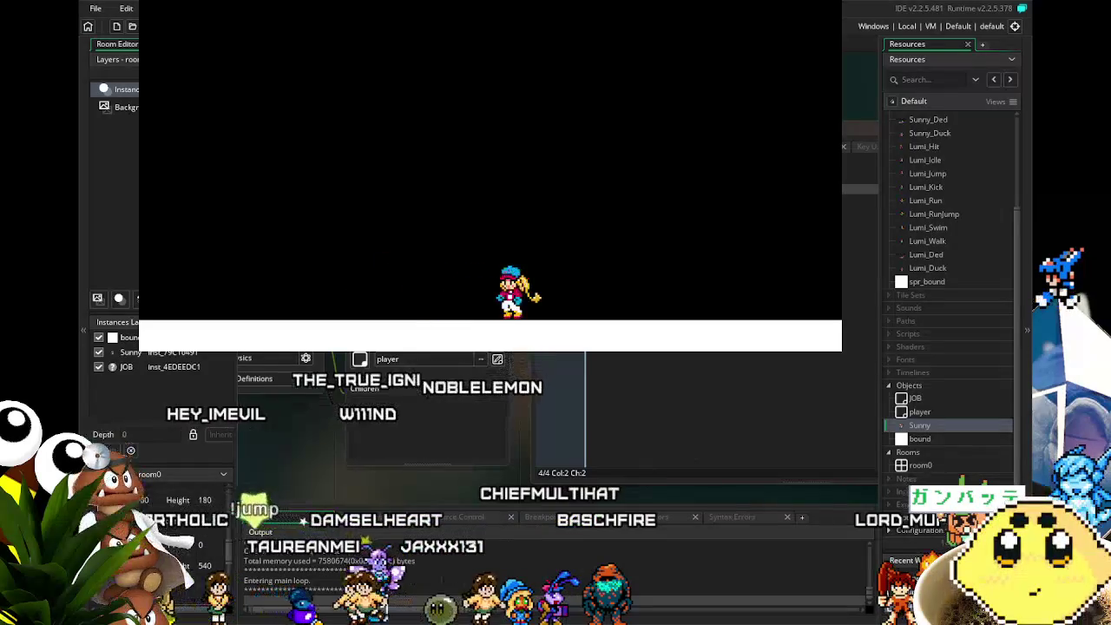
key(Left)
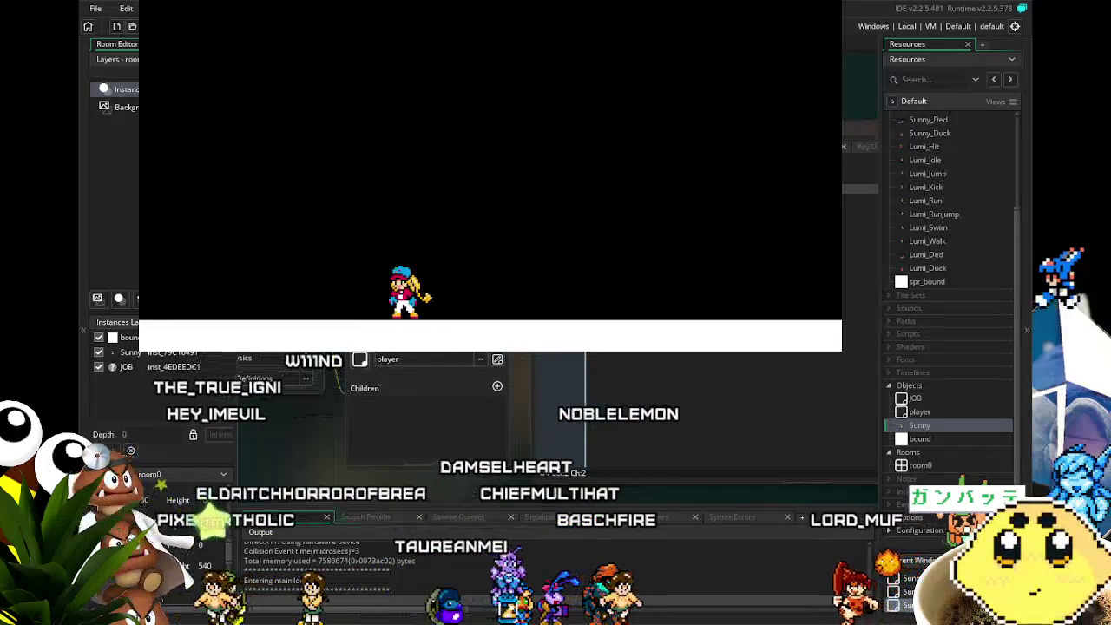
key(Escape)
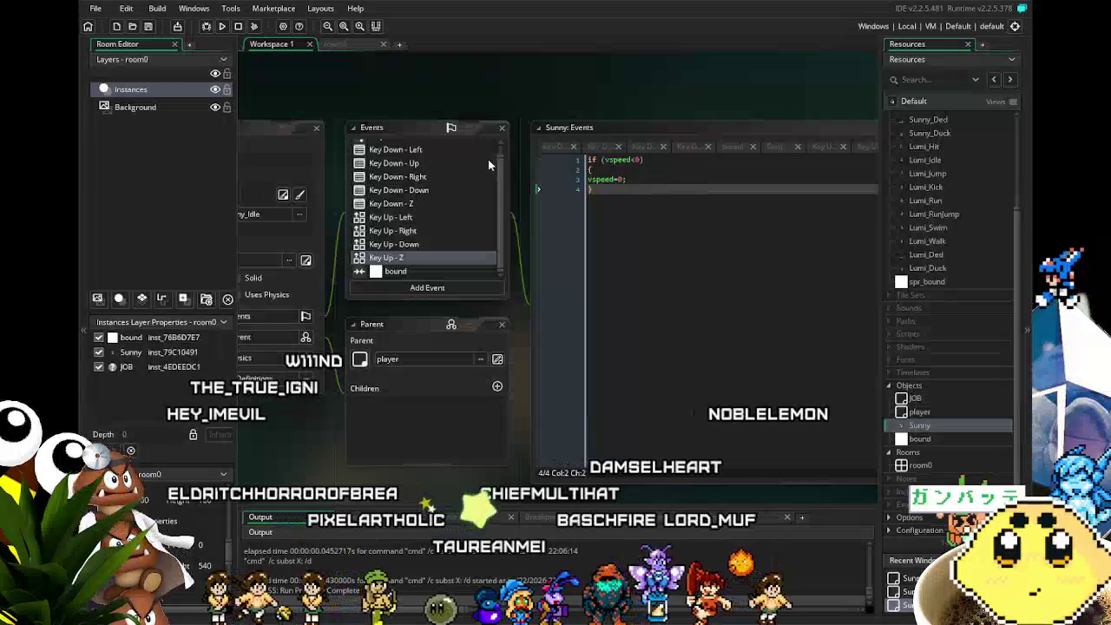
Show Sunny's Key Down - Z jump code and shift the view slightly left.
click(403, 205)
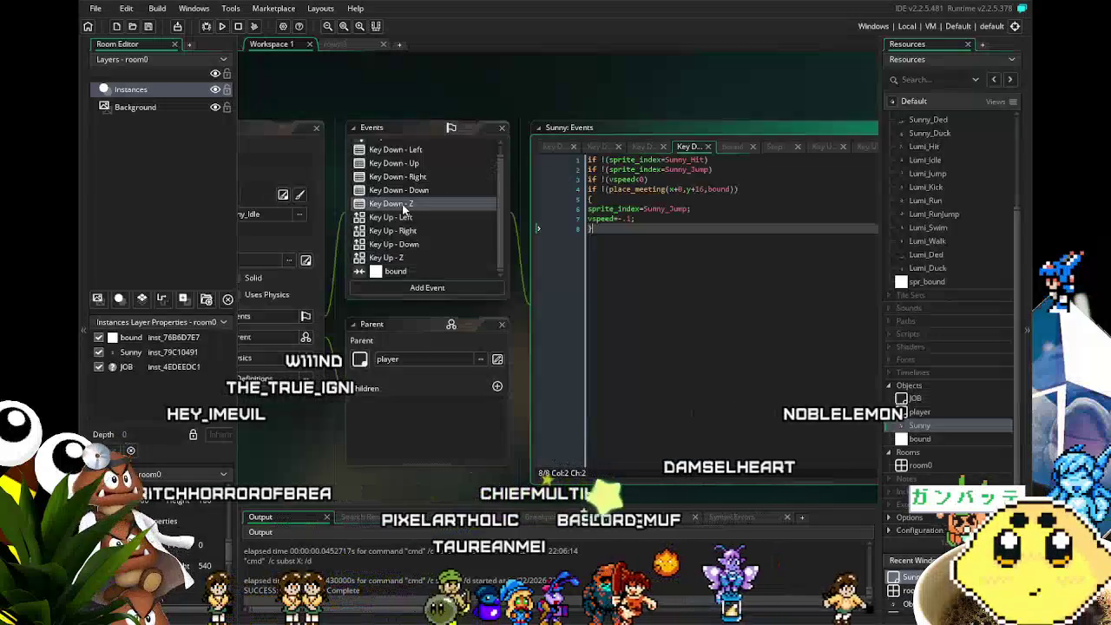
click(598, 301)
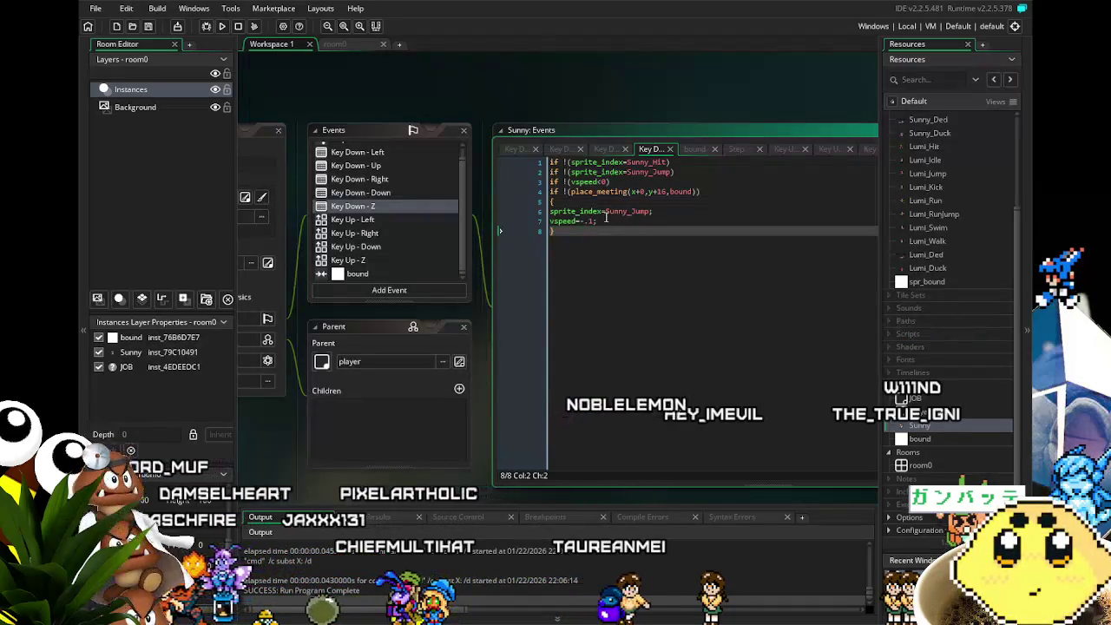
Change the line 7 jump speed from -.1 to -JOB.chr_jump.
click(616, 219)
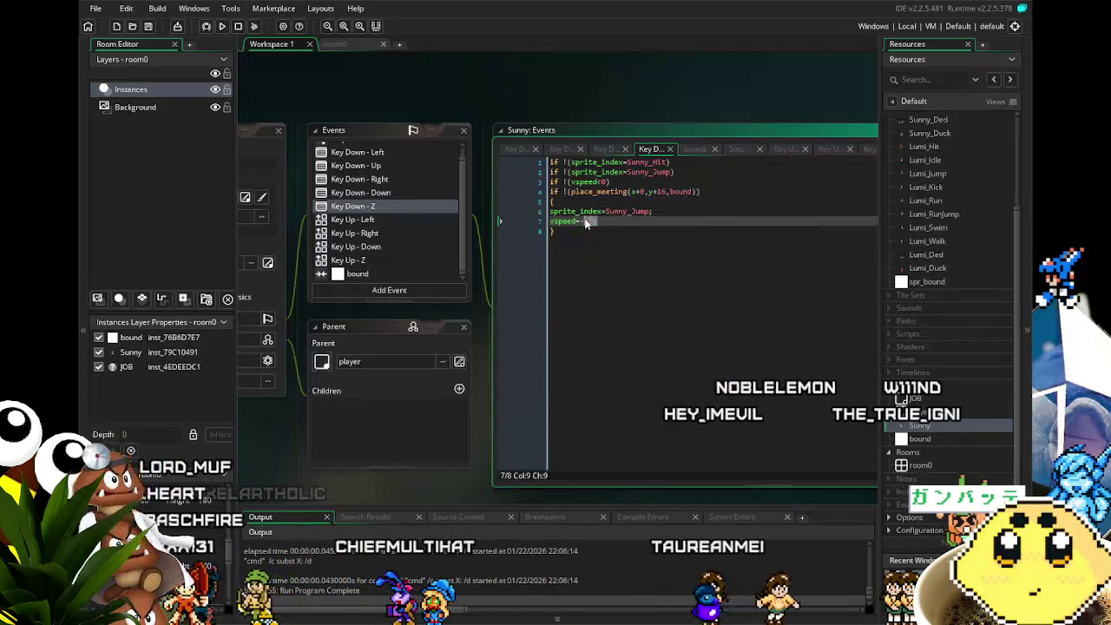
text(chr))
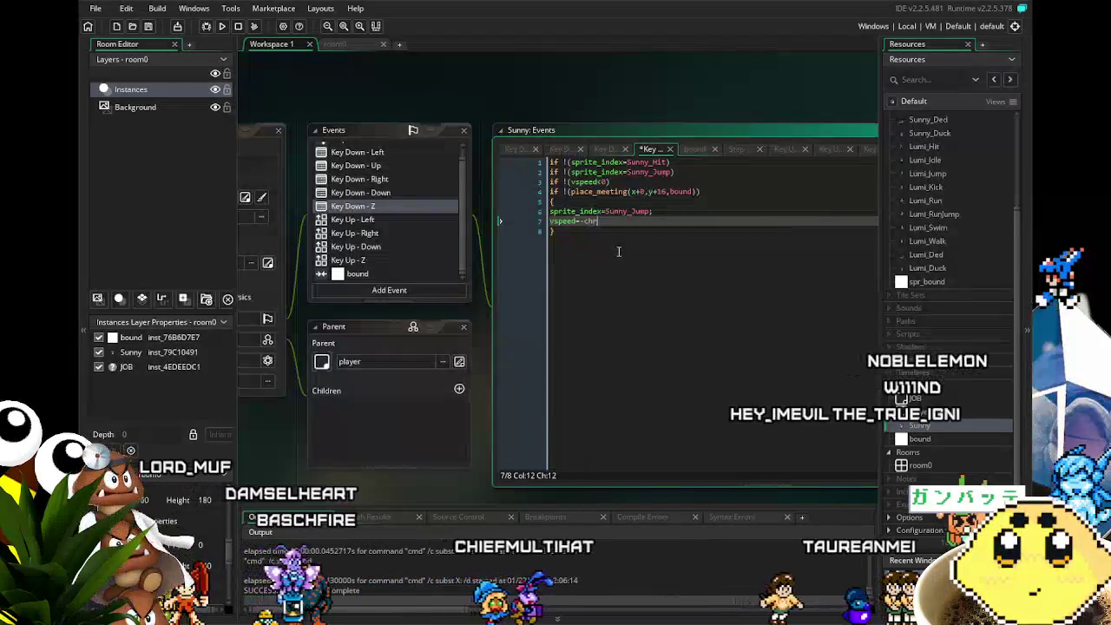
key(BackSpace)
text(_ju)
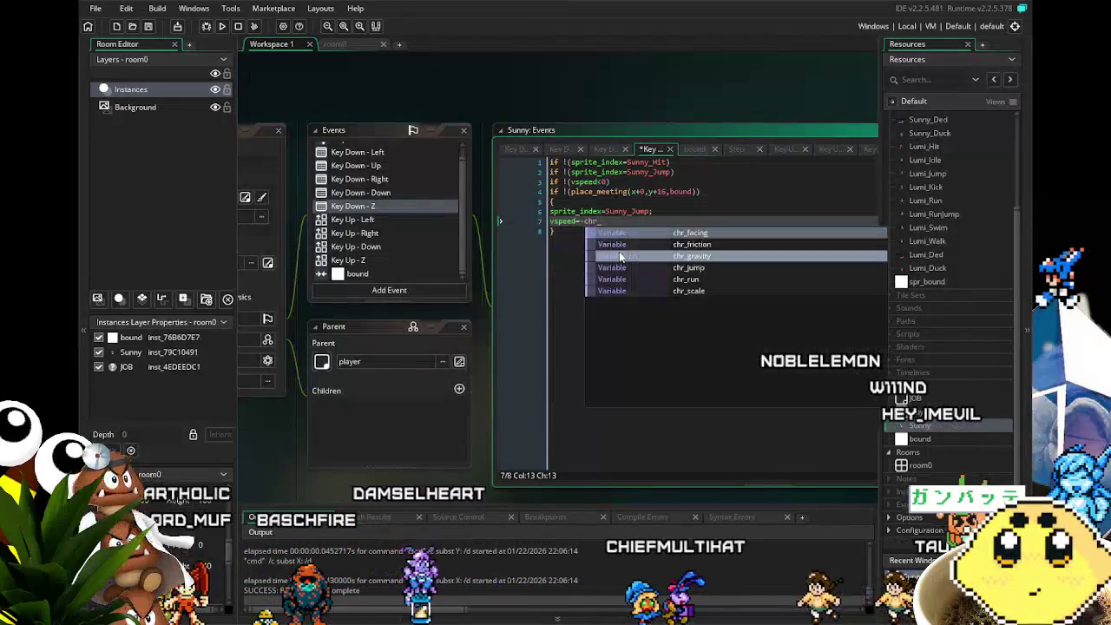
key(Return)
text(;)
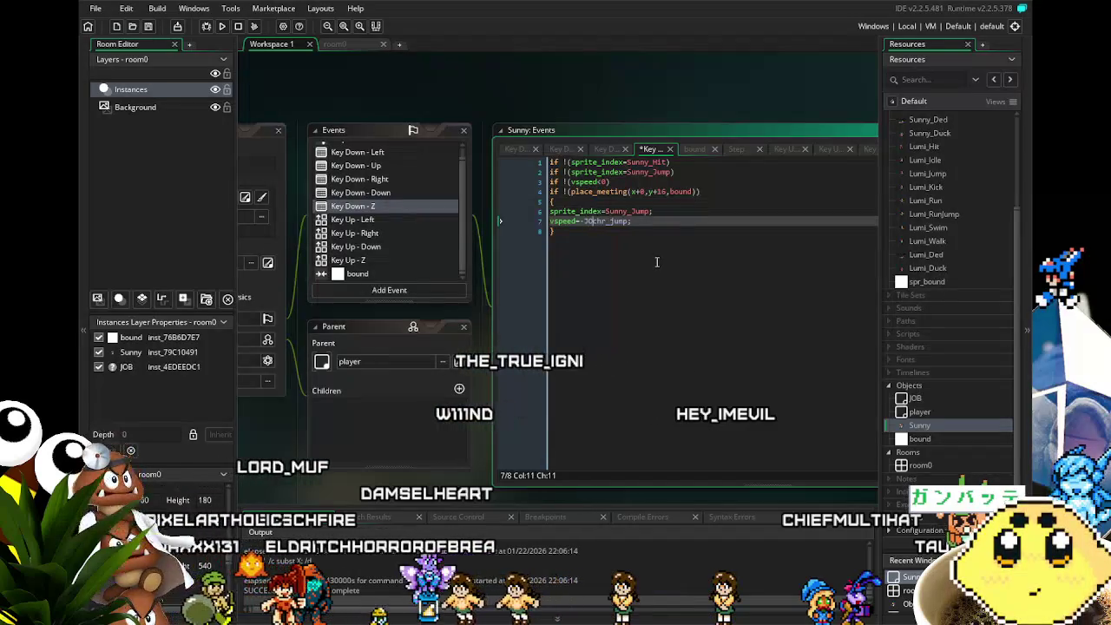
text(3)
key(BackSpace)
text(JOB.)
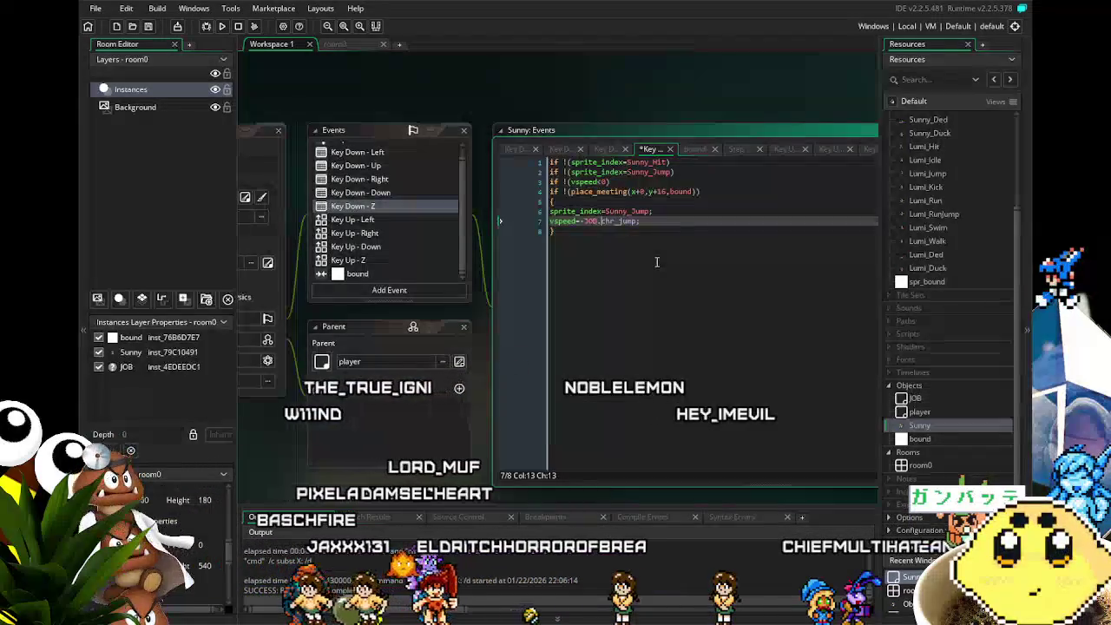
drag(389, 243, 442, 243)
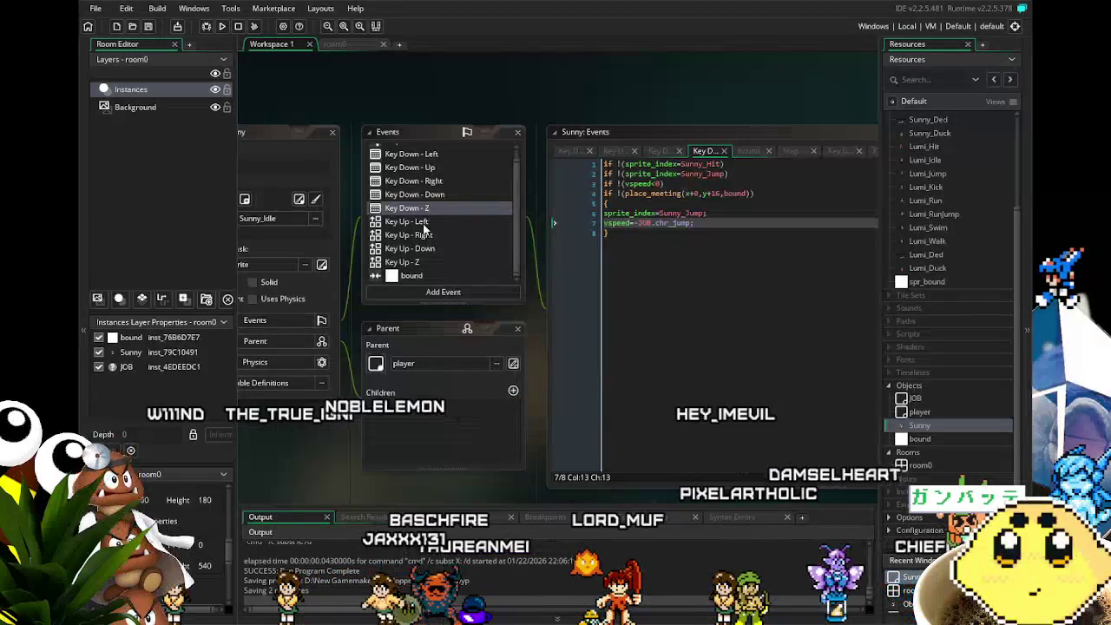
click(423, 213)
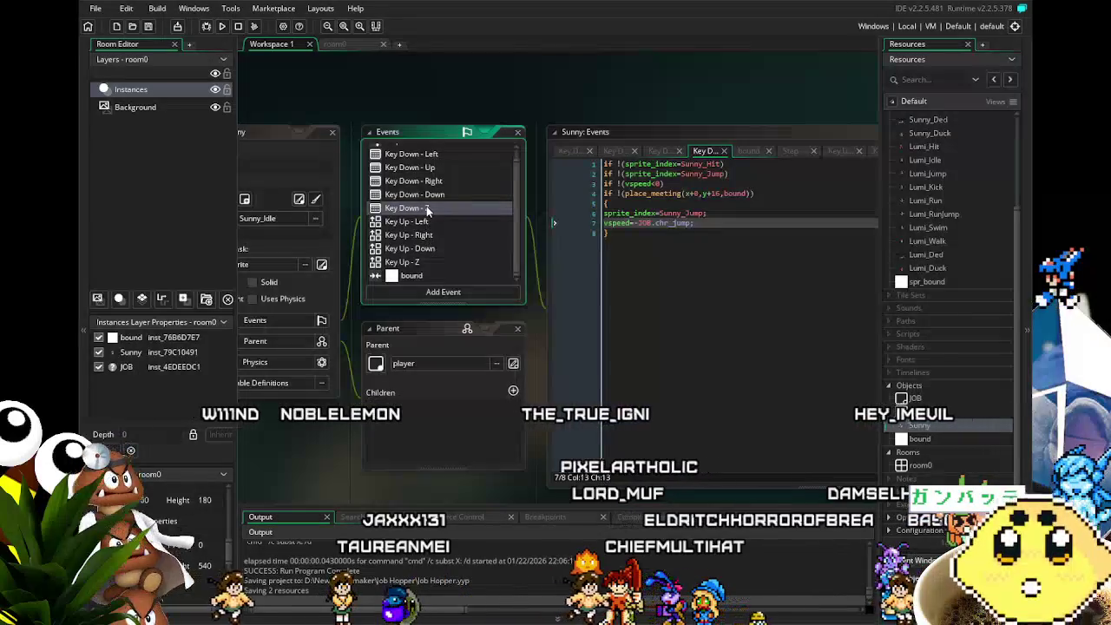
Change Sunny's Key Down - Z event into a Key Pressed - Z event.
right_click(426, 206)
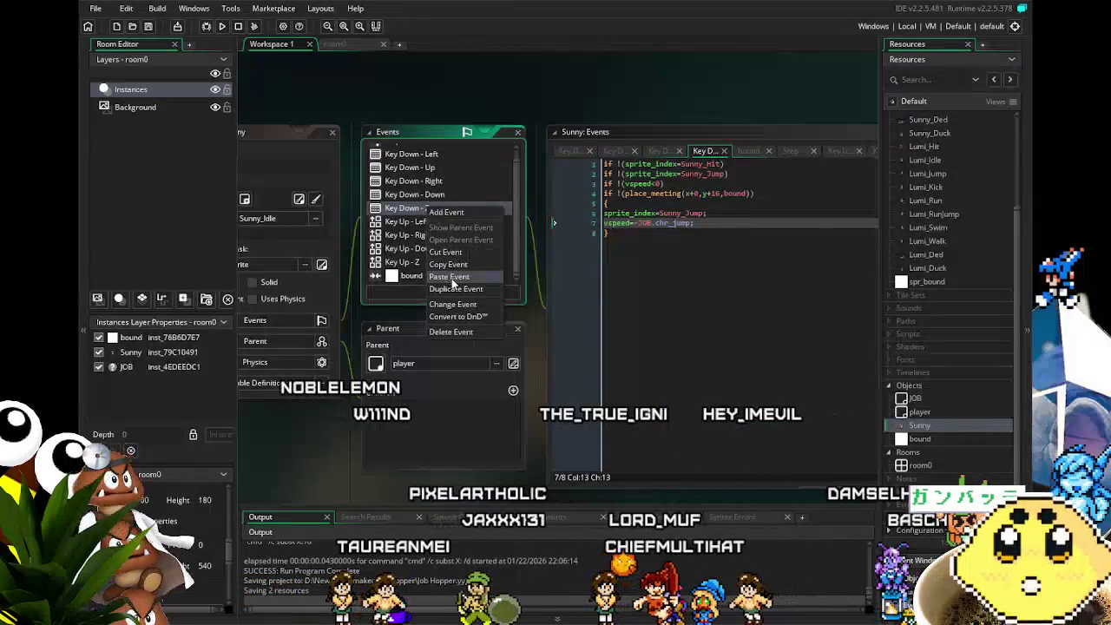
click(461, 304)
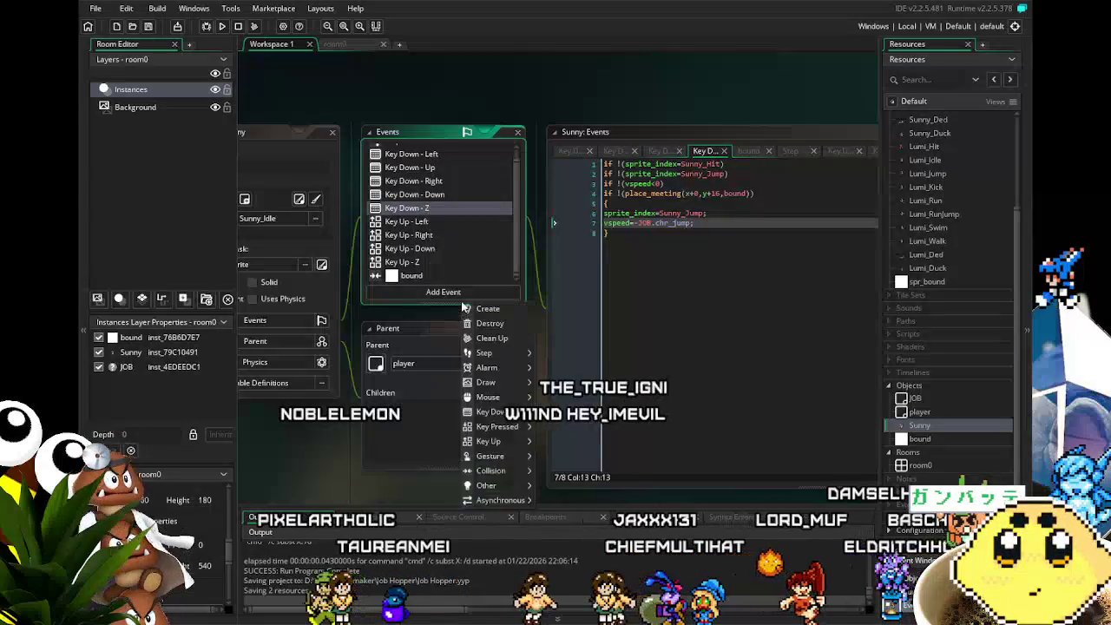
mouse_move(488, 468)
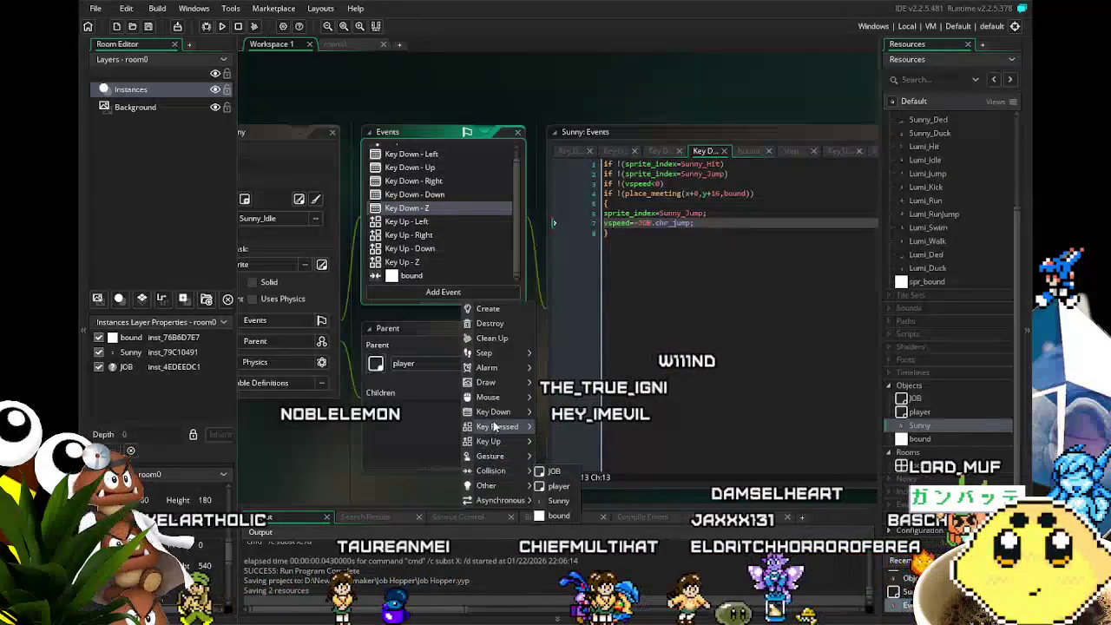
mouse_move(496, 426)
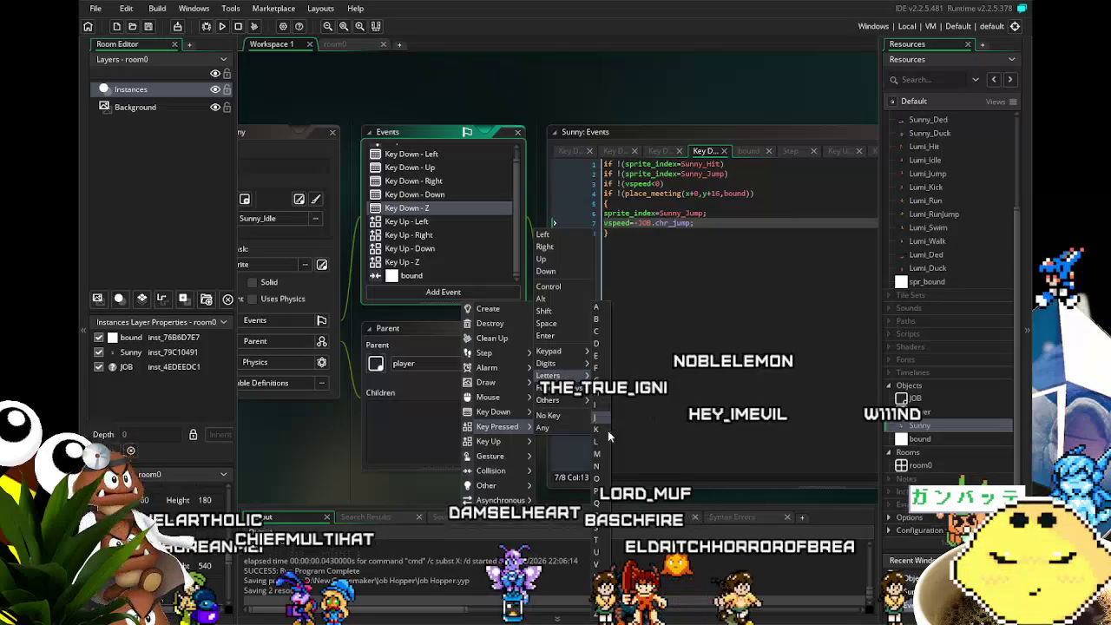
click(598, 613)
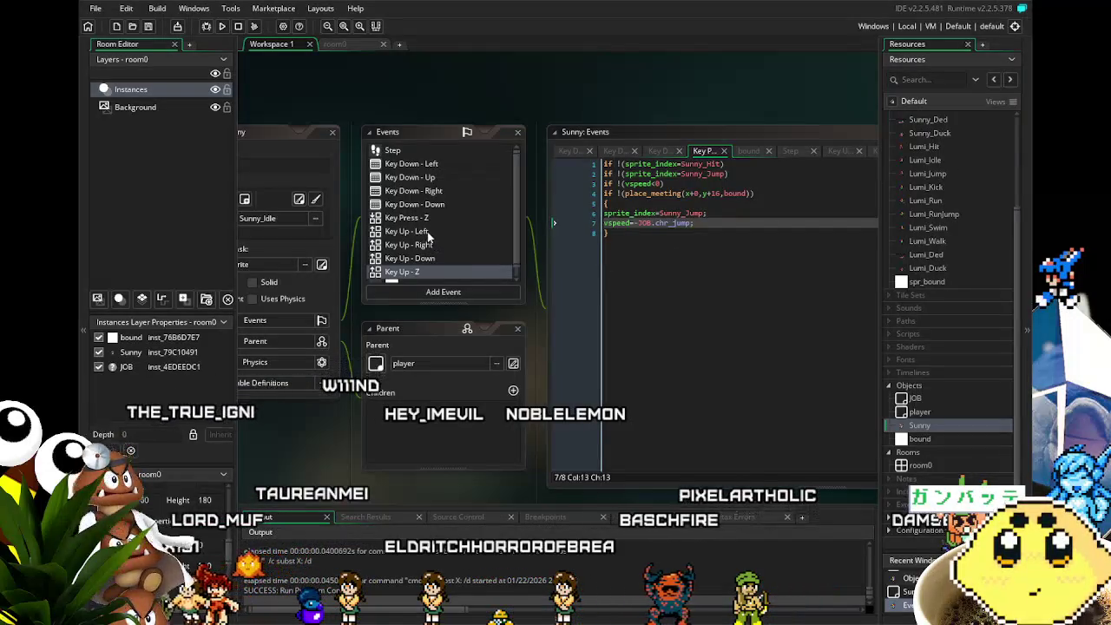
Change the Key Press - Z place_meeting check from y+16 to y-16, then run the game.
double_click(415, 272)
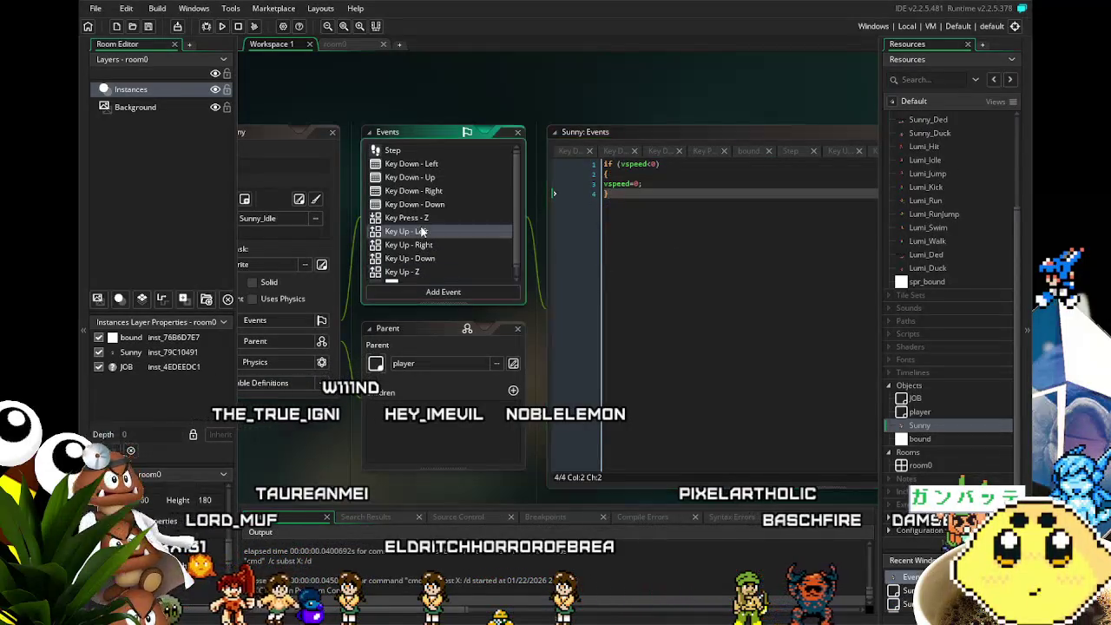
double_click(408, 224)
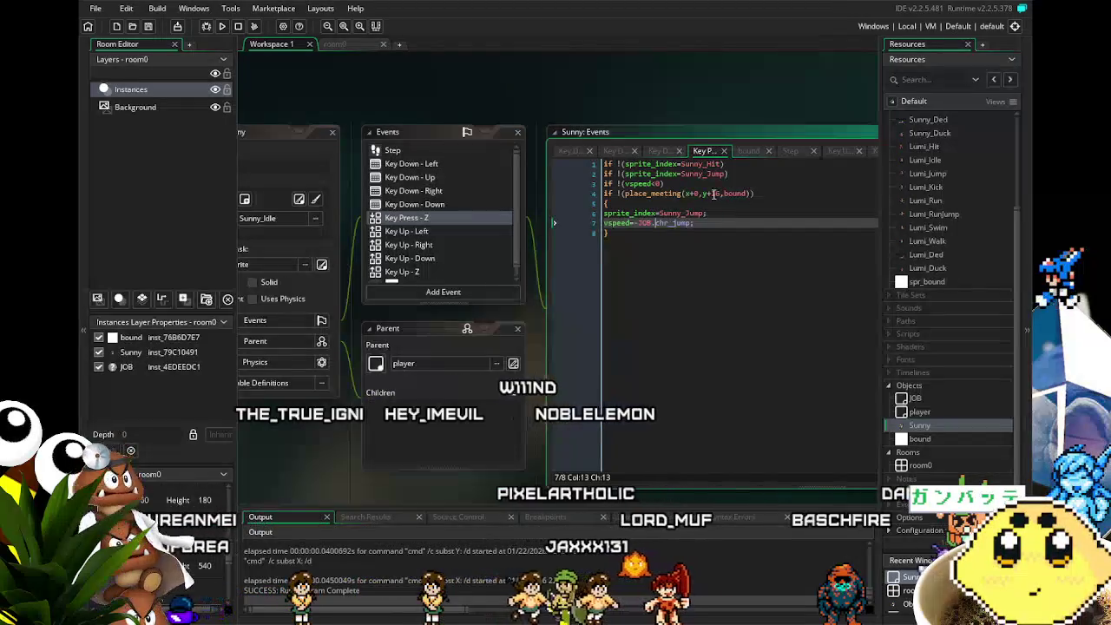
click(713, 194)
key(BackSpace)
text(-)
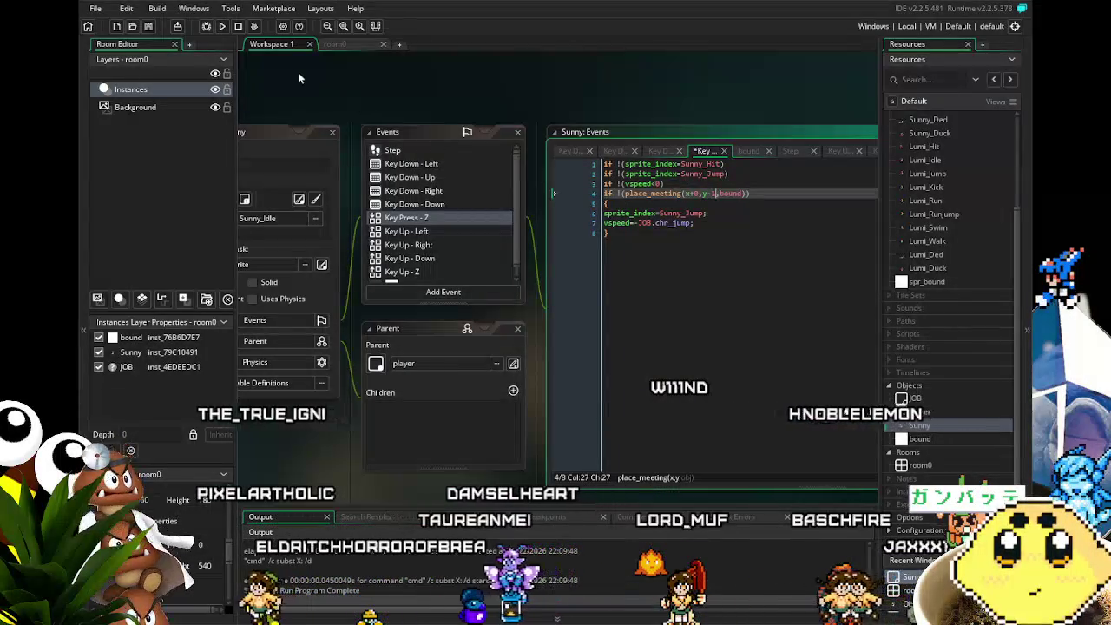
click(221, 27)
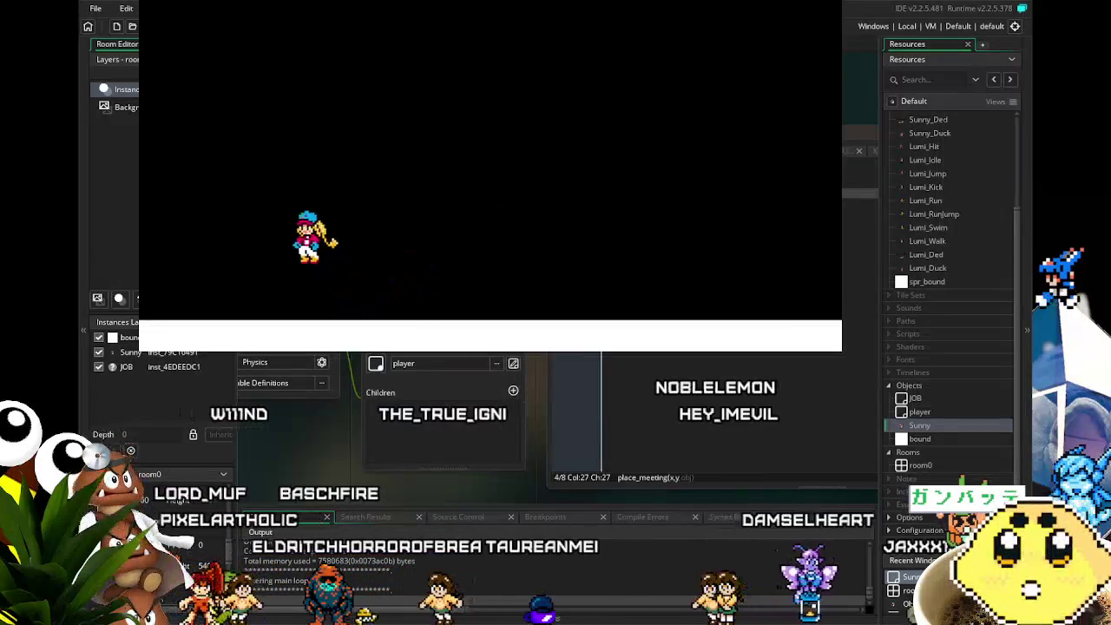
Playtest Sunny running left and right and jumping with the arrow keys, then close the game.
key(Right)
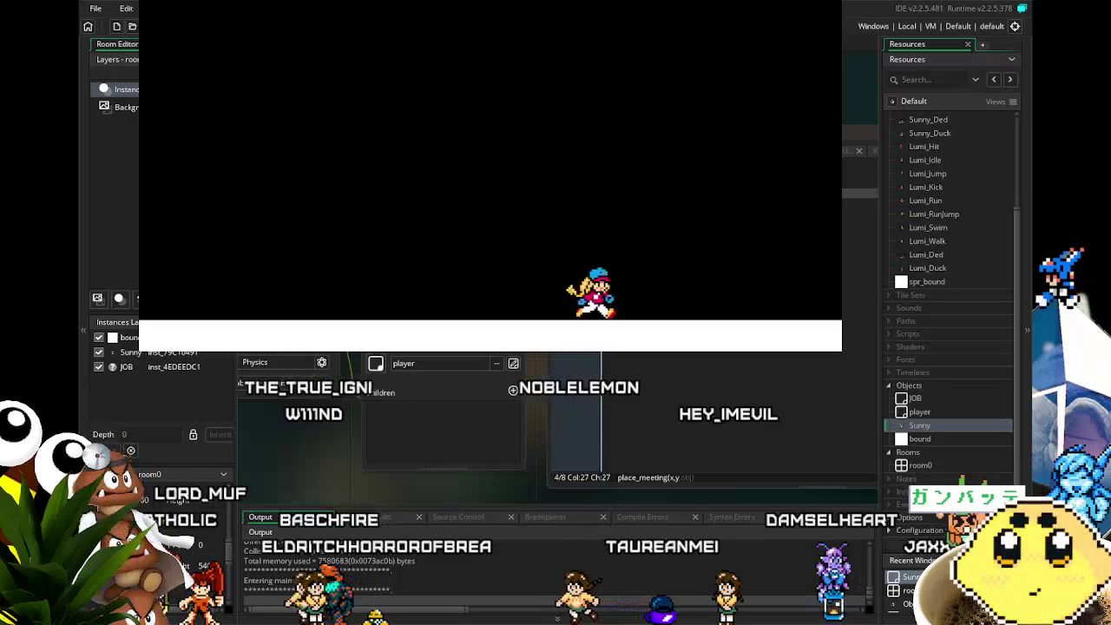
key(Up)
key(Left)
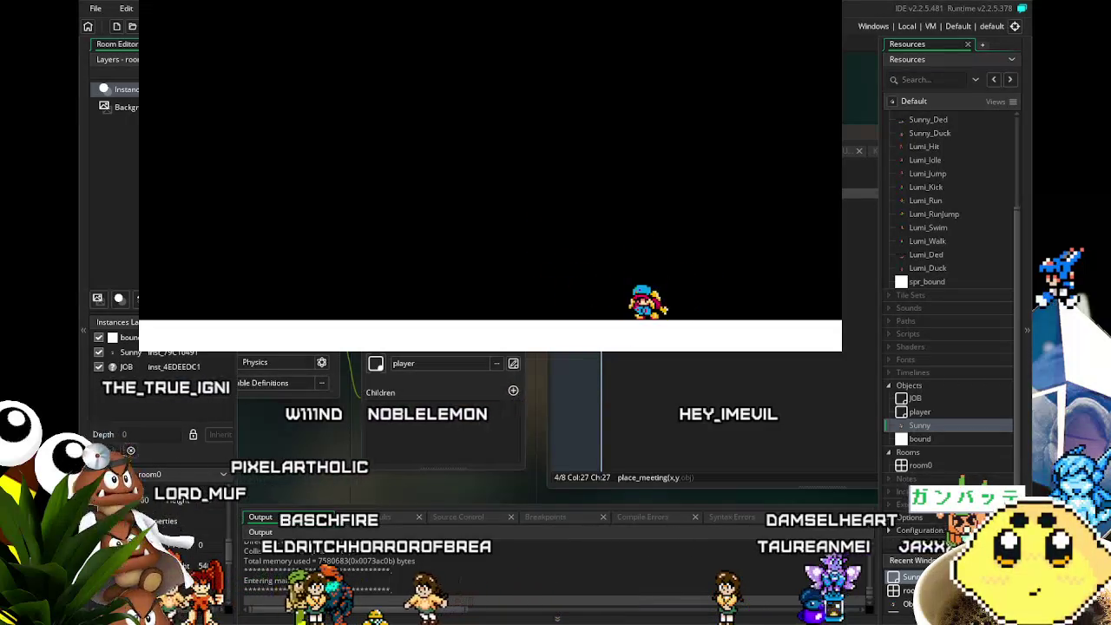
key(Up)
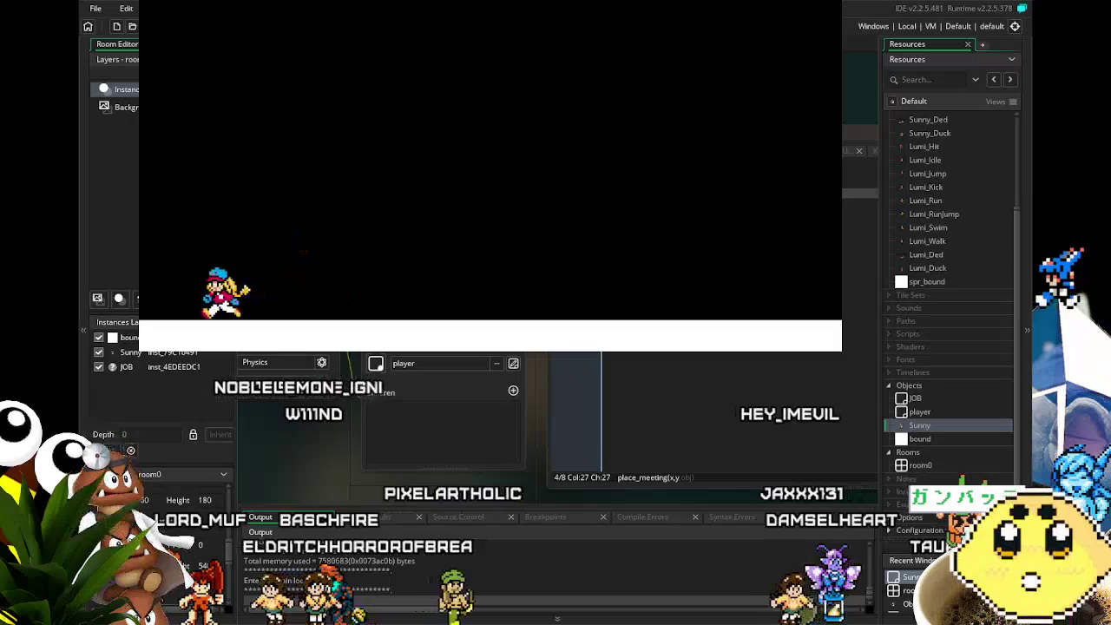
key(Right)
key(Right)
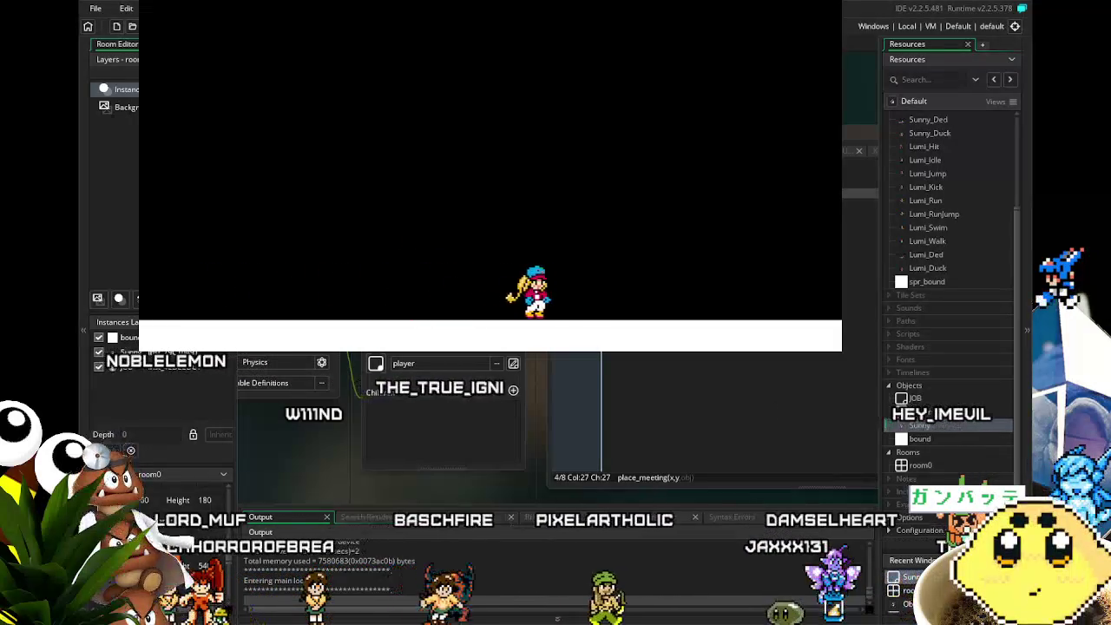
key(Up)
key(Left)
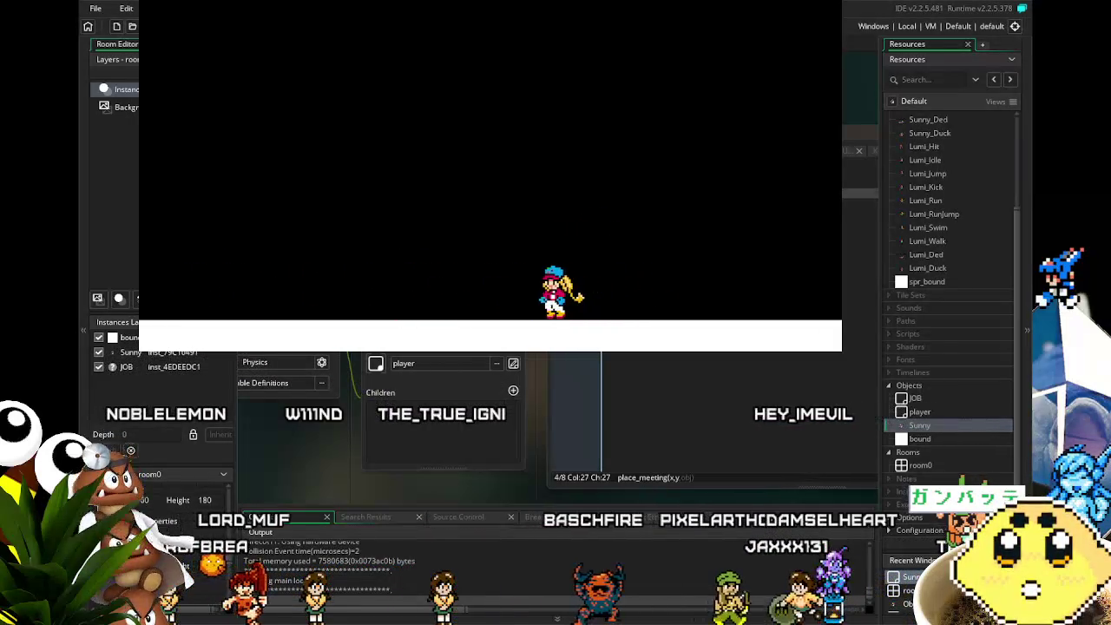
key(Right)
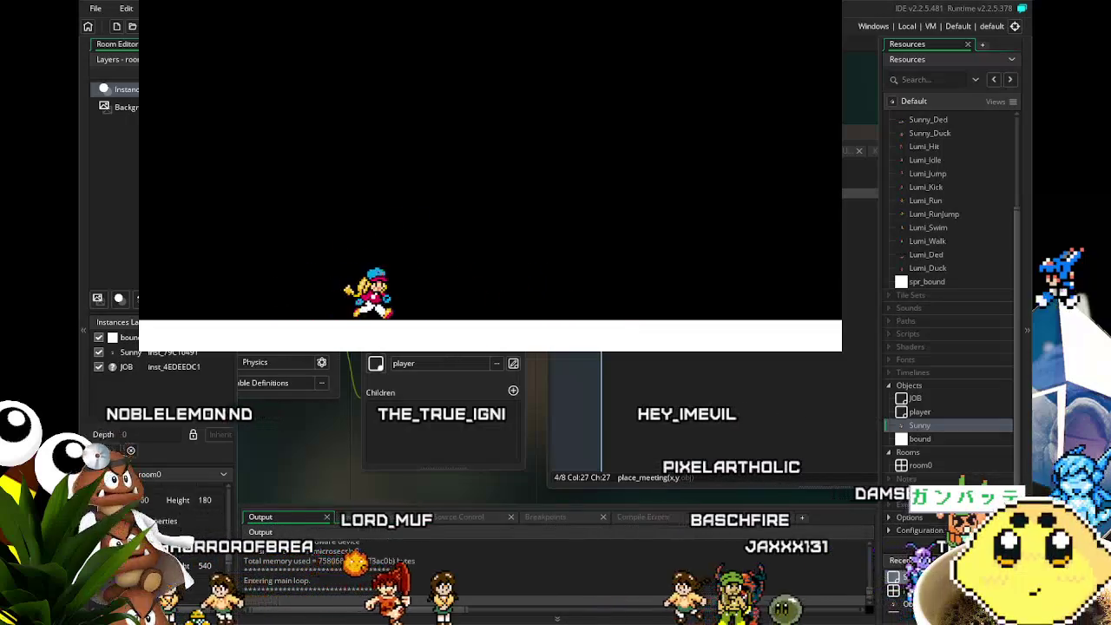
key(Left)
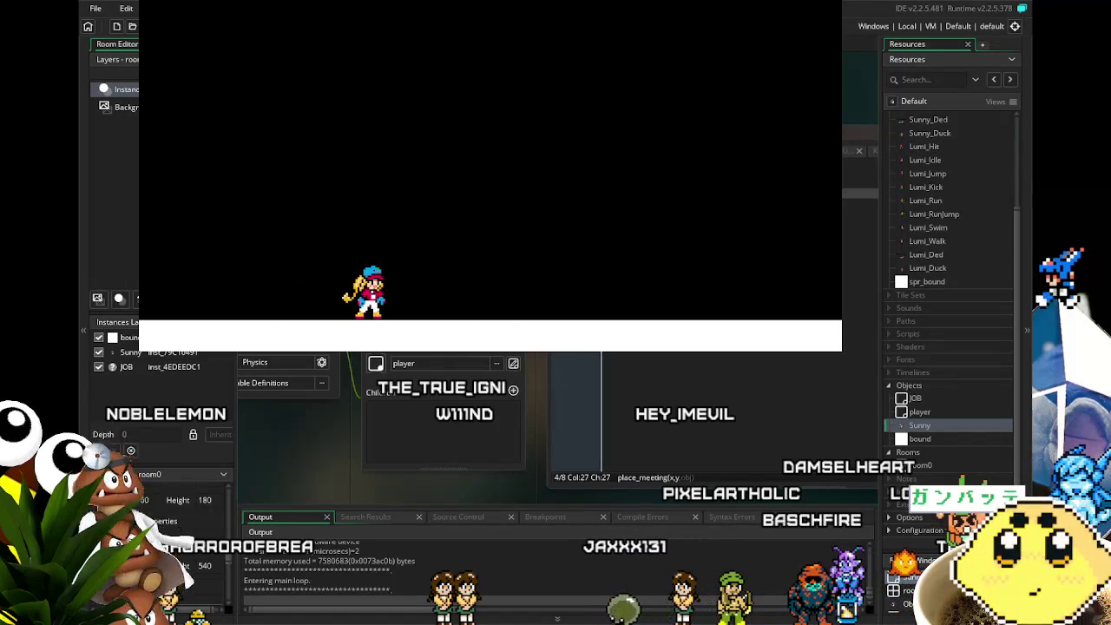
key(Escape)
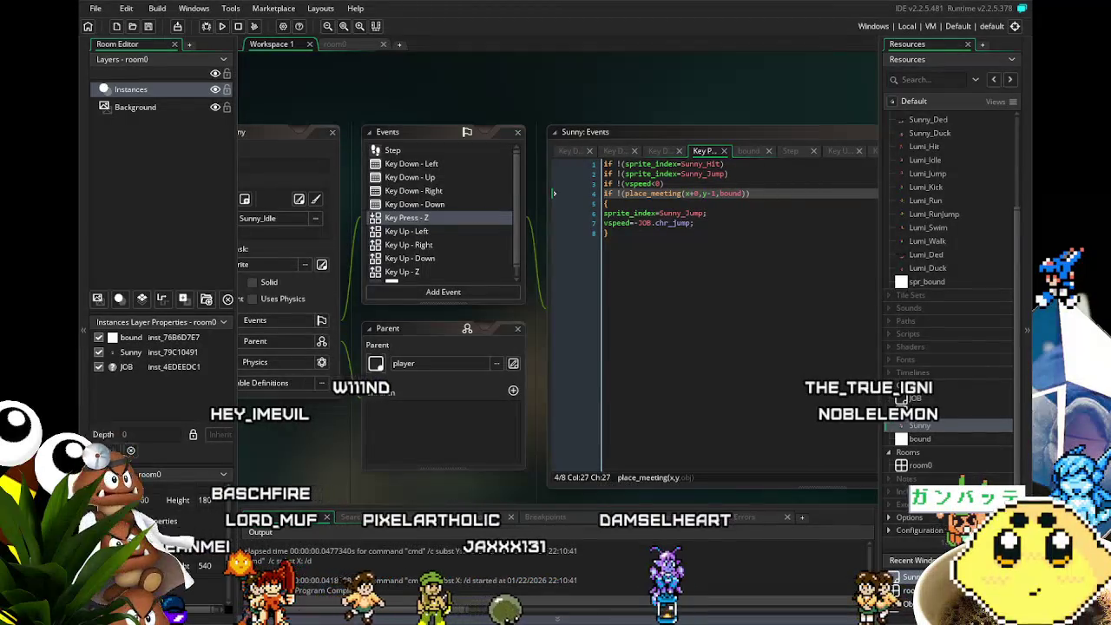
Open JOB's Create event showing chr_gravity, chr_friction, chr_run and chr_jump, and save the project.
double_click(915, 397)
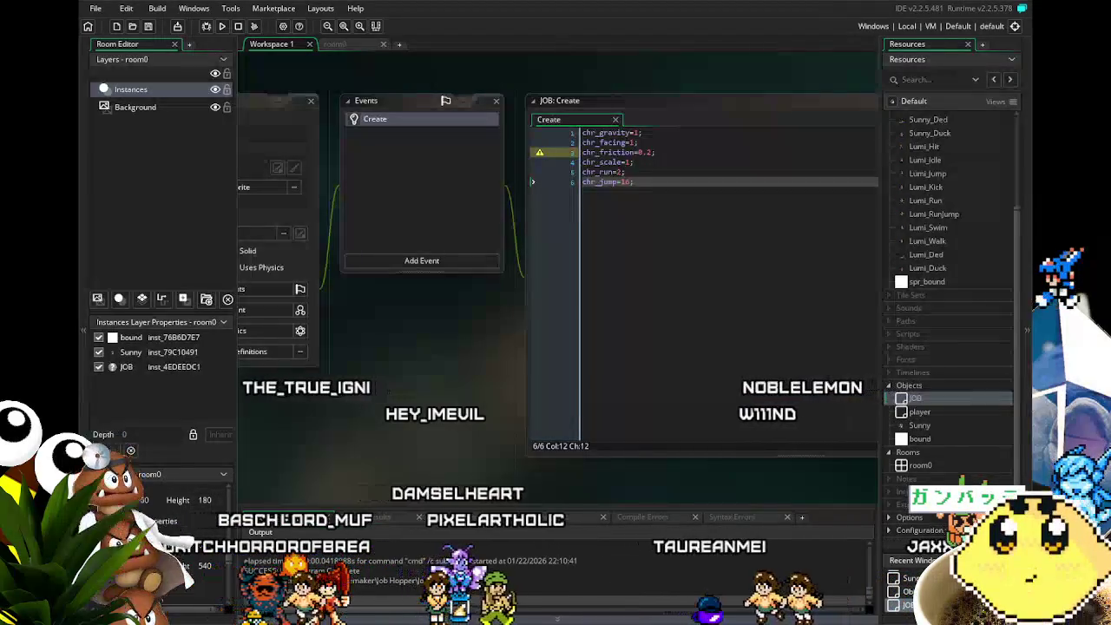
key(ctrl+s)
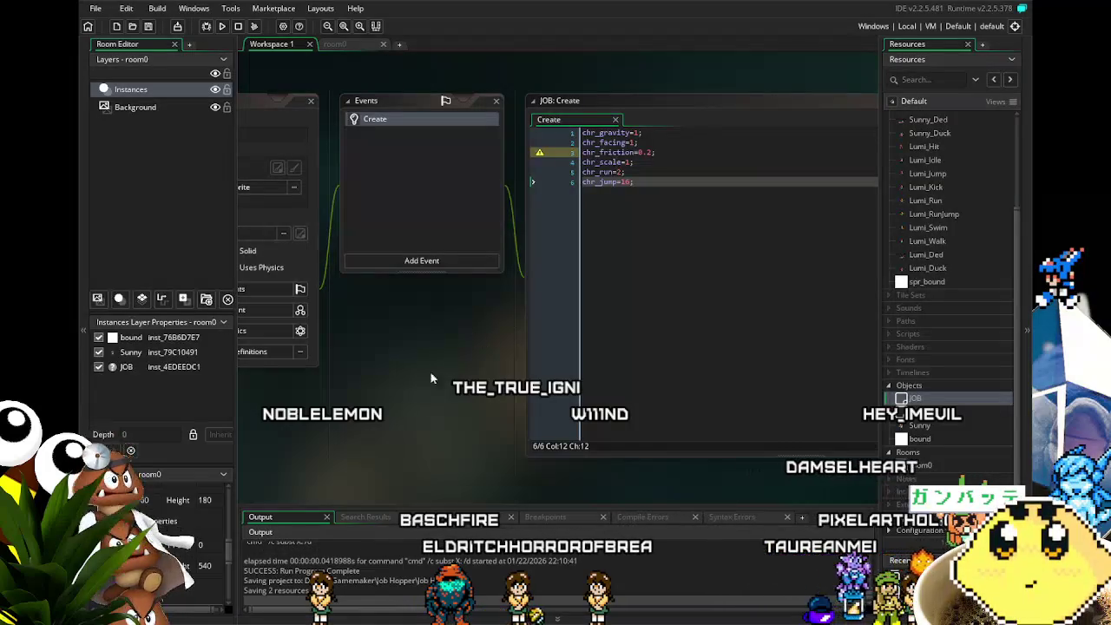
scroll(434, 386, down, 1)
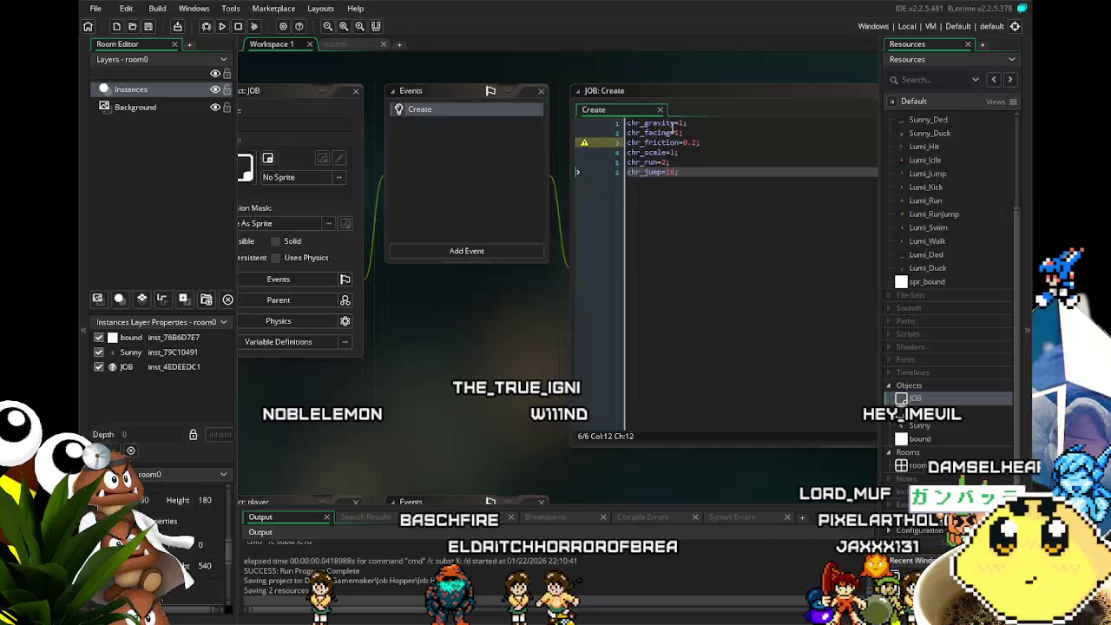
Set chr_gravity to 0.5 and chr_jump to 9 in JOB's Create code, then run the game.
click(682, 123)
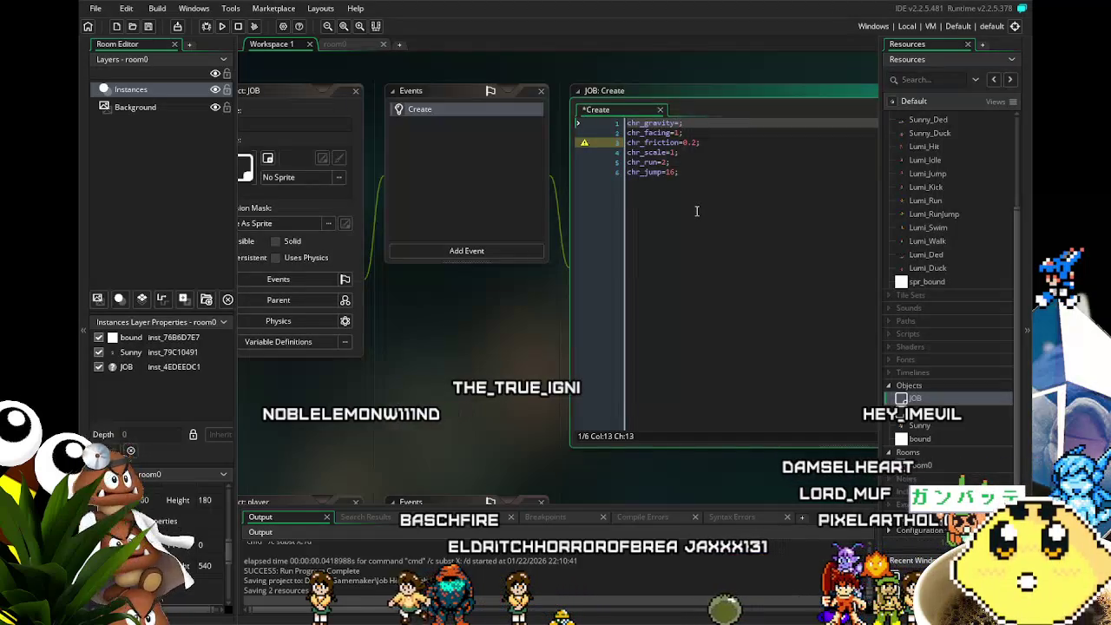
text(0.5)
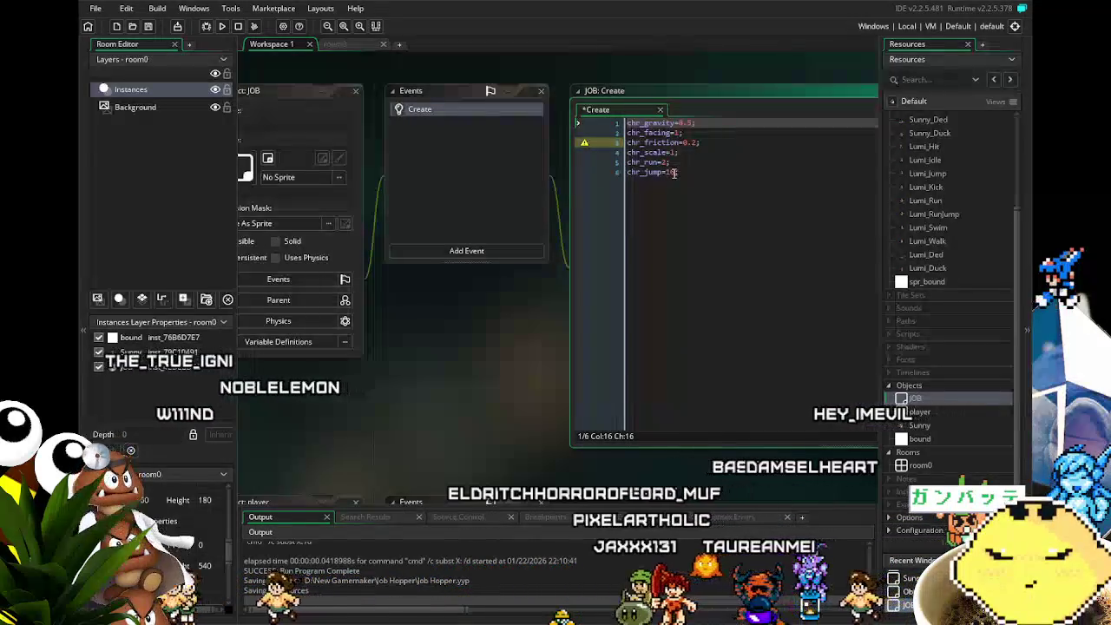
click(674, 231)
key(BackSpace)
key(BackSpace)
text(9)
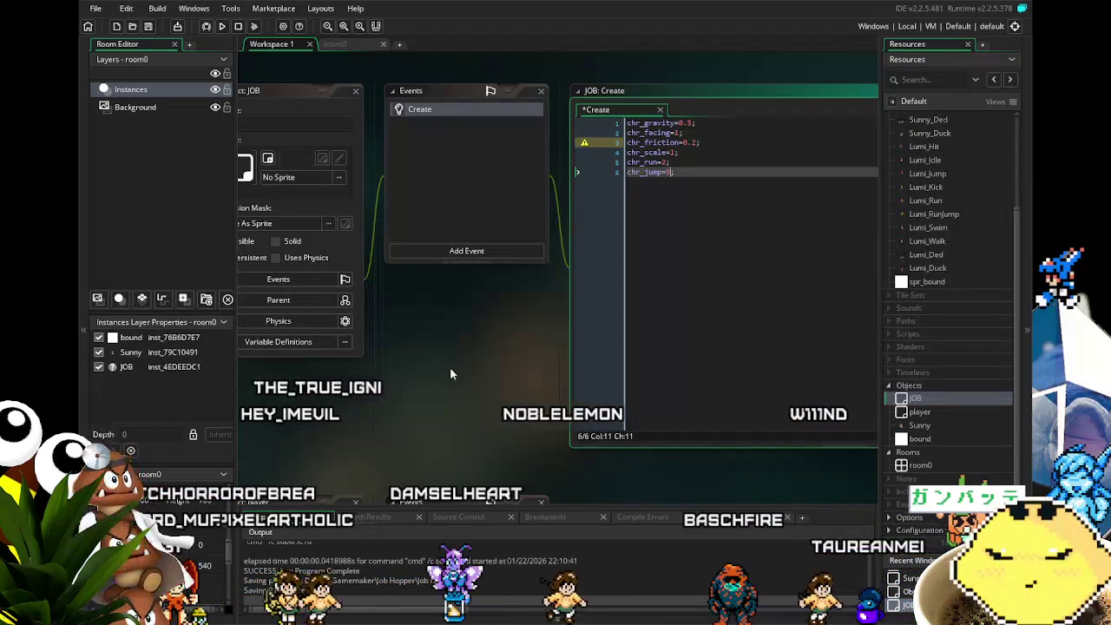
click(223, 27)
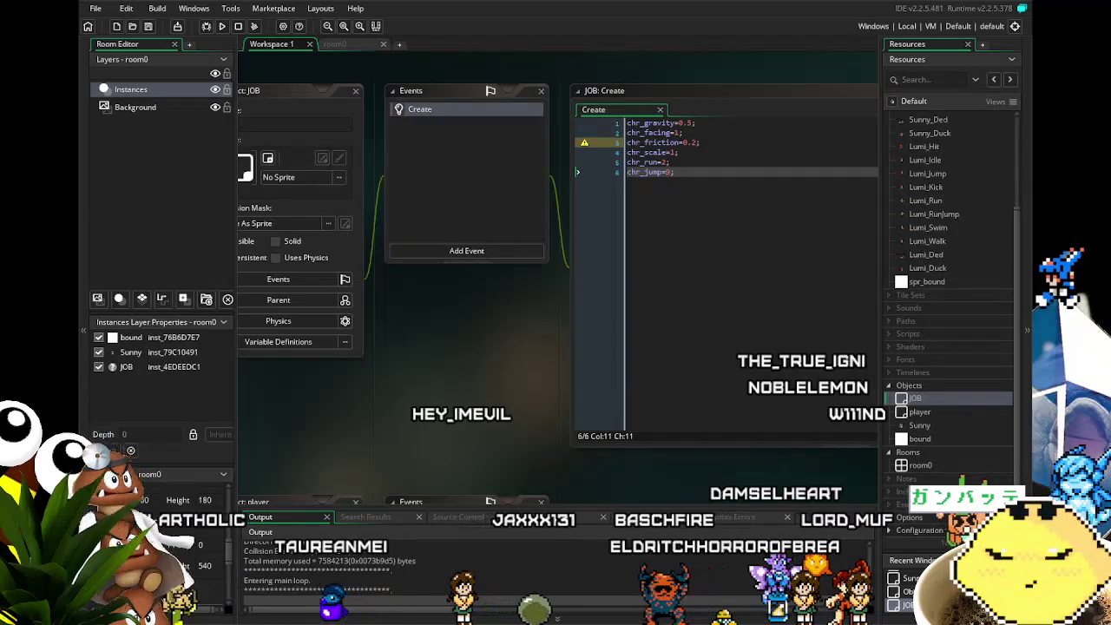
Playtest running left and right while jumping repeatedly with the lighter gravity and lower jump.
key(Right)
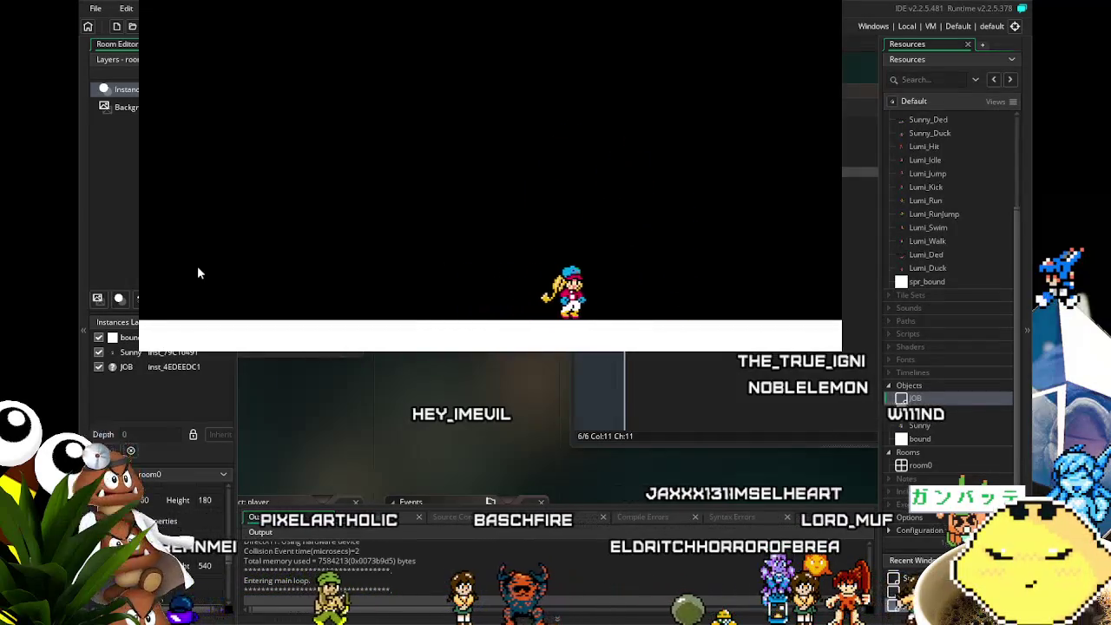
key(Left)
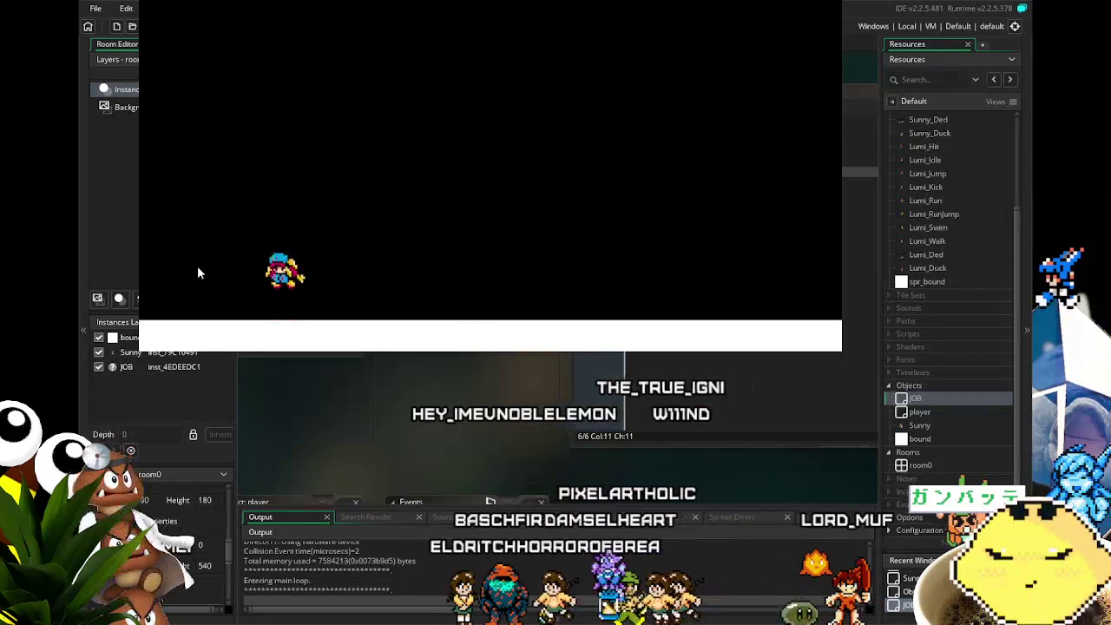
key(Right)
key(space)
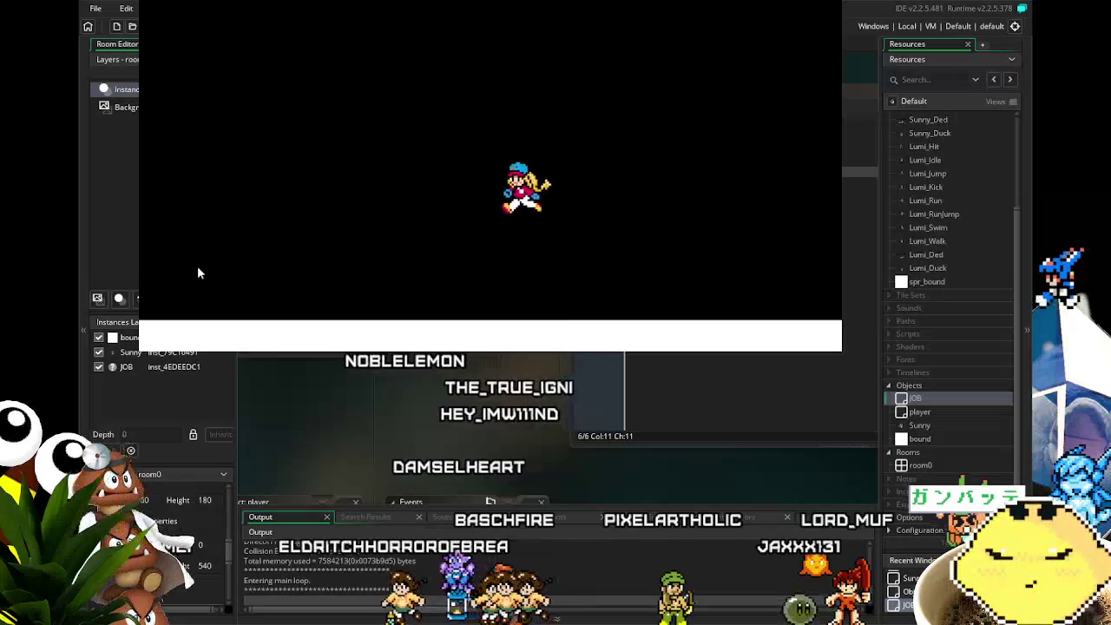
key(Left)
key(space)
key(Right)
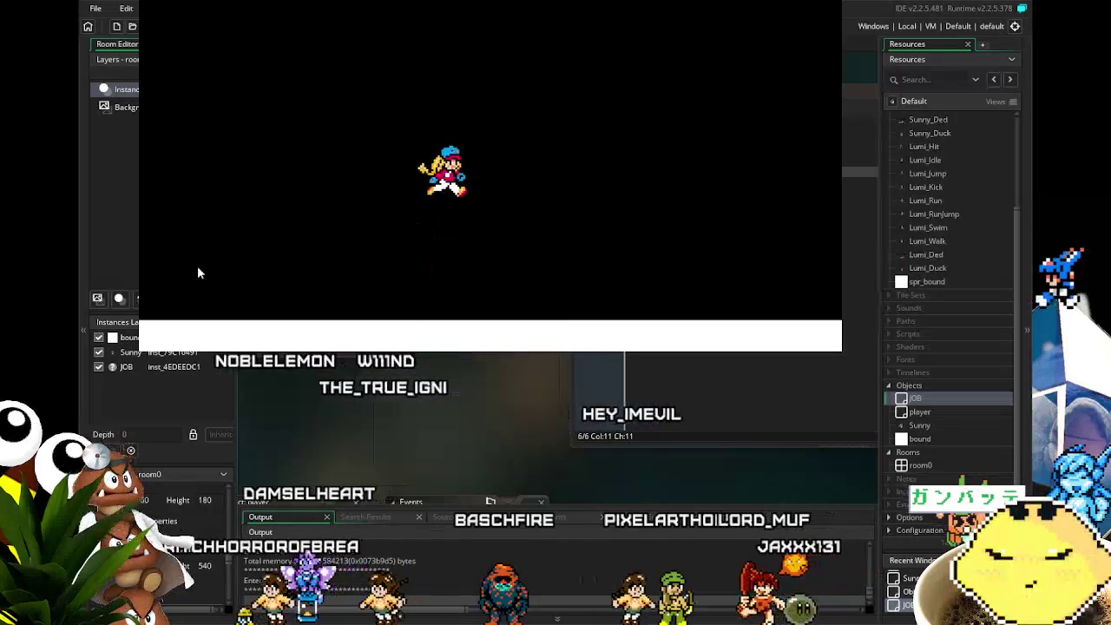
key(space)
key(Left)
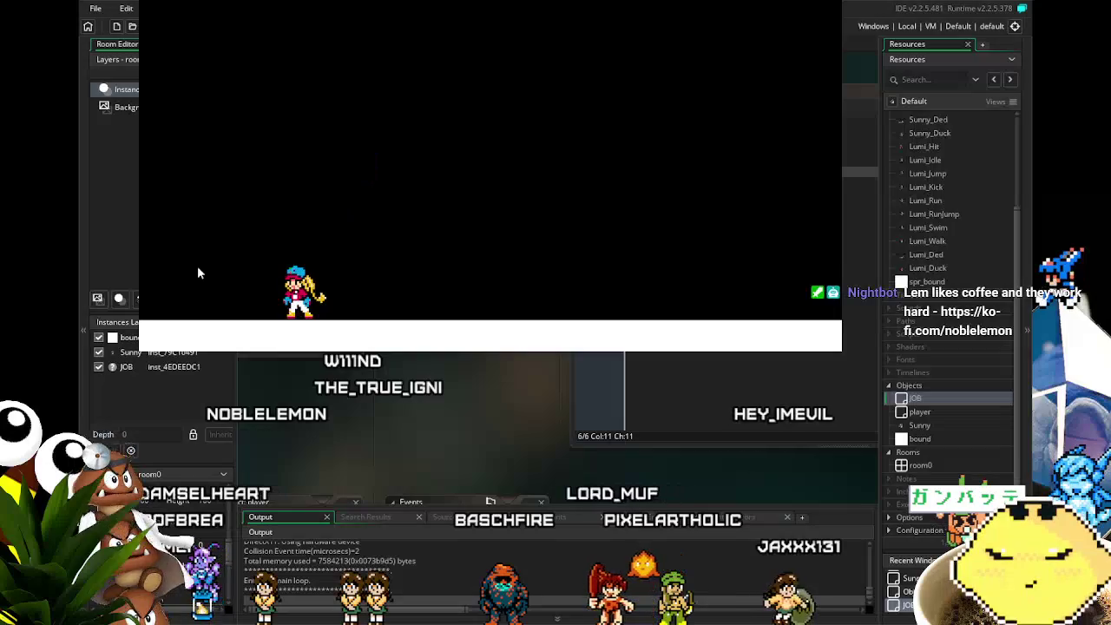
key(space)
key(Right)
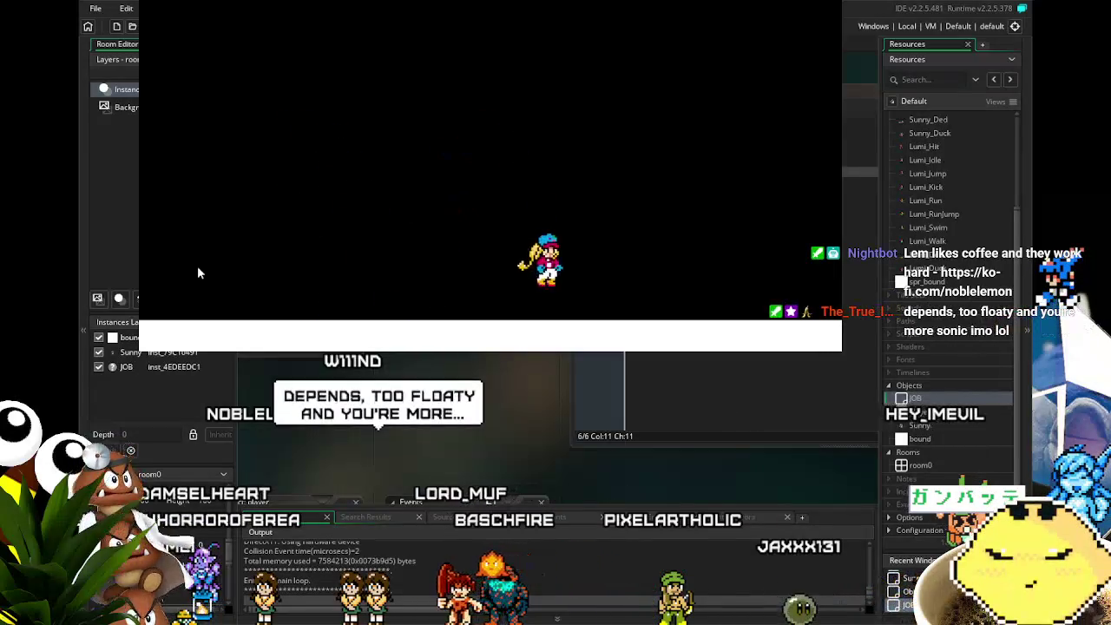
key(space)
key(Left)
key(Left)
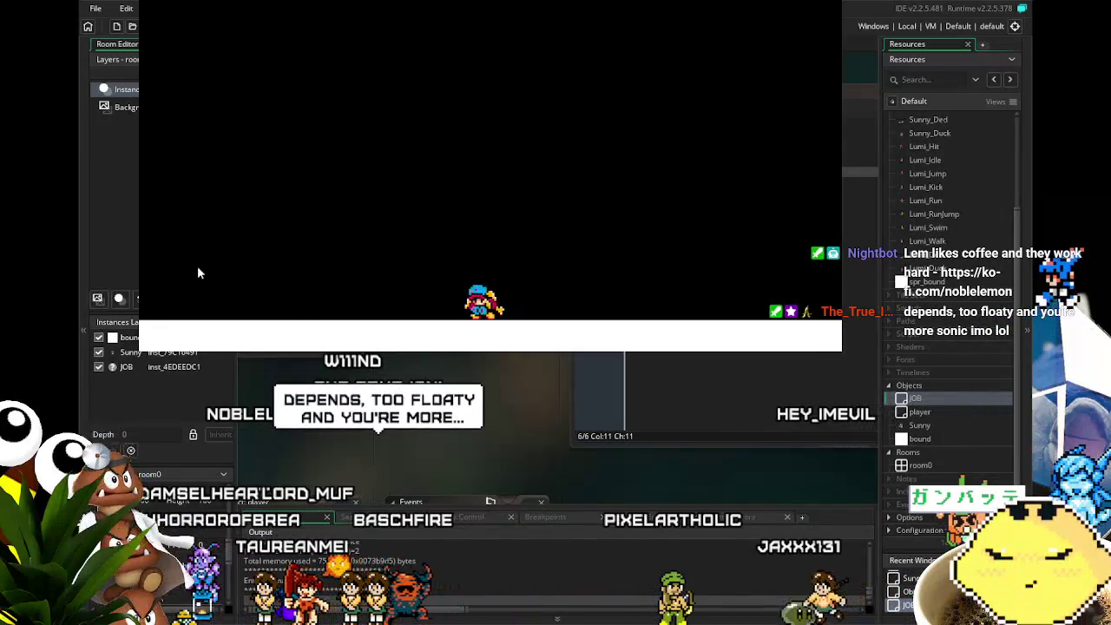
key(space)
key(Right)
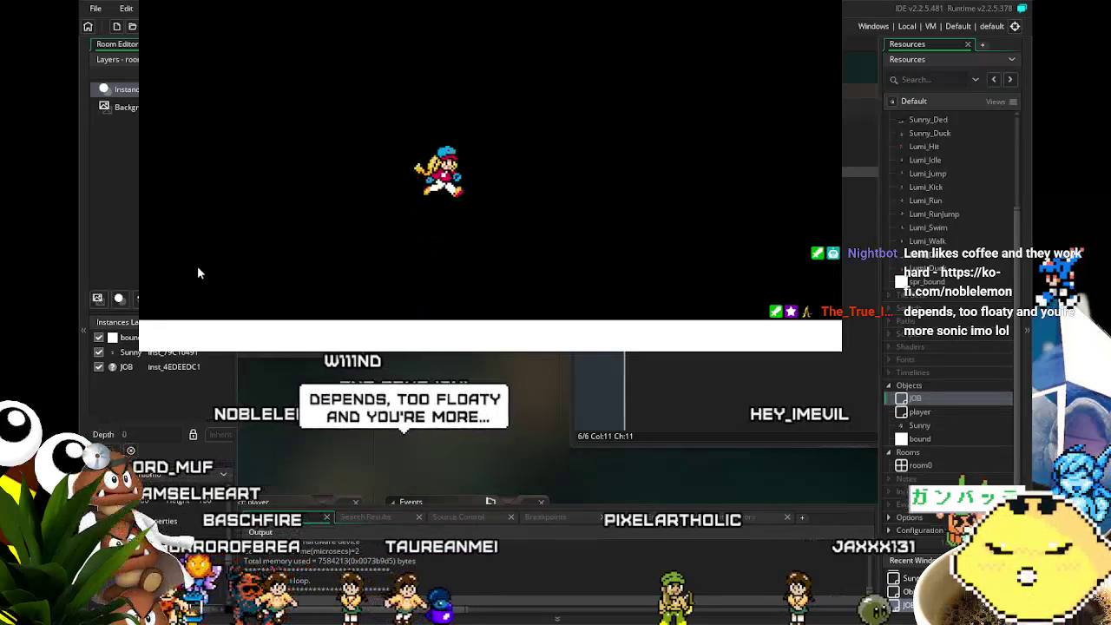
key(space)
key(Left)
key(Right)
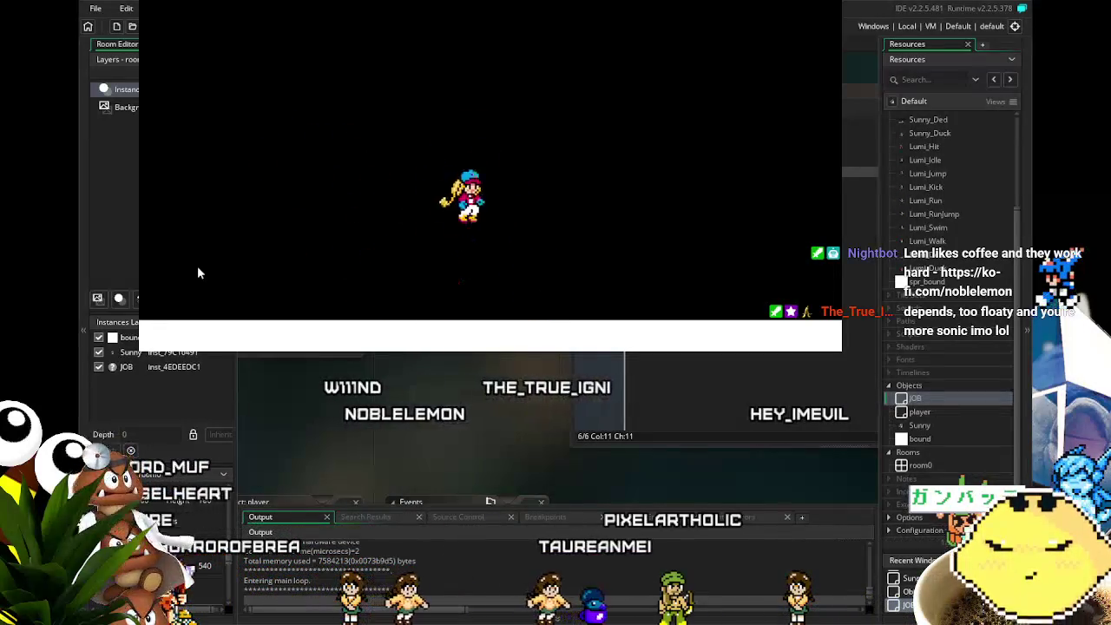
key(space)
key(Left)
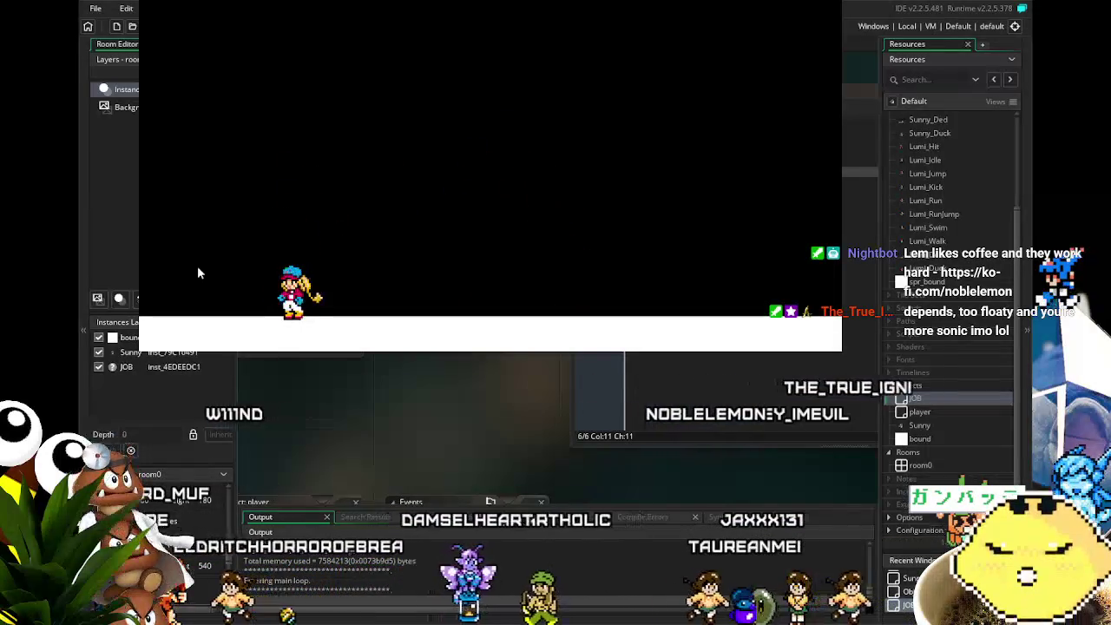
Test crouching and kicking, then close the game window.
key(Down)
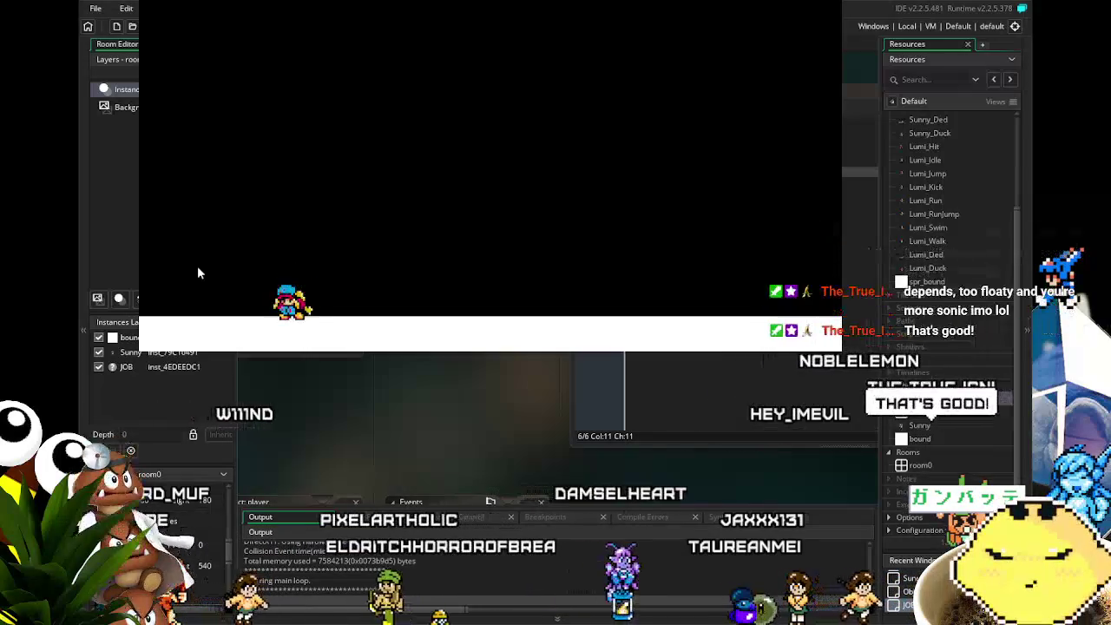
key(Down)
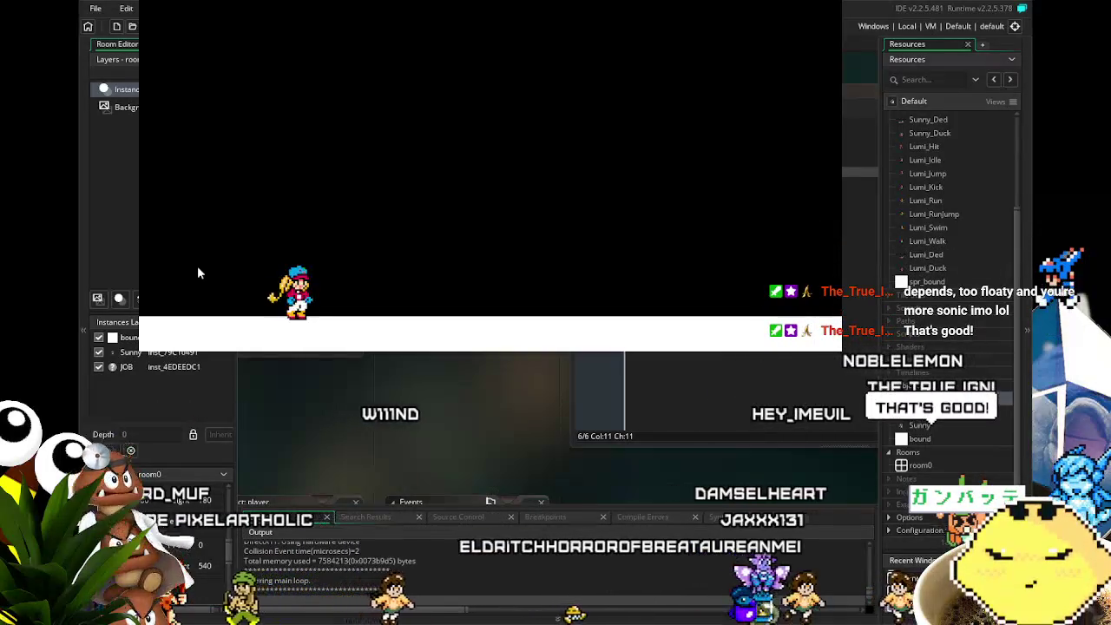
key(x)
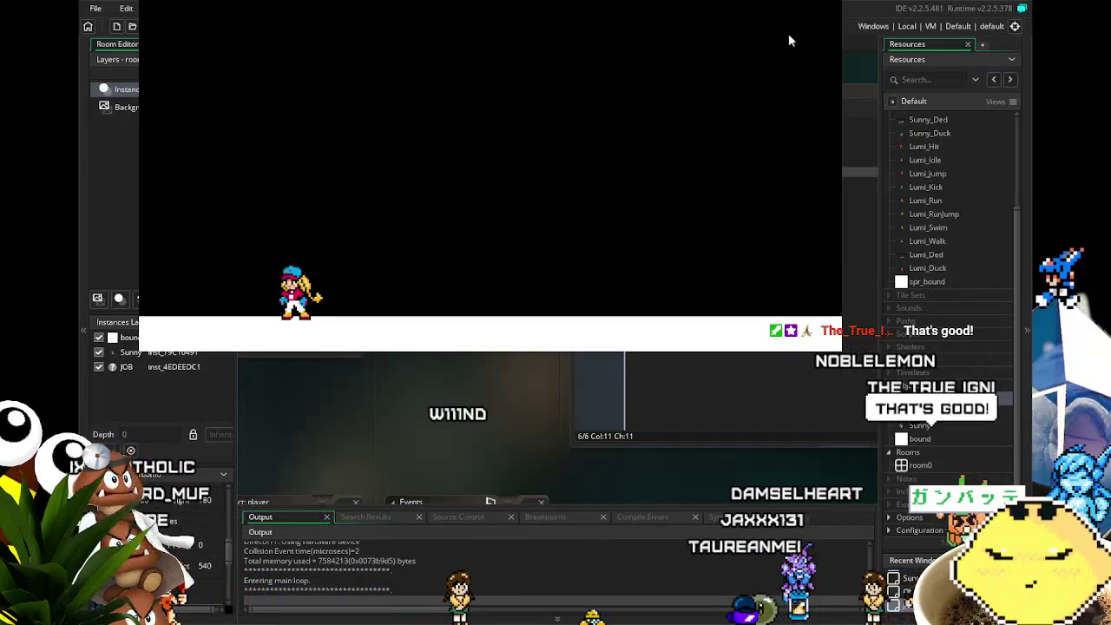
key(Escape)
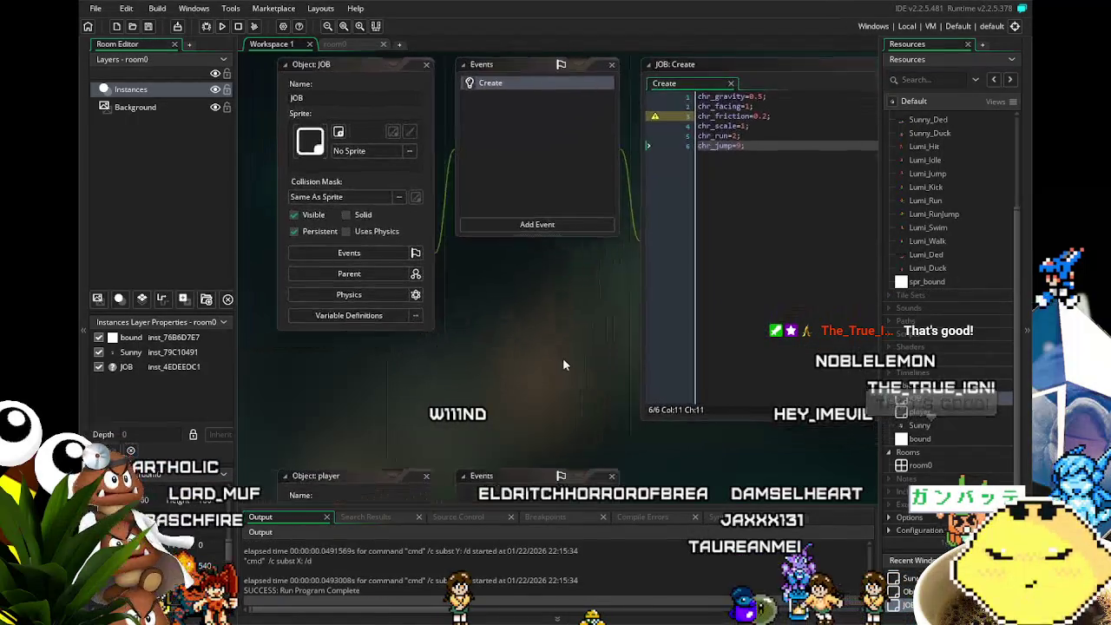
Open Sunny's object editor and display the code of its collision event with bound.
double_click(897, 426)
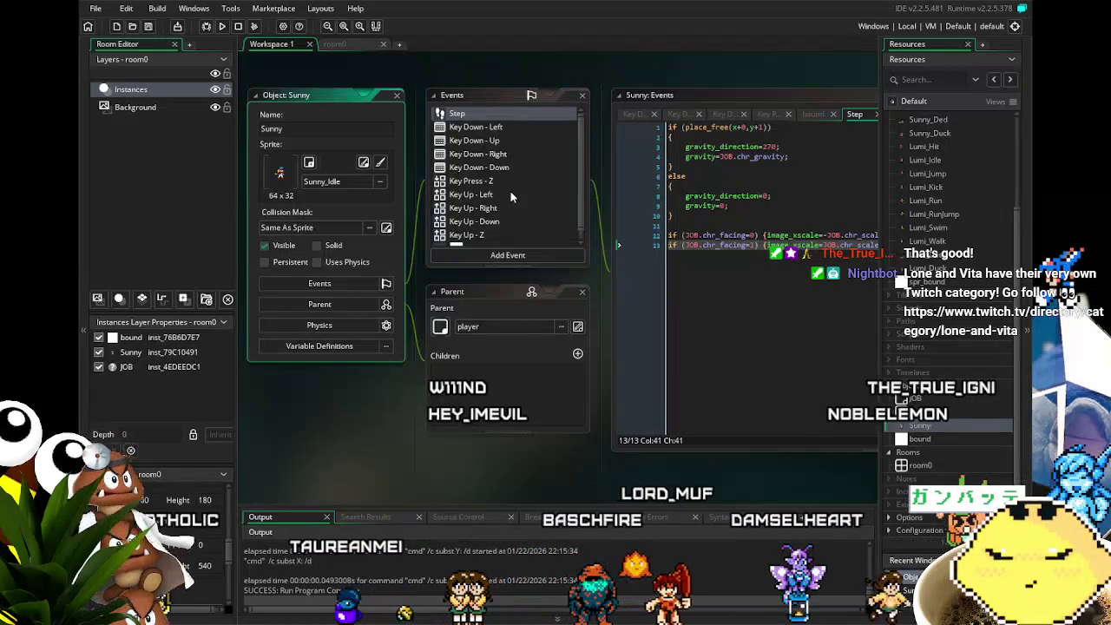
scroll(511, 195, down, 1)
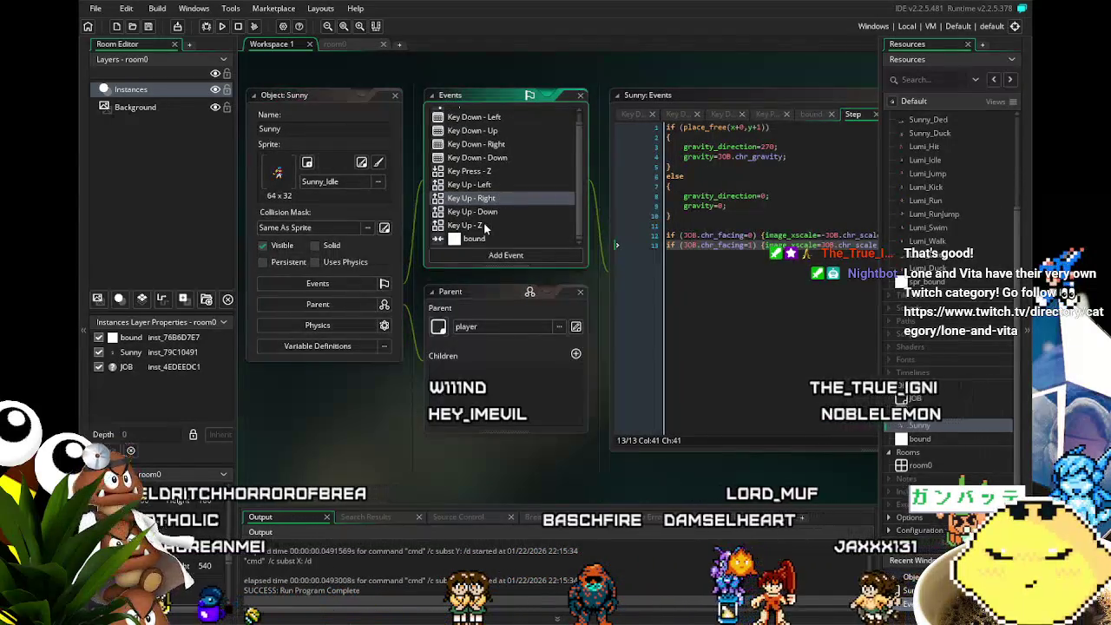
click(474, 237)
mouse_move(525, 425)
mouse_down()
mouse_move(497, 457)
mouse_move(379, 454)
mouse_move(407, 457)
mouse_up()
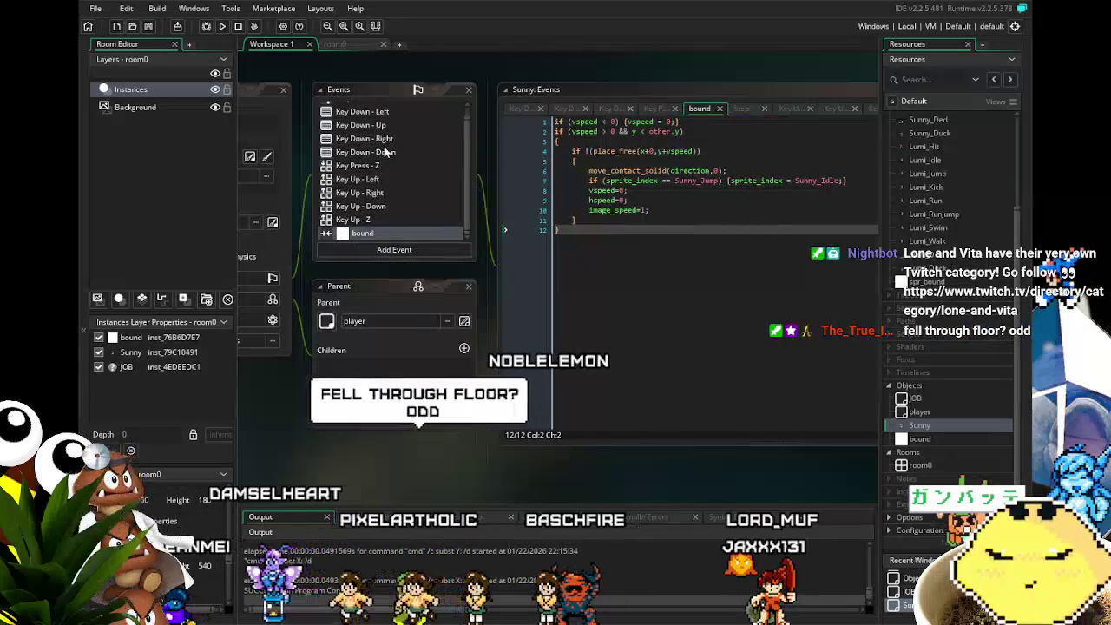
scroll(383, 162, up, 1)
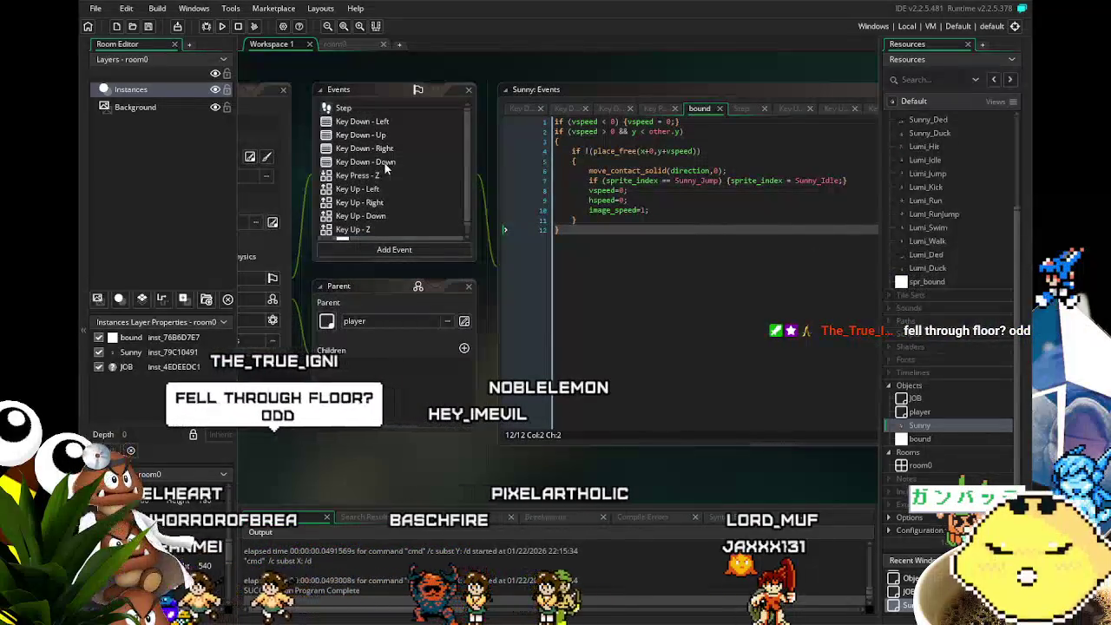
drag(289, 375, 410, 392)
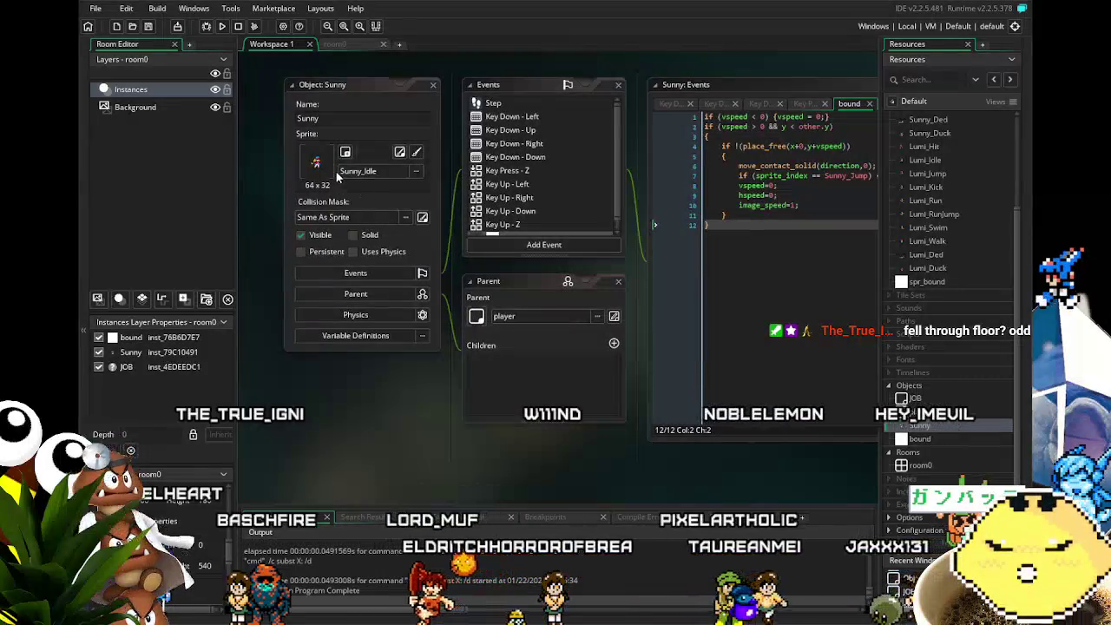
scroll(946, 261, up, 3)
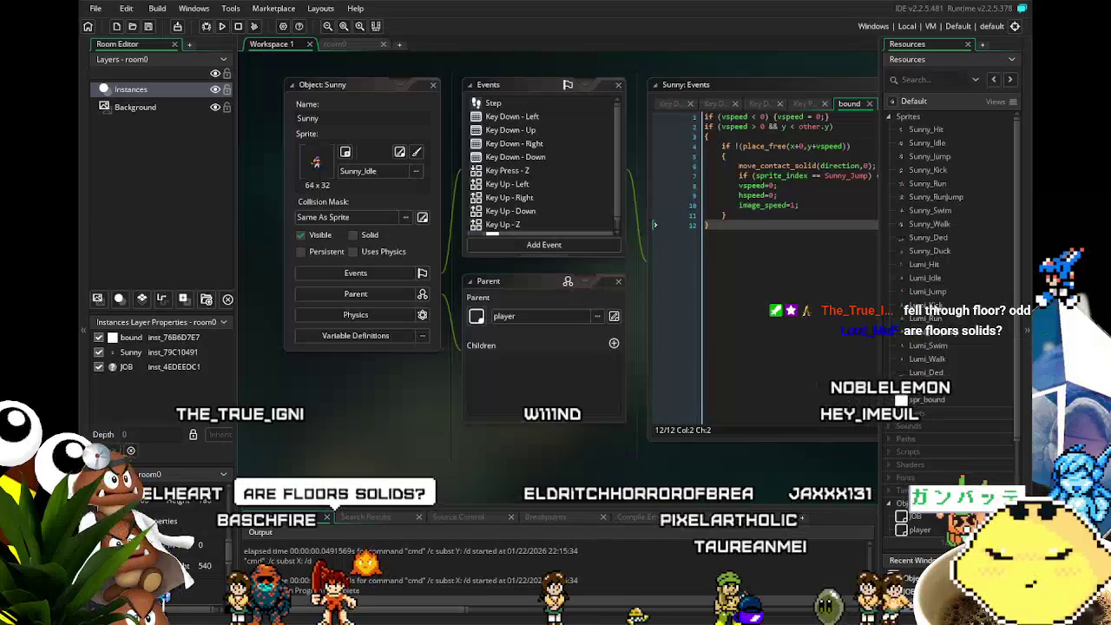
Create a new sprite, move it above Sunny_Hit and name it player_mask.
right_click(907, 119)
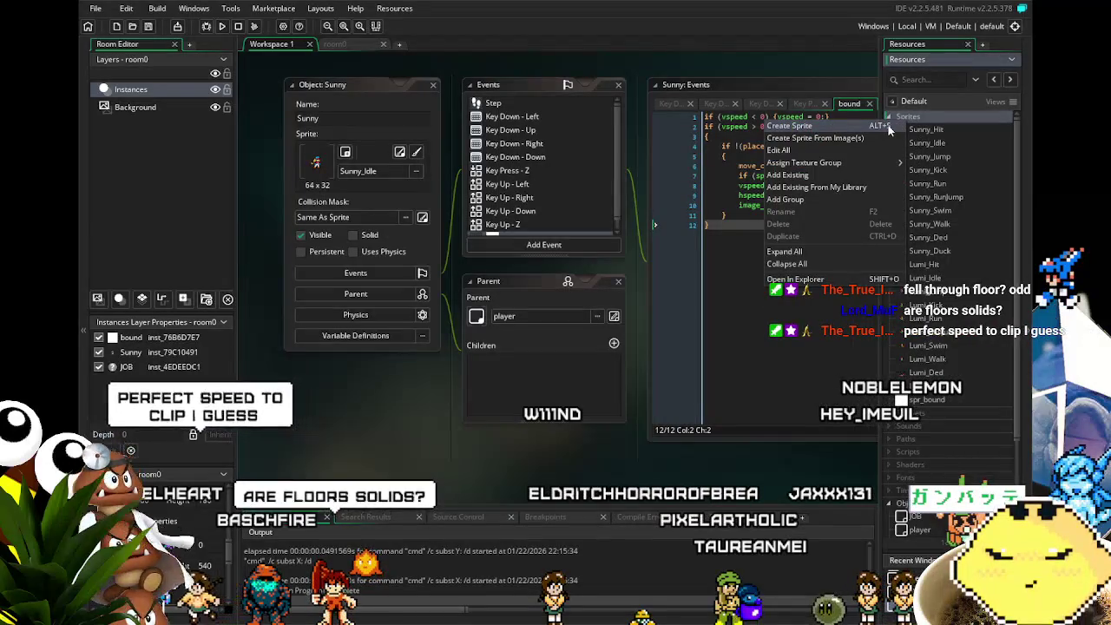
click(888, 125)
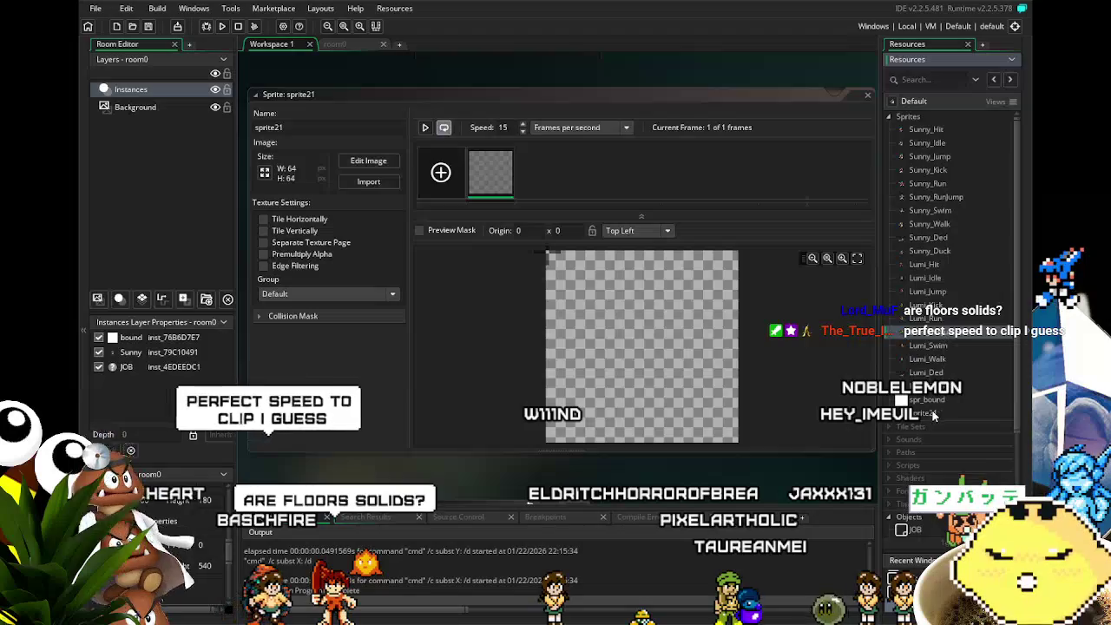
drag(935, 413, 949, 130)
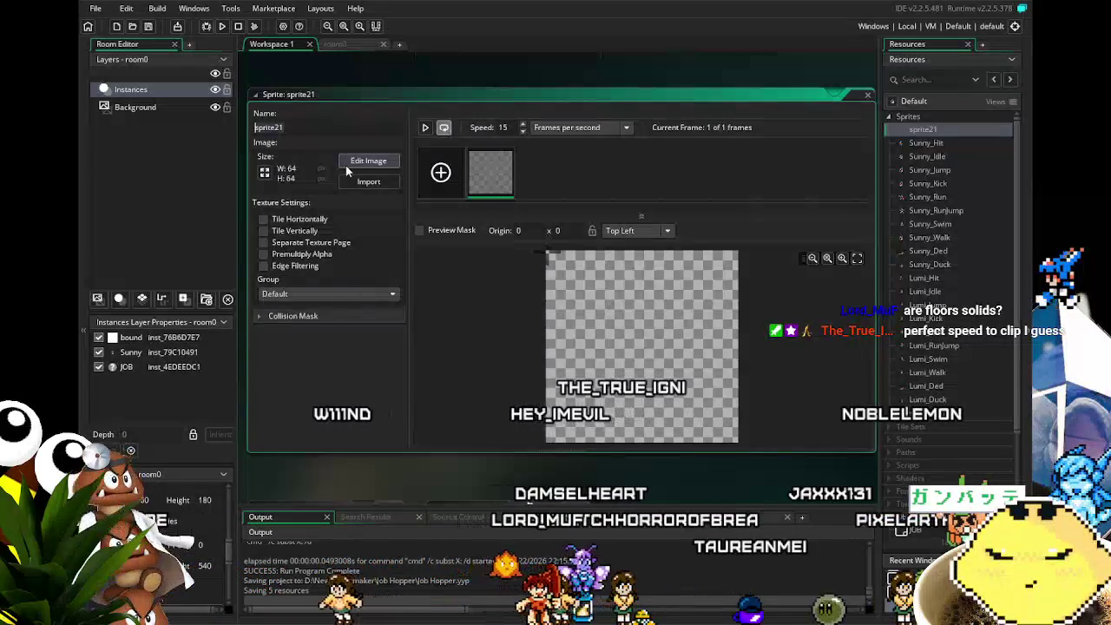
text(player_mask)
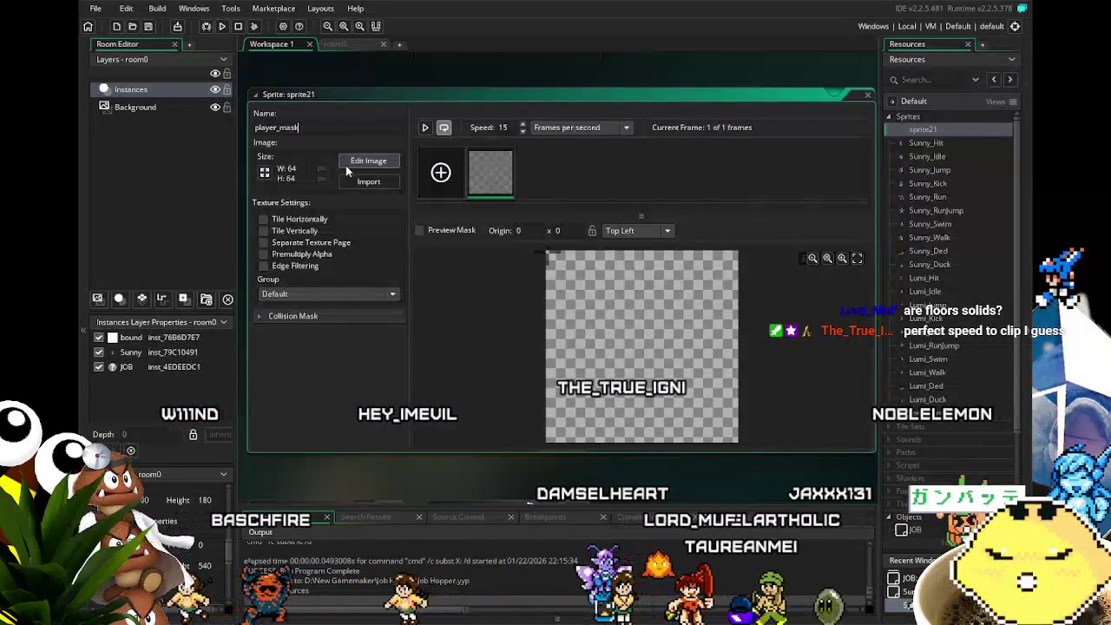
key(Return)
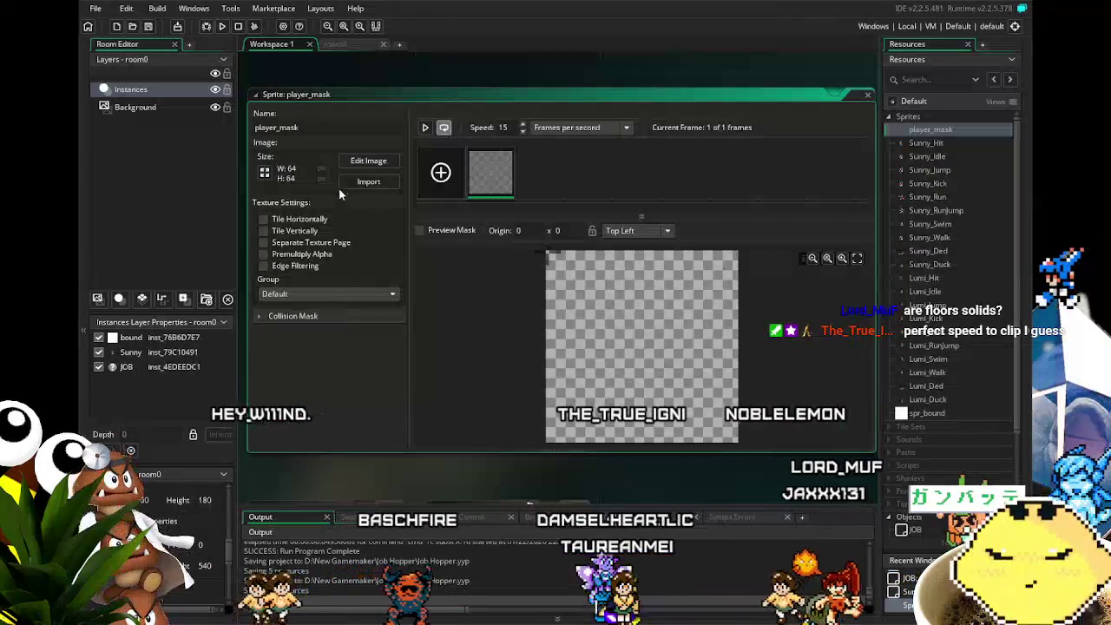
Resize player_mask to 16x16, set its origin to Top Centre, and open its frame for painting.
click(265, 171)
text(16)
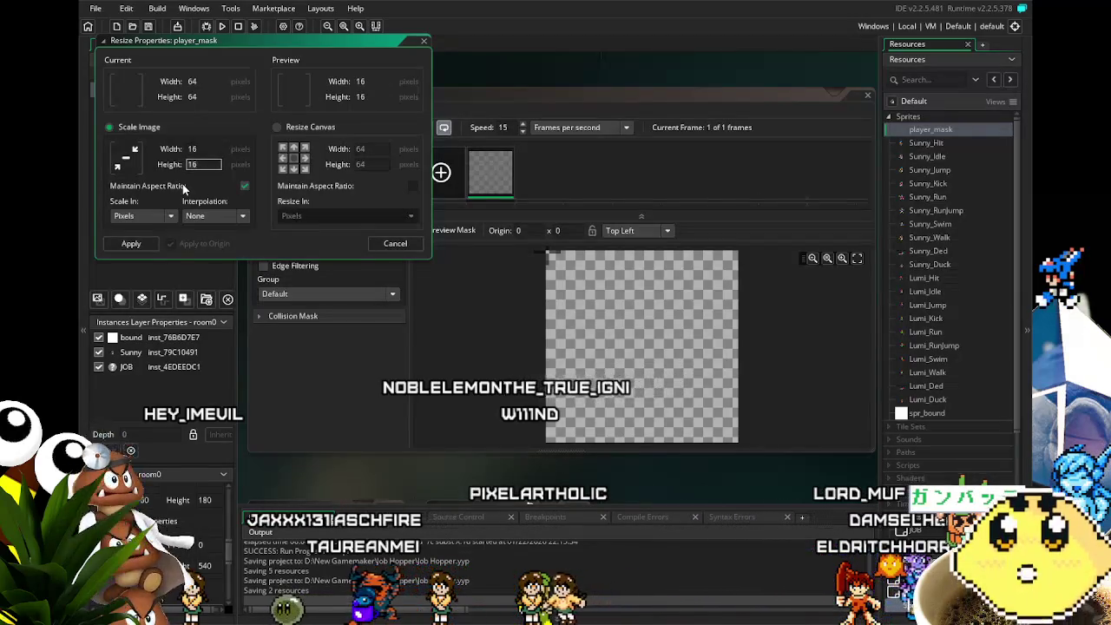
key(Return)
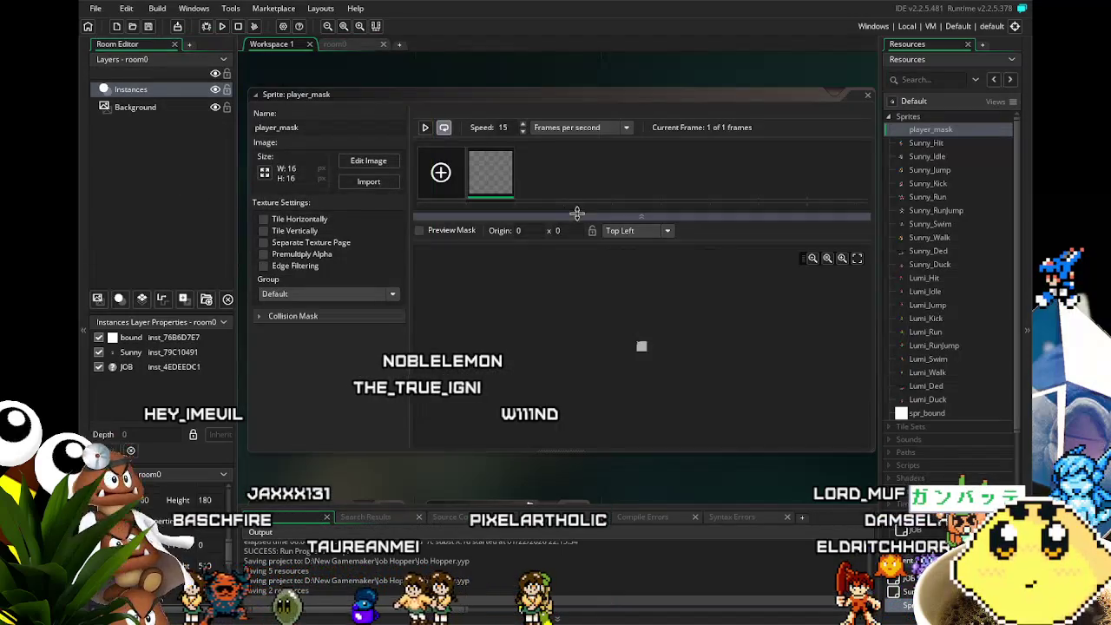
click(626, 231)
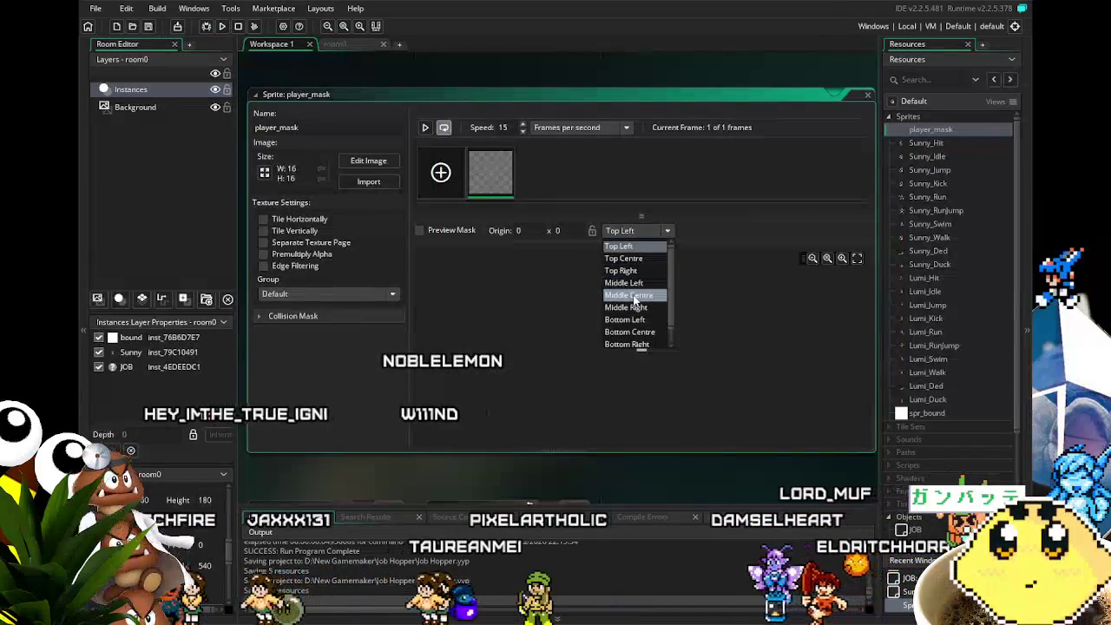
click(627, 258)
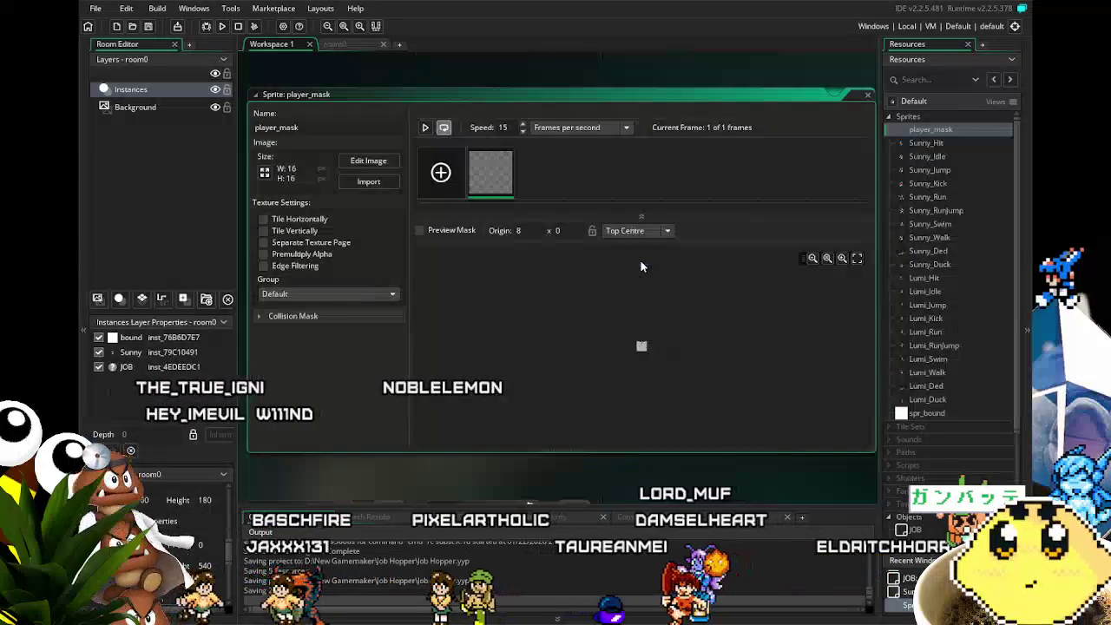
scroll(664, 365, up, 3)
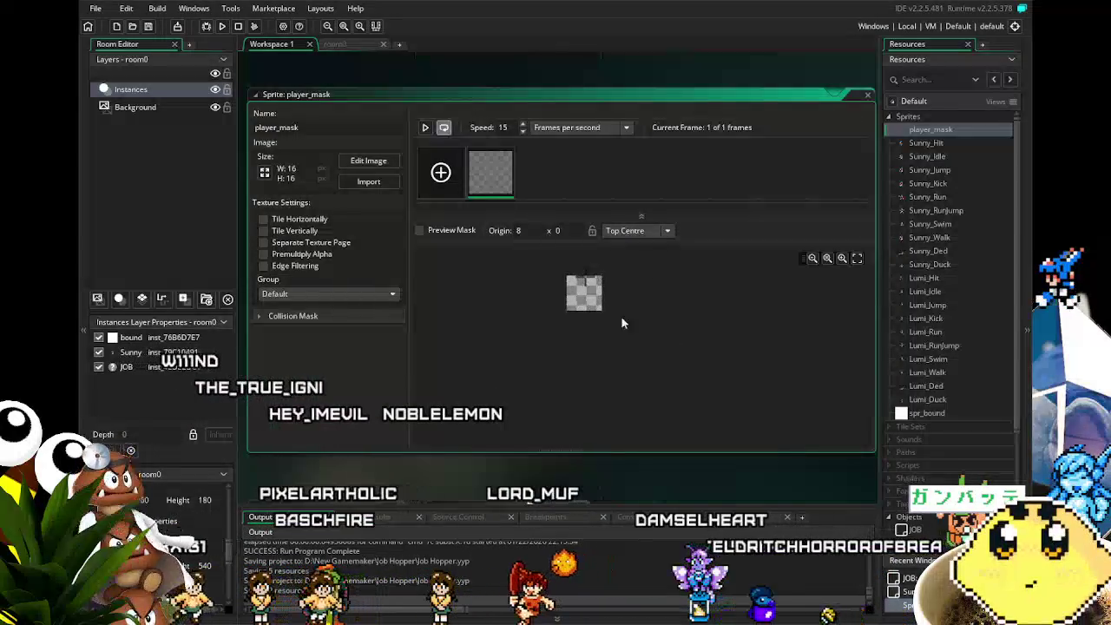
double_click(495, 191)
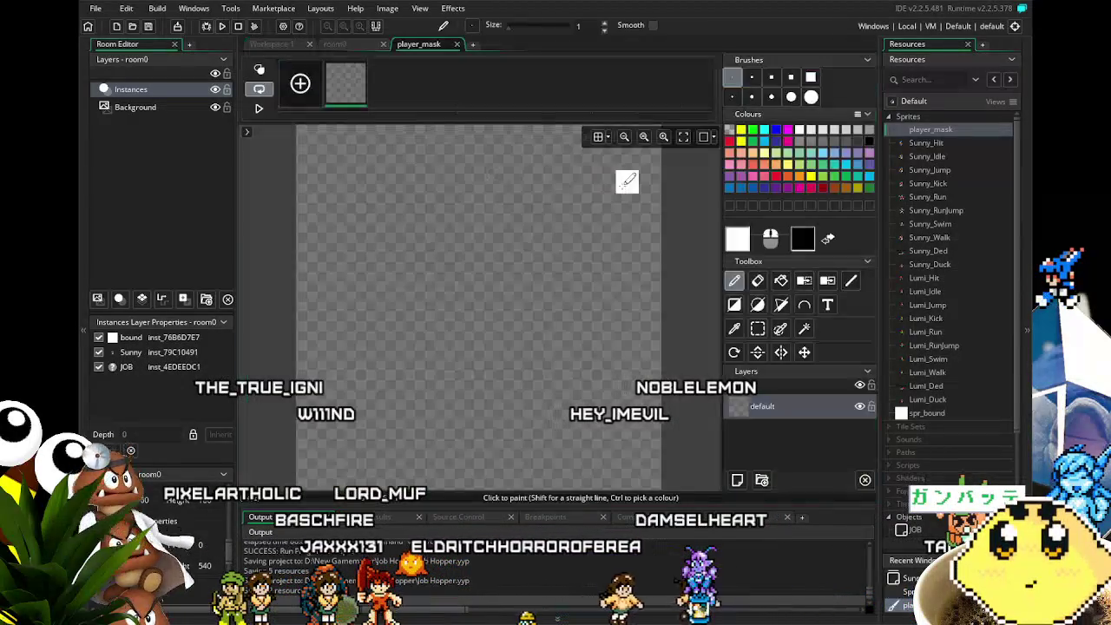
Fill the player_mask frame solid white and return to the player_mask sprite settings.
key(f)
click(460, 240)
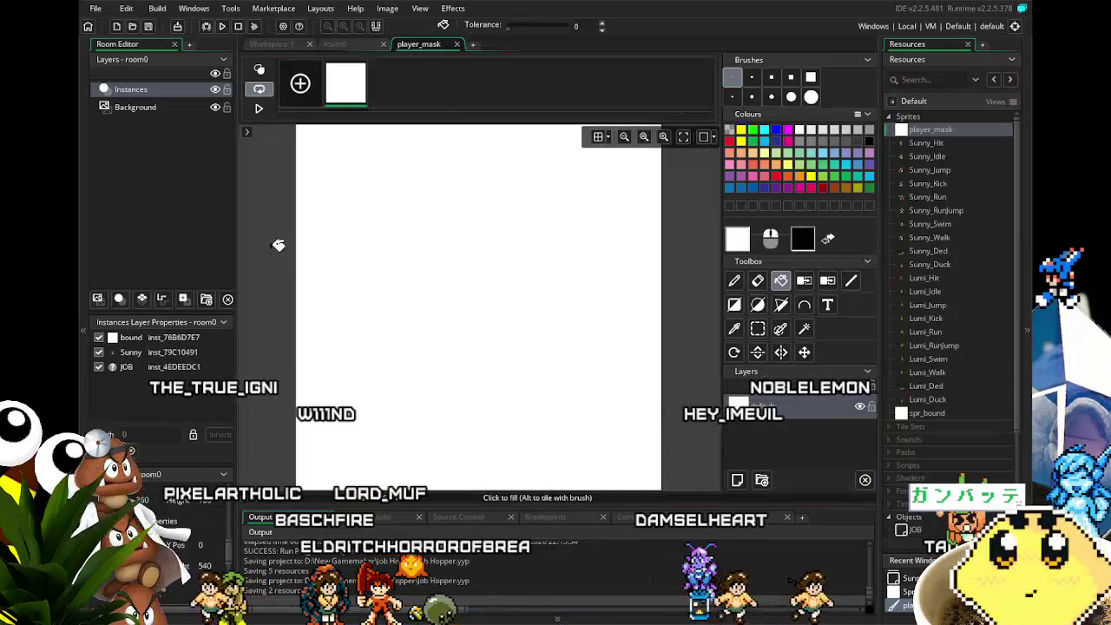
click(456, 46)
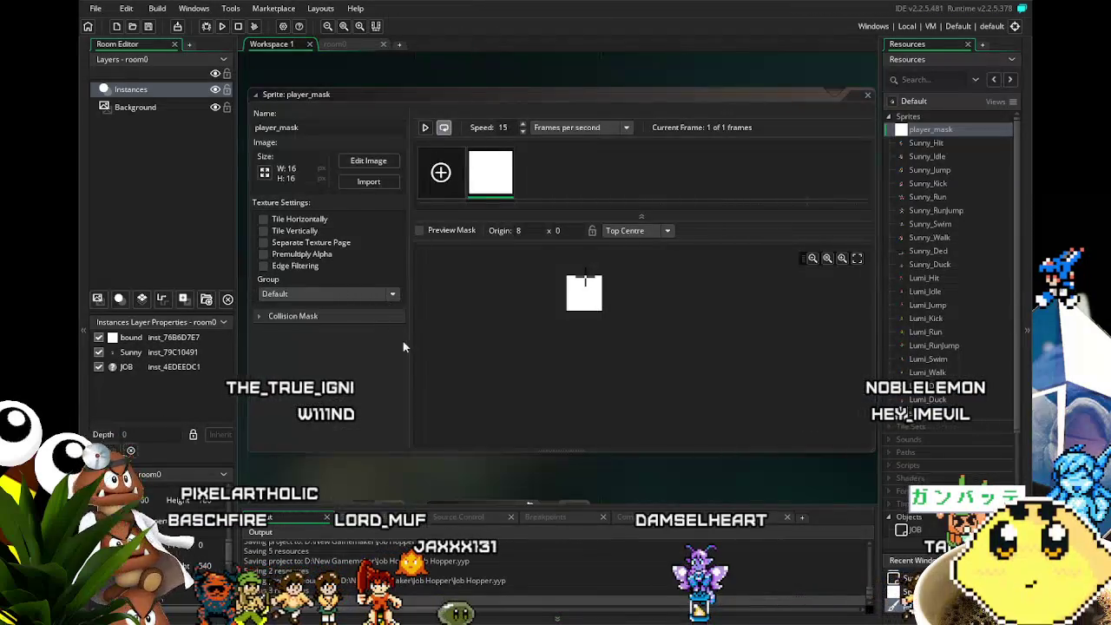
click(345, 45)
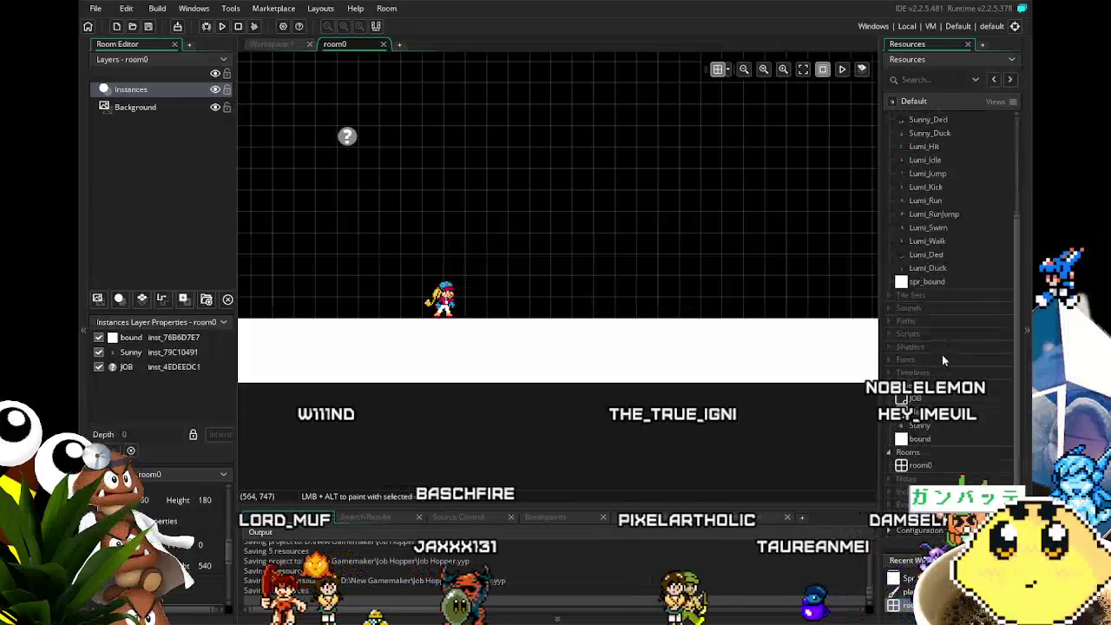
double_click(936, 129)
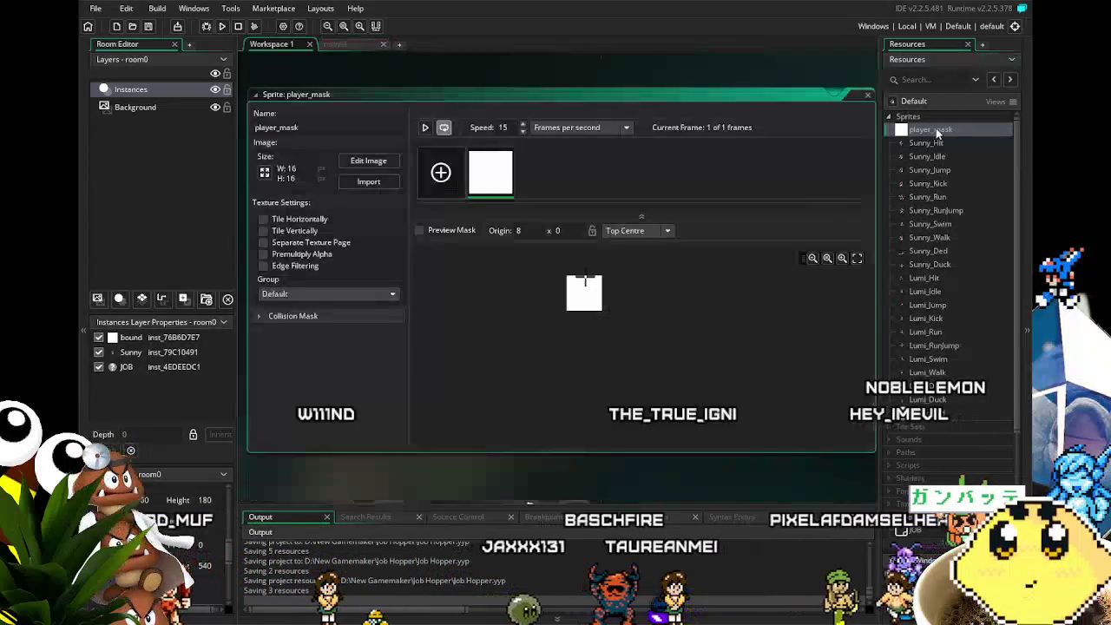
Resize player_mask to 16x32 without keeping aspect ratio and set its origin to Middle Centre.
click(263, 174)
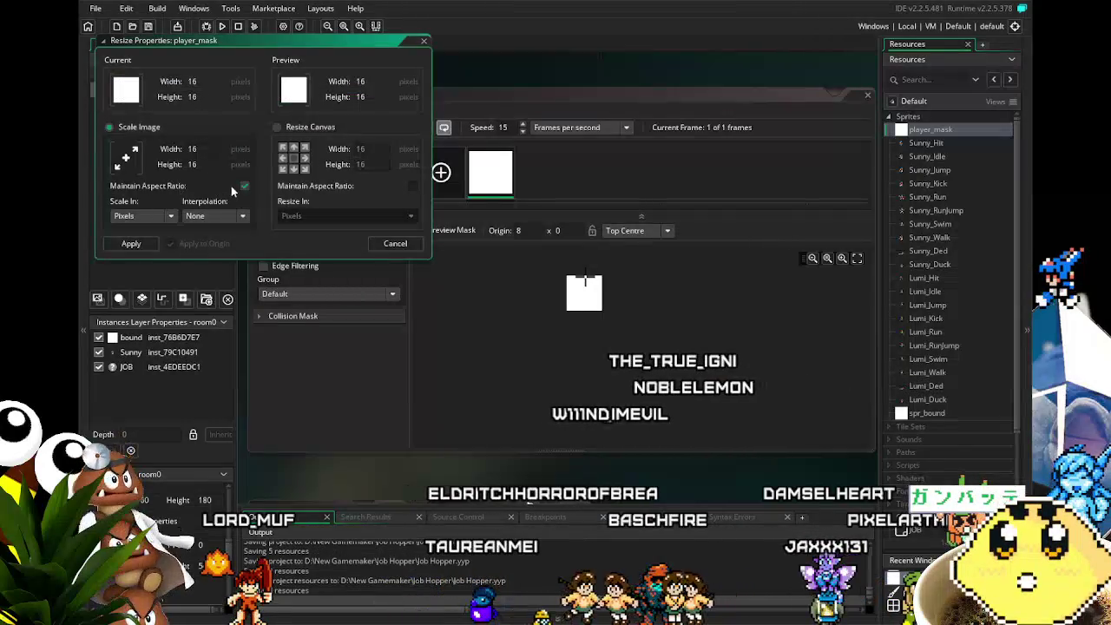
click(246, 185)
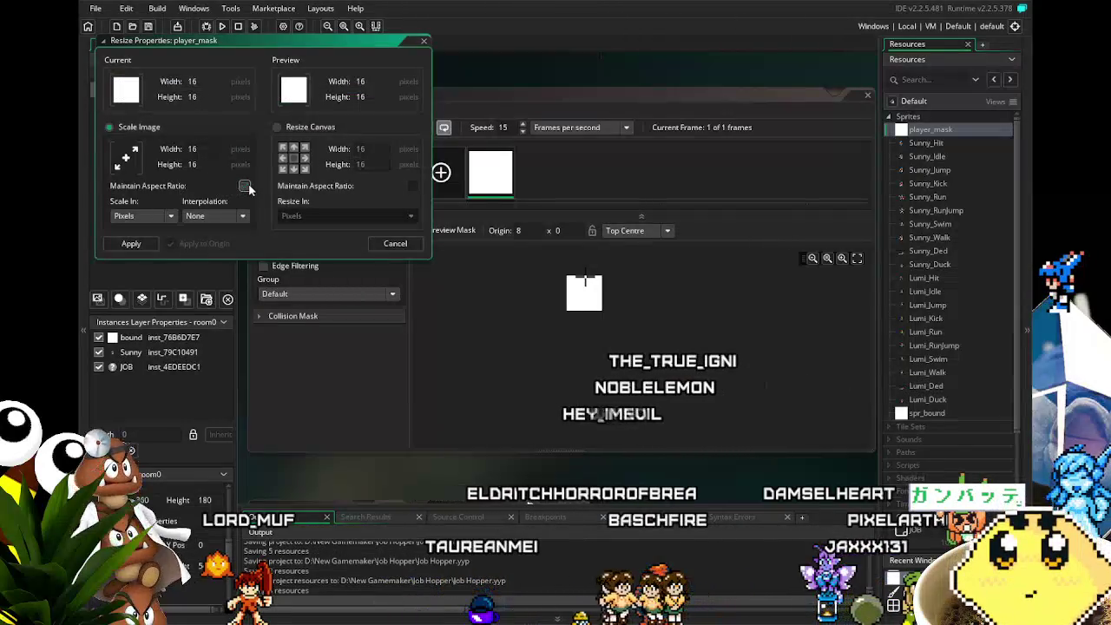
click(166, 170)
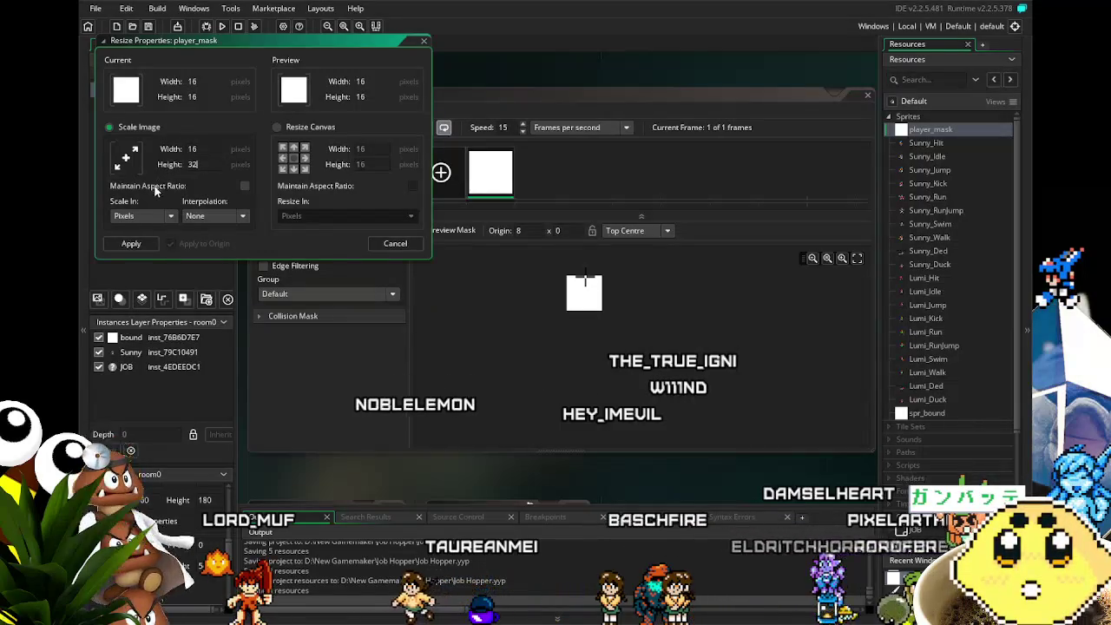
click(133, 244)
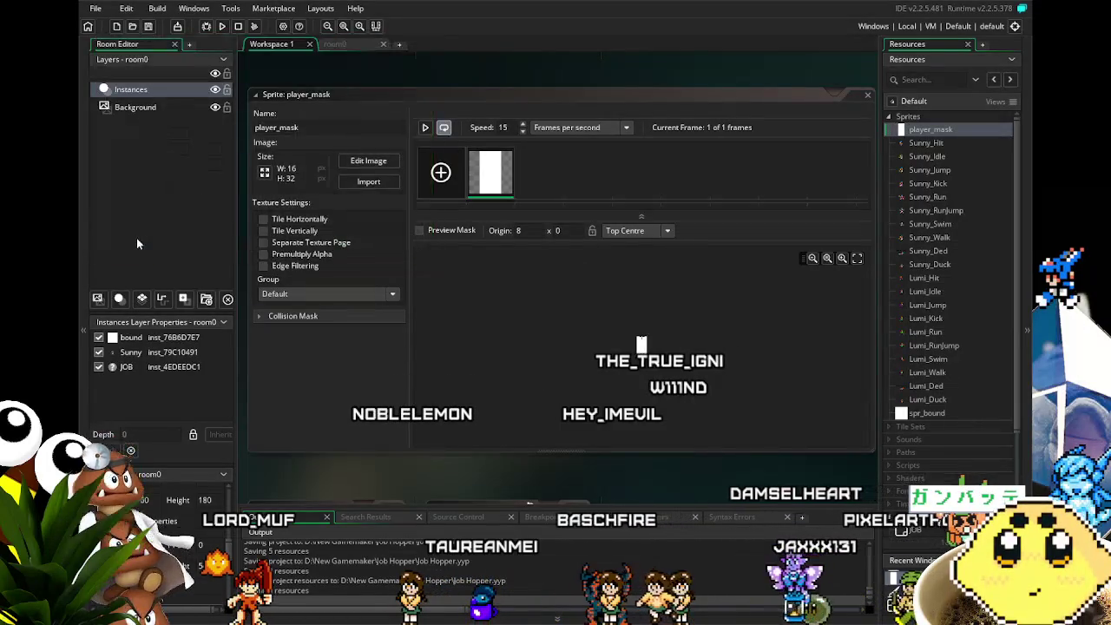
click(620, 230)
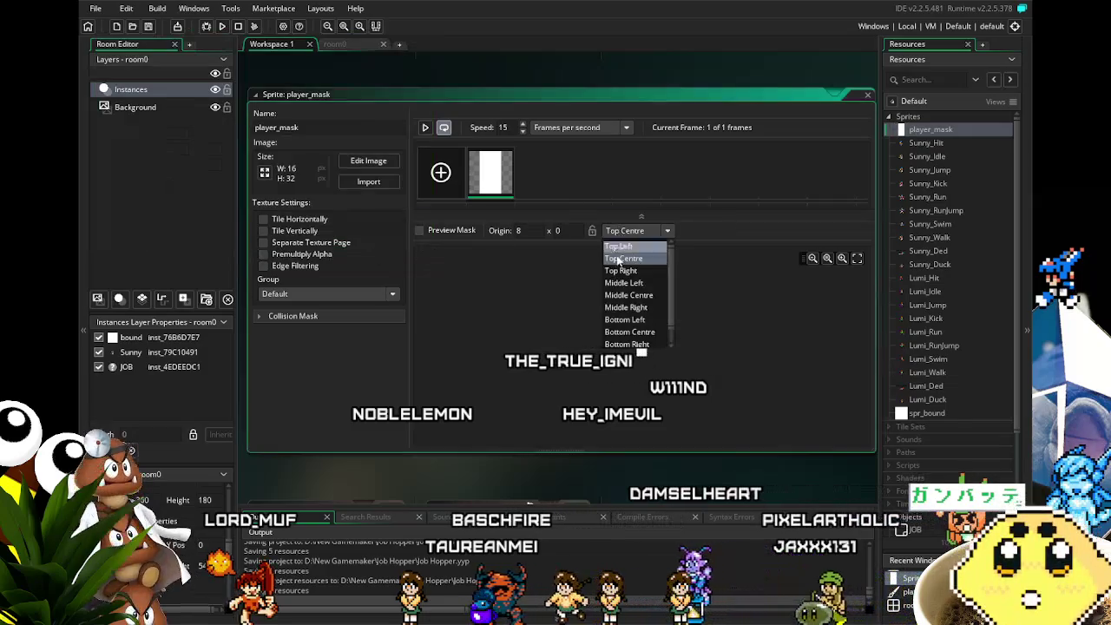
click(629, 298)
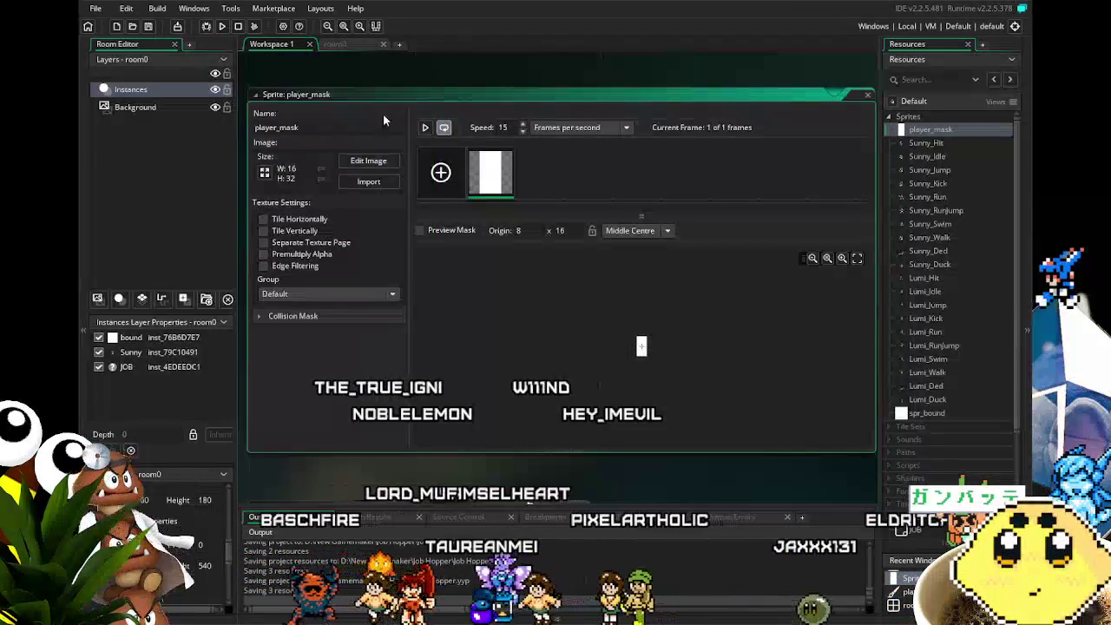
scroll(935, 438, down, 1)
scroll(934, 439, down, 4)
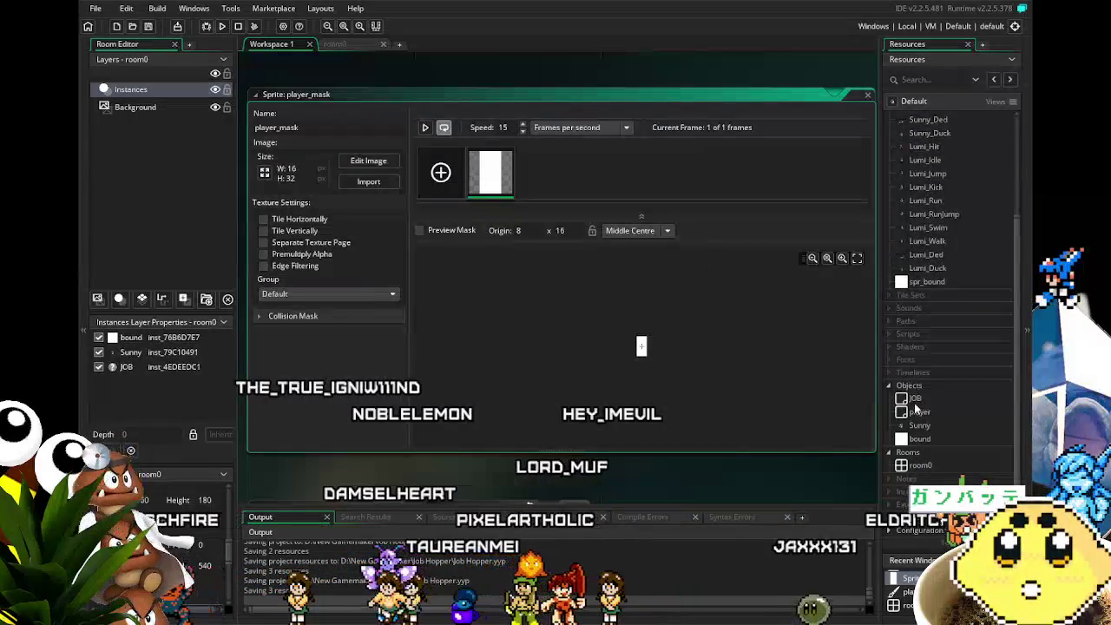
double_click(918, 426)
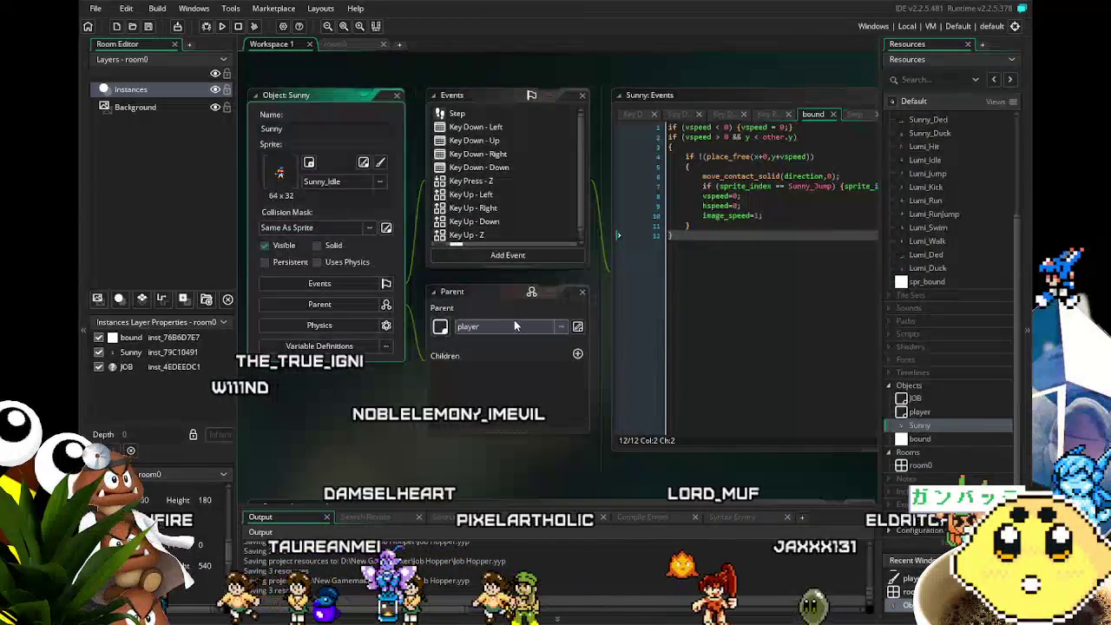
Pick player_mask from Sunny's Collision Mask list and tick the Solid checkbox.
click(306, 228)
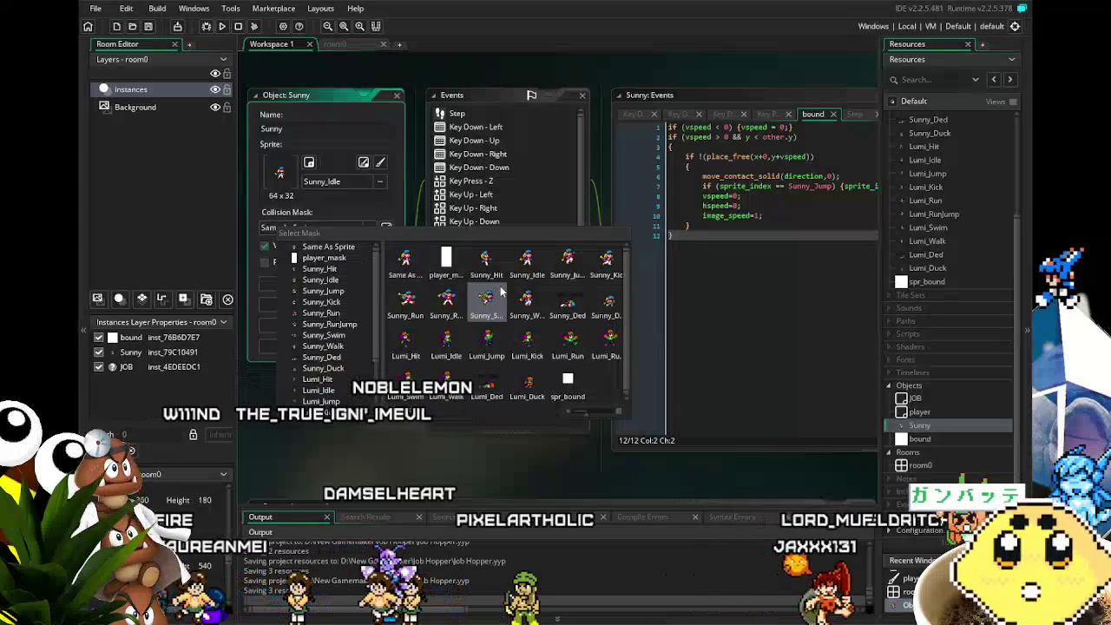
click(441, 256)
drag(413, 445, 348, 440)
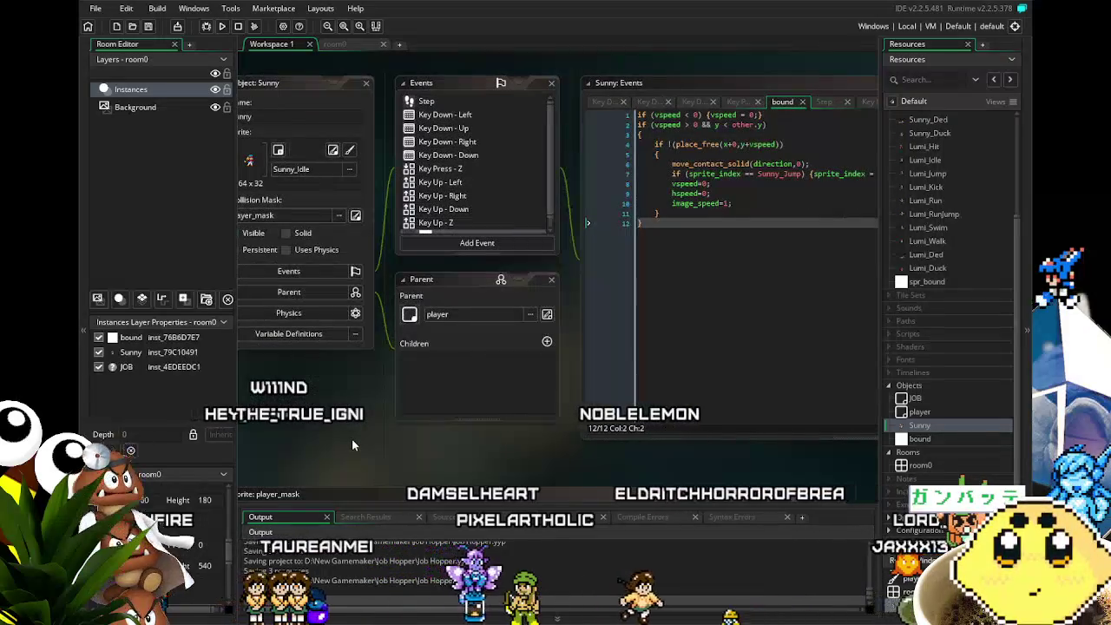
drag(352, 439, 423, 437)
scroll(529, 208, down, 1)
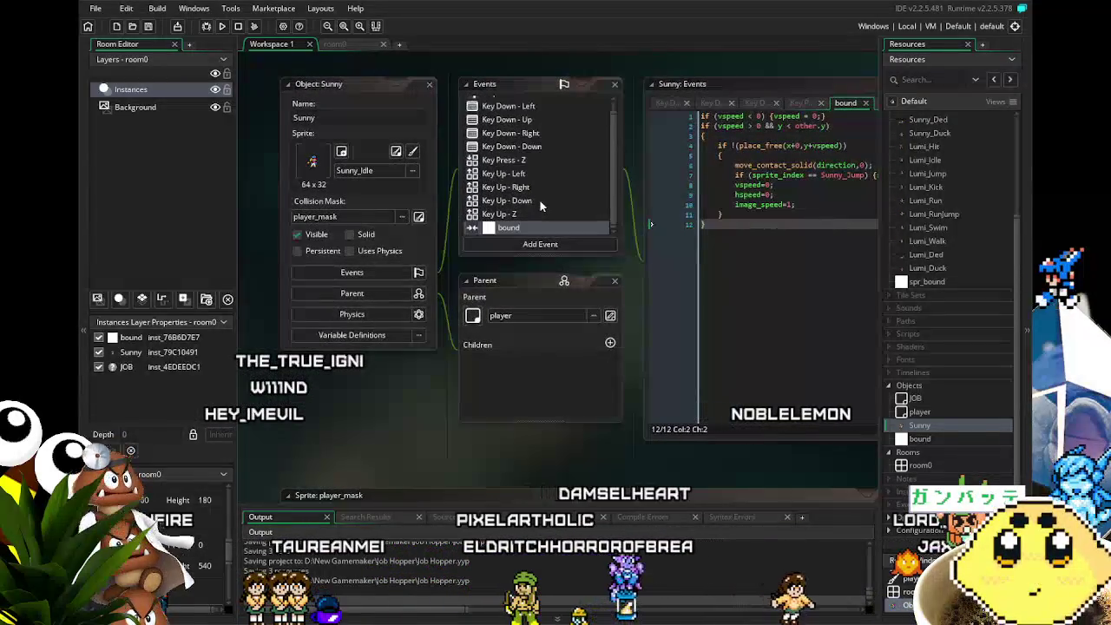
scroll(539, 199, up, 1)
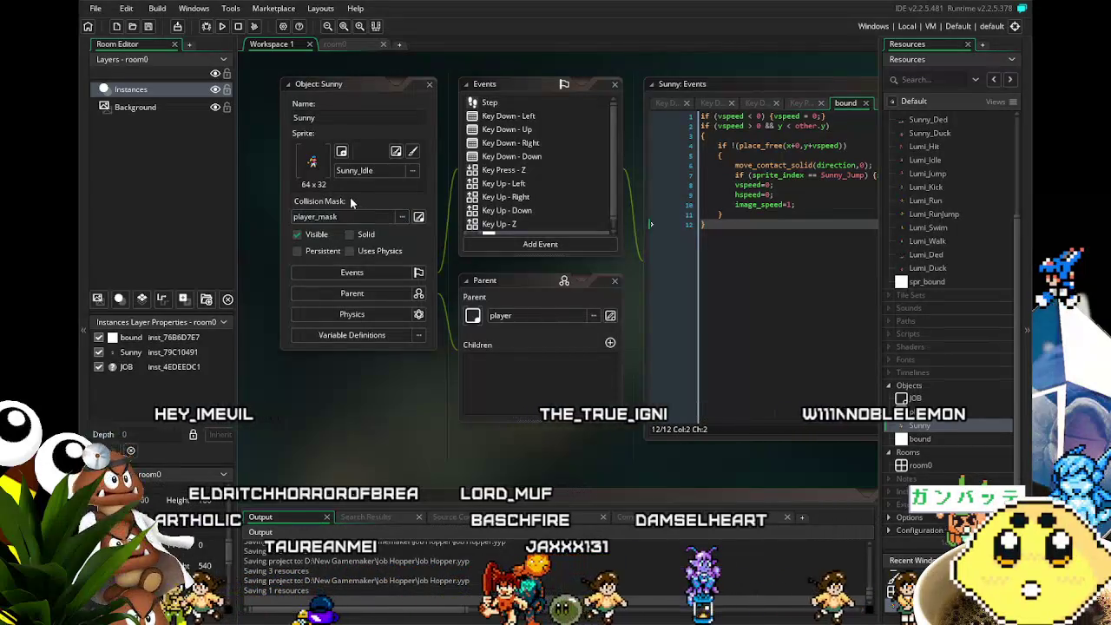
click(366, 234)
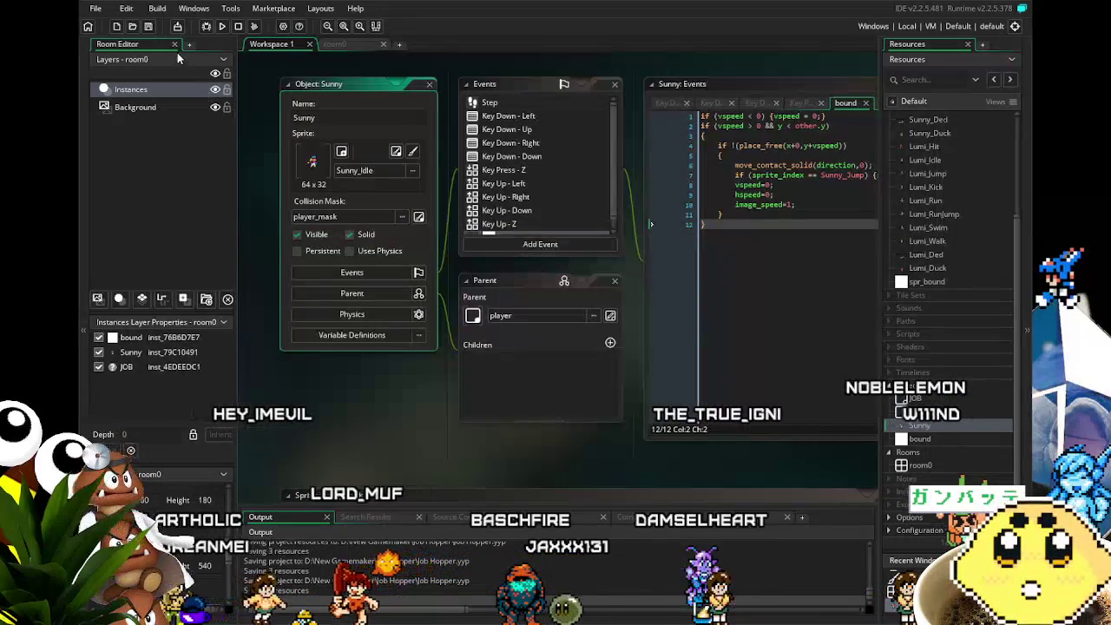
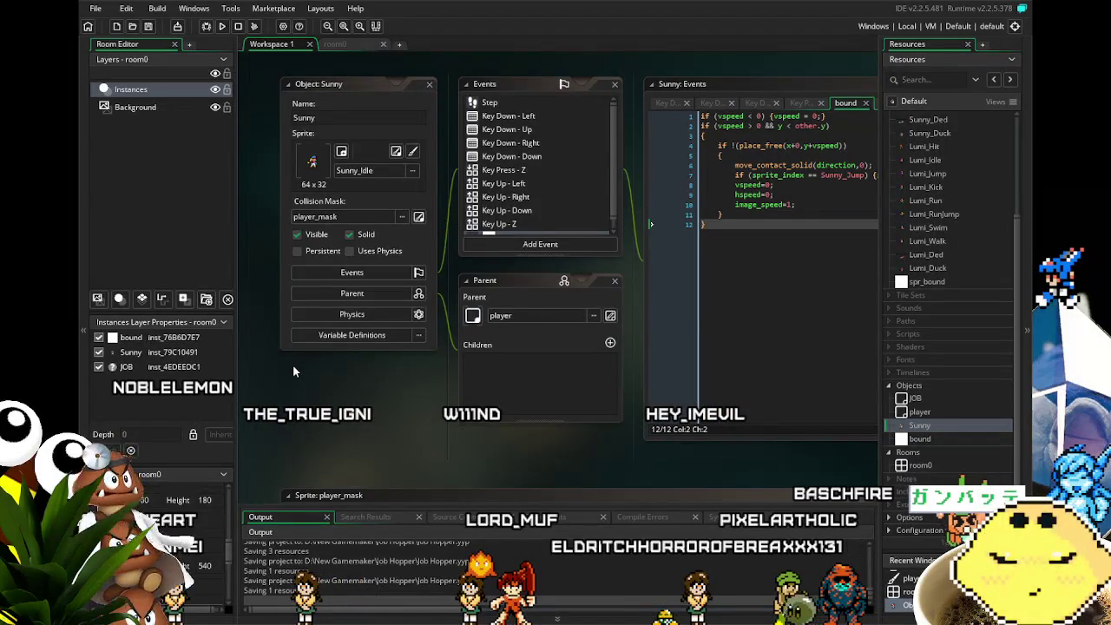
Test-play the game, walking Sunny left and right and jumping, then close it.
click(222, 26)
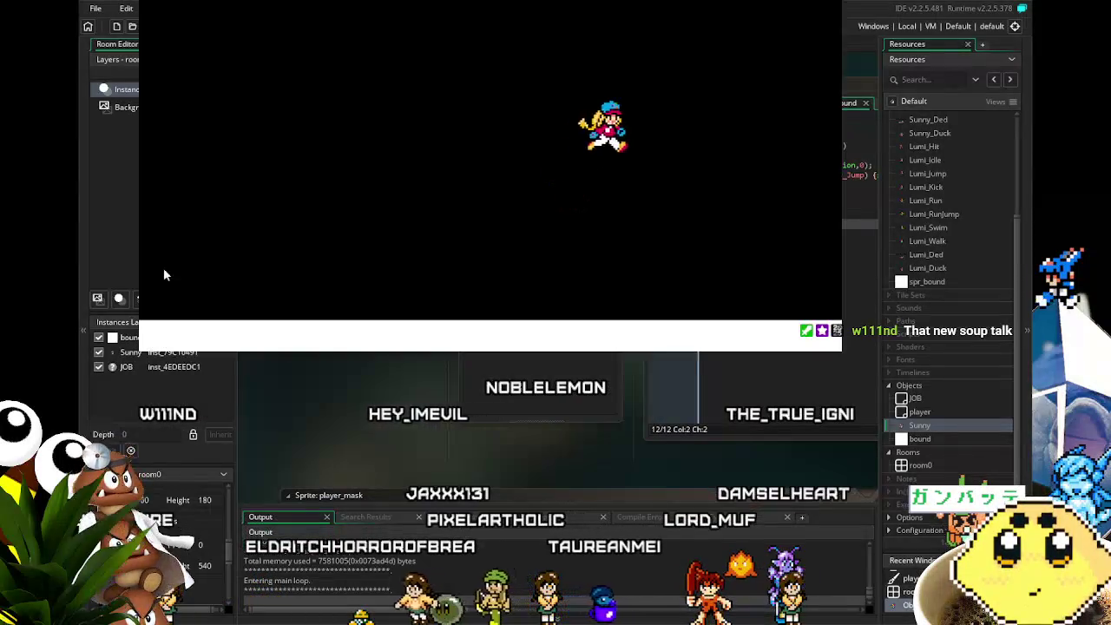
key(Left)
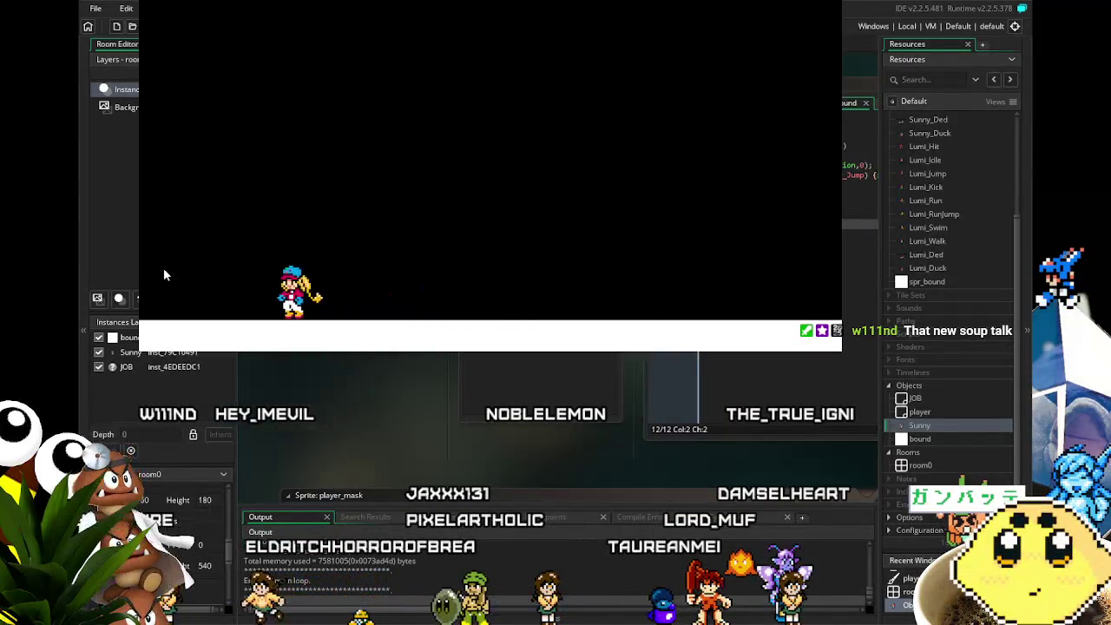
key(Right)
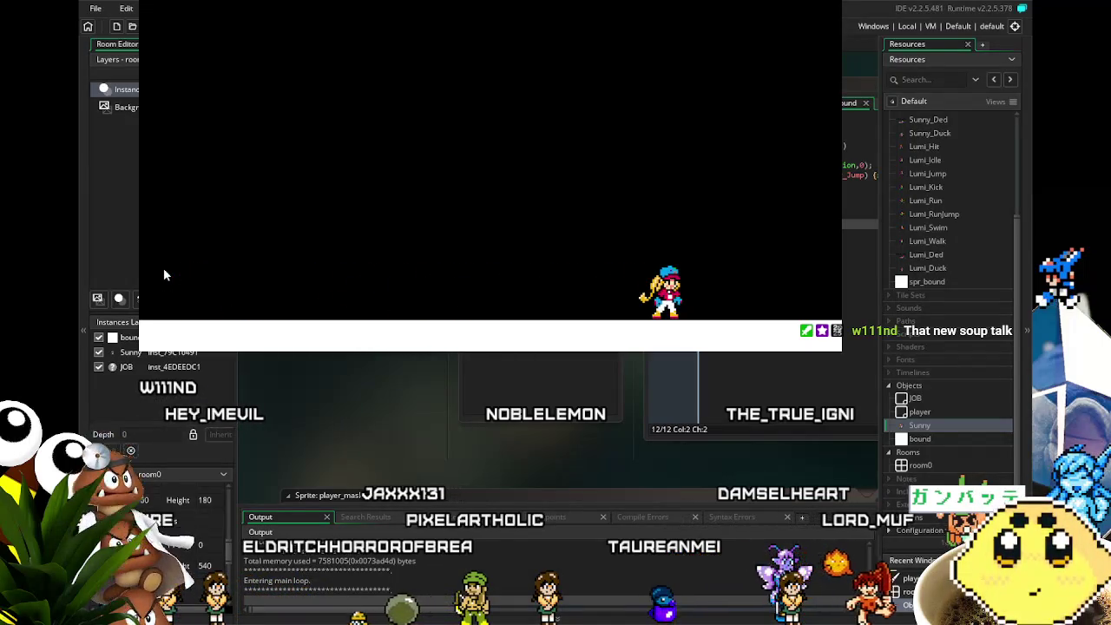
key(Left)
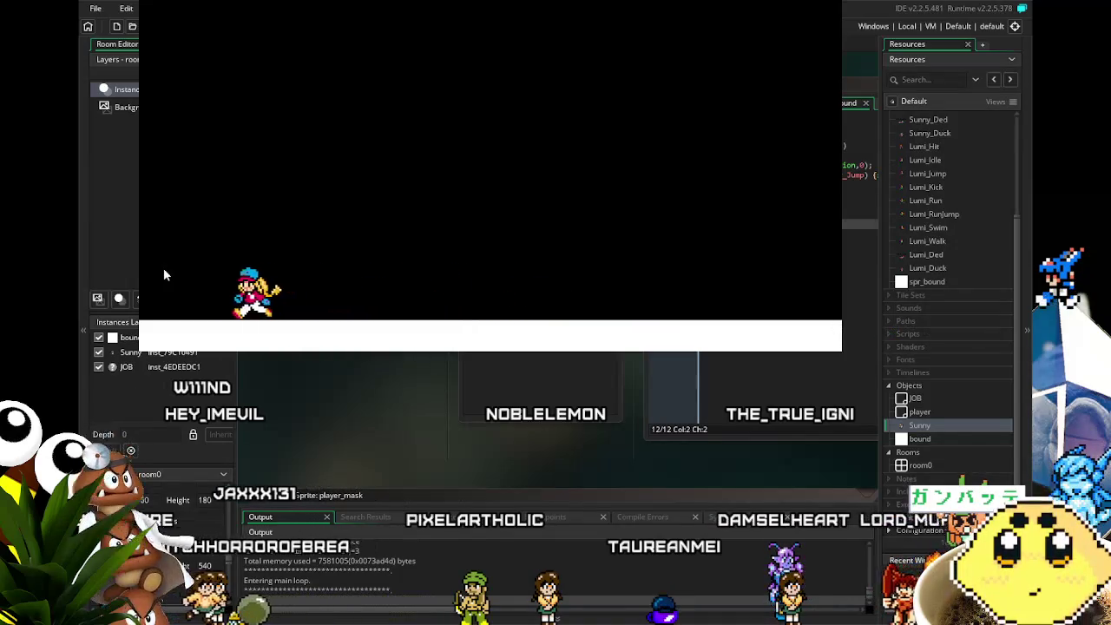
key(Right)
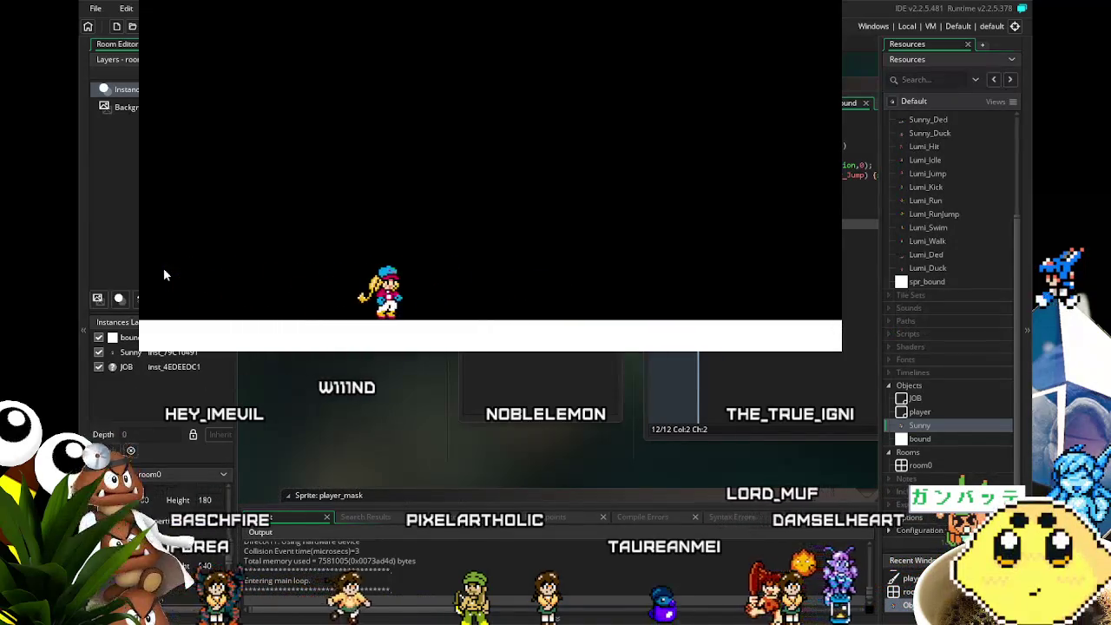
key(space)
key(Left)
key(space)
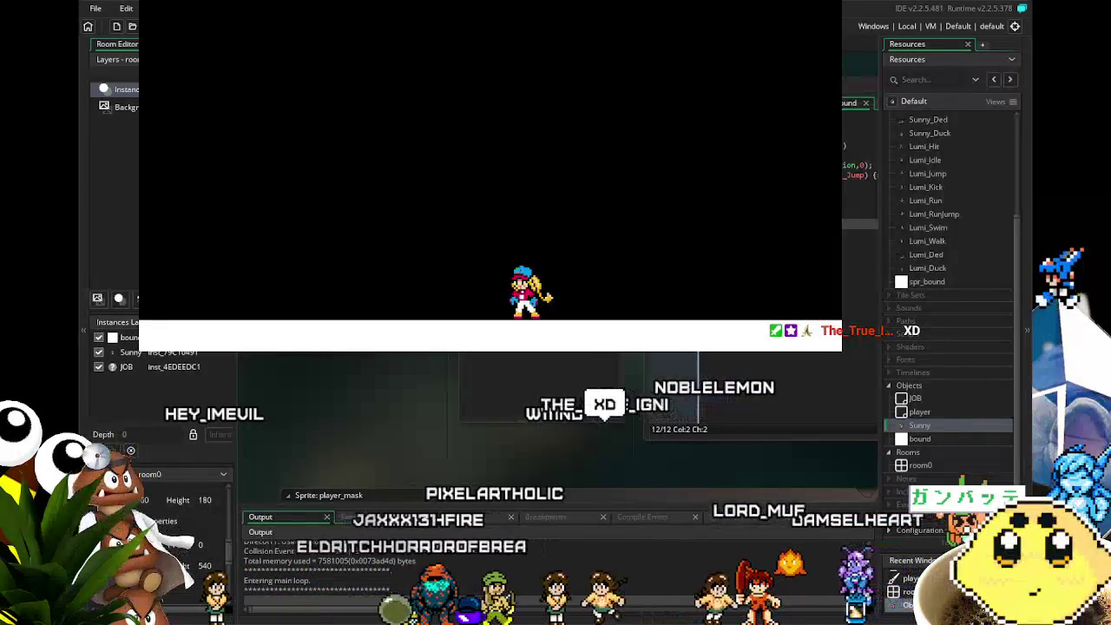
key(Left)
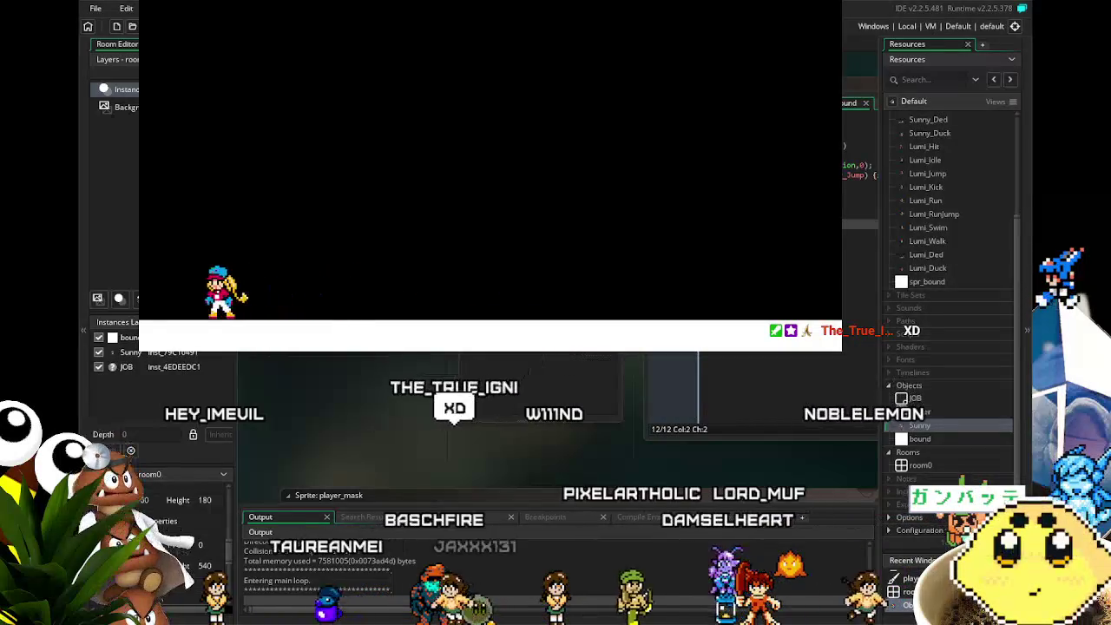
key(Right)
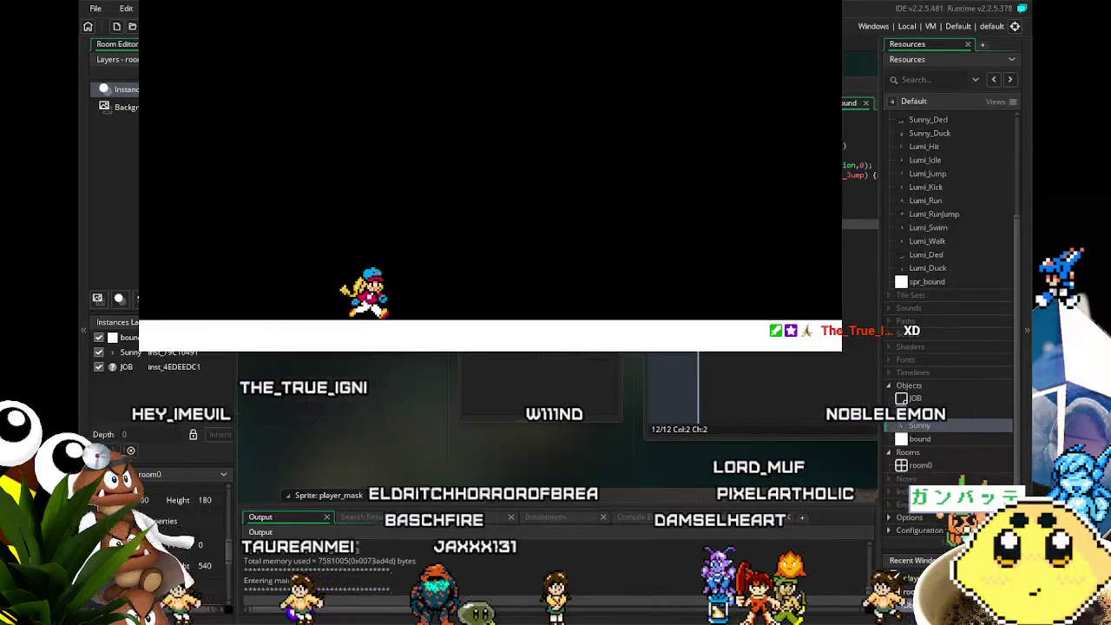
key(space)
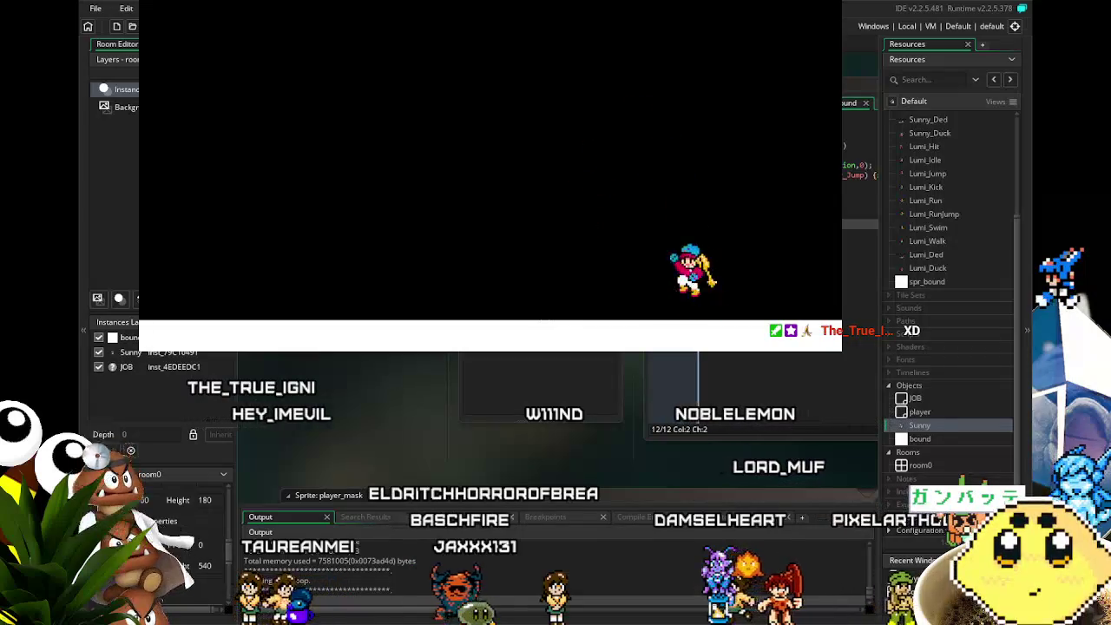
key(Left)
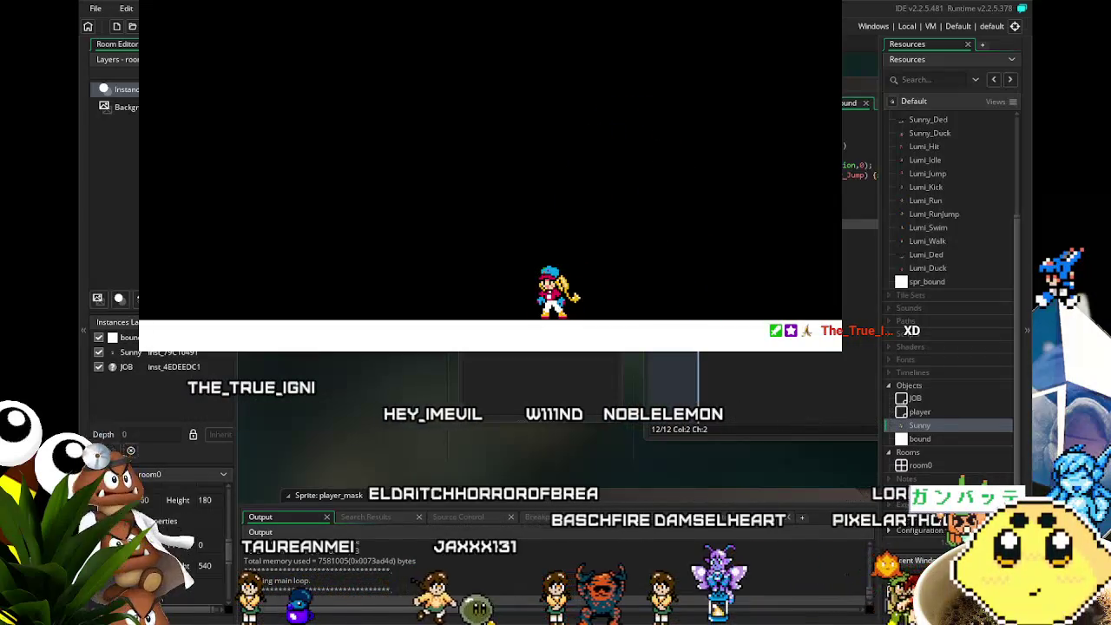
key(Escape)
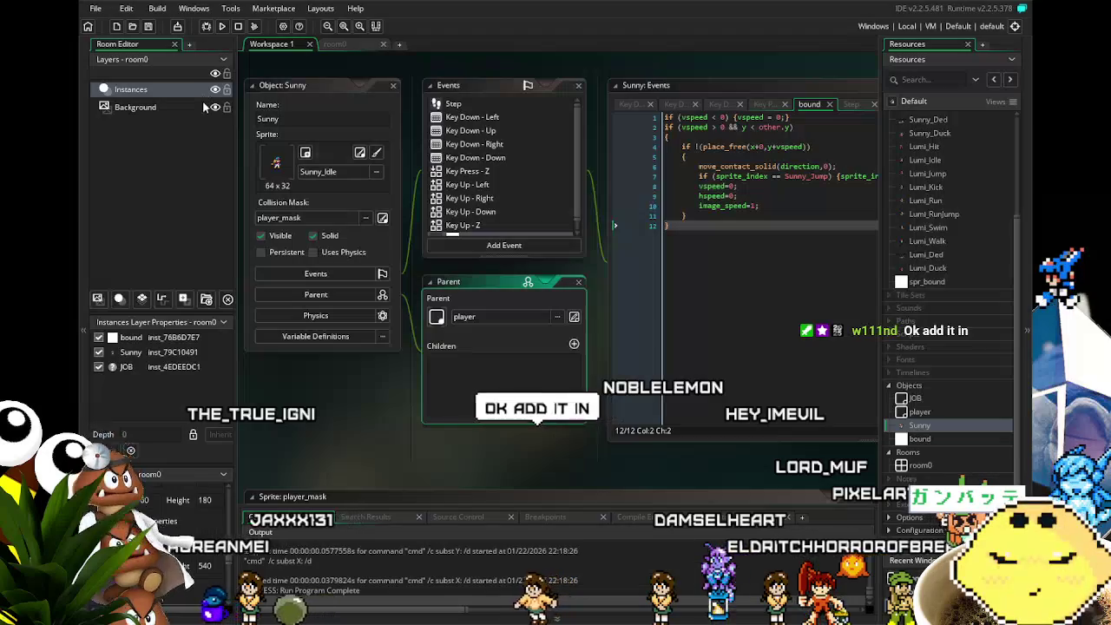
Review Sunny's Key Down - Left and Key Down - Right event code.
drag(326, 401, 346, 391)
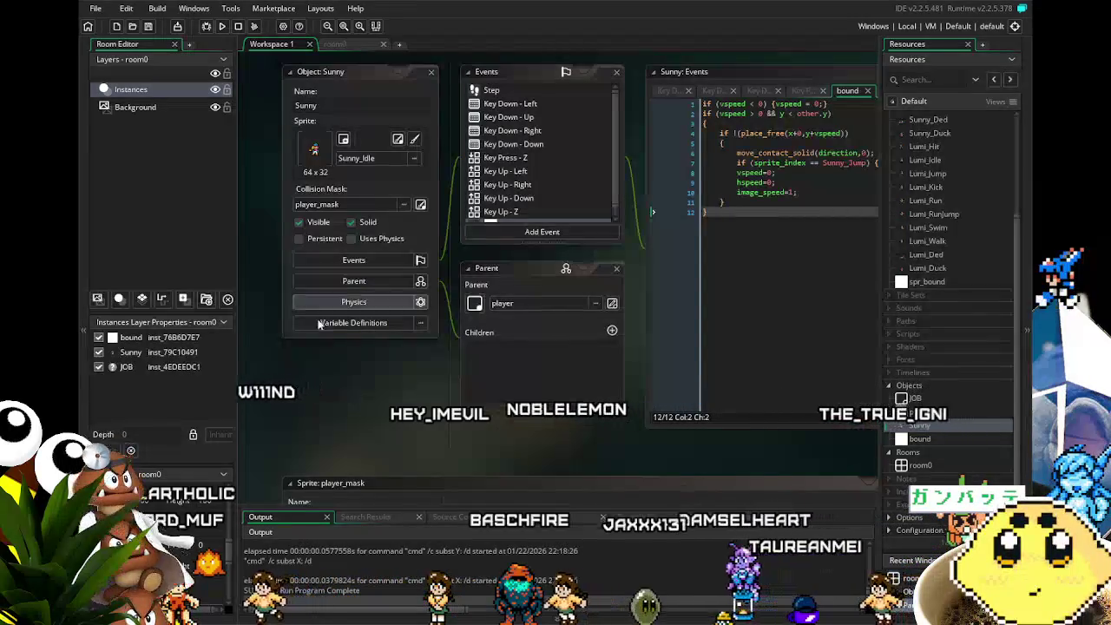
scroll(361, 401, right, 2)
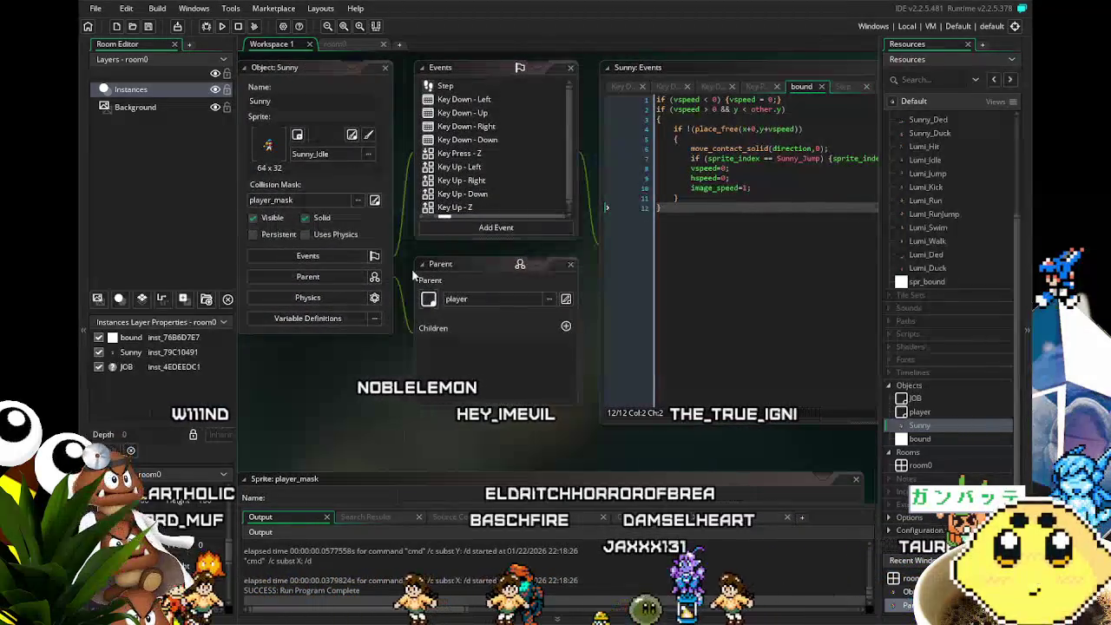
scroll(364, 363, right, 1)
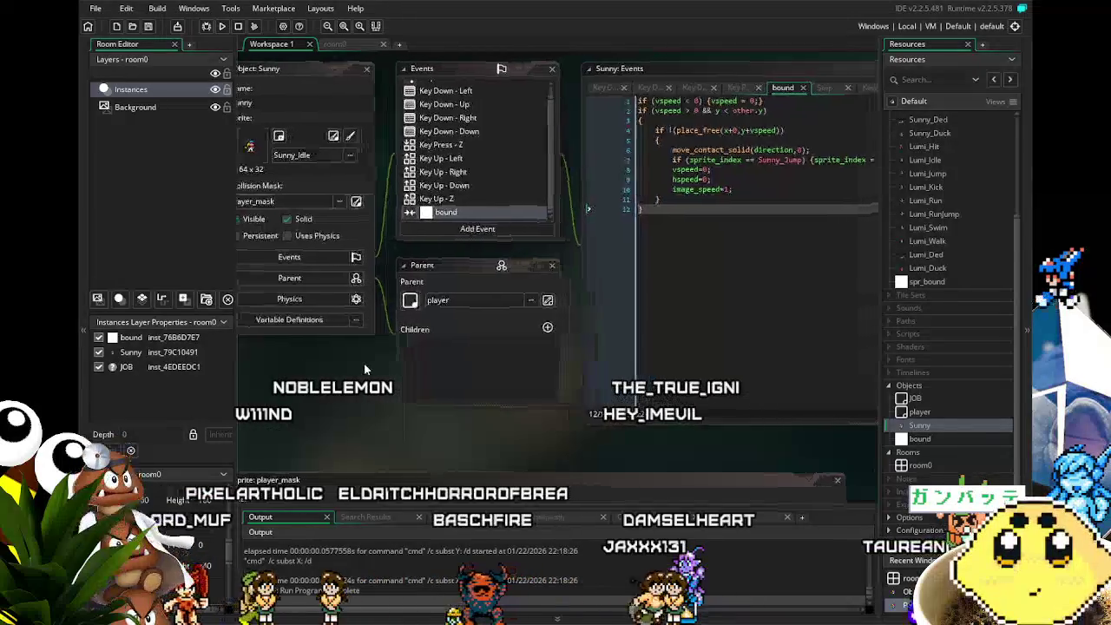
scroll(415, 172, up, 1)
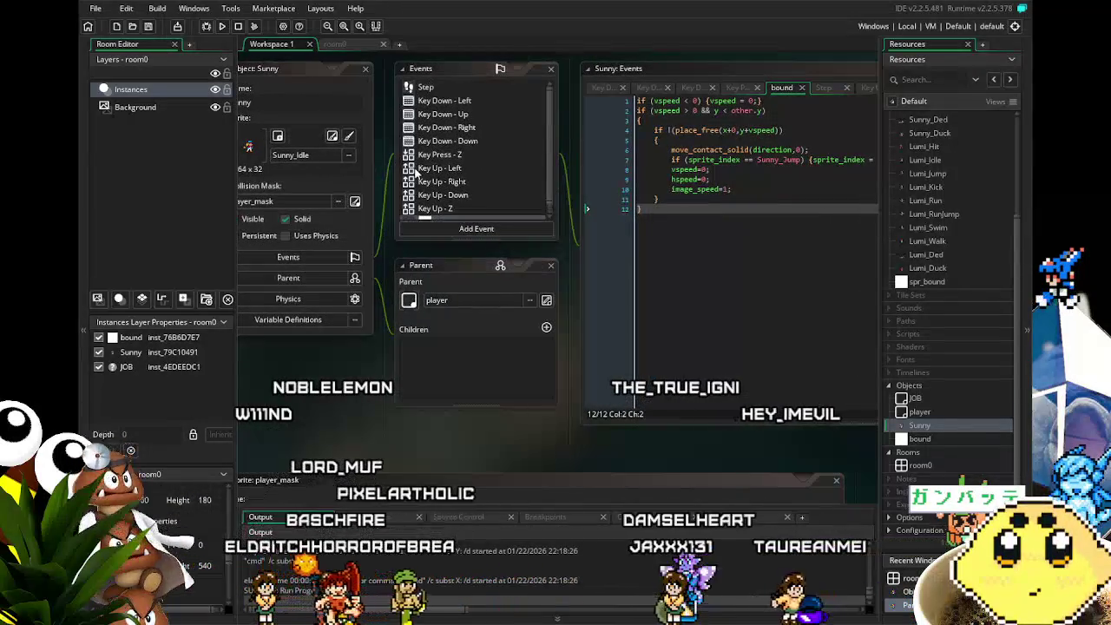
scroll(344, 375, left, 1)
scroll(344, 375, left, 1)
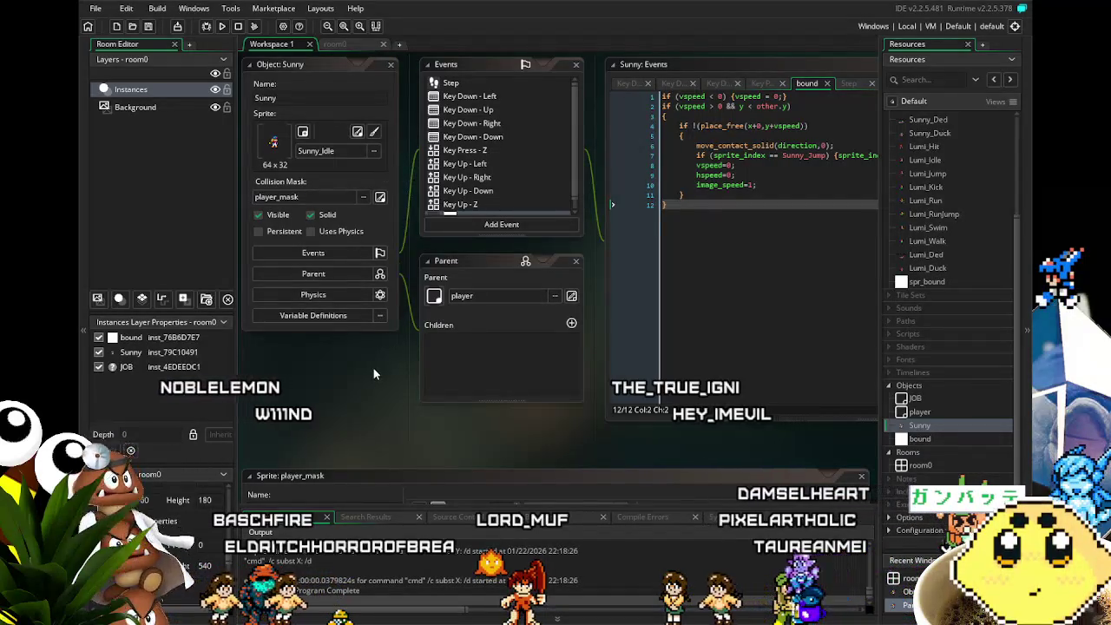
scroll(373, 368, right, 1)
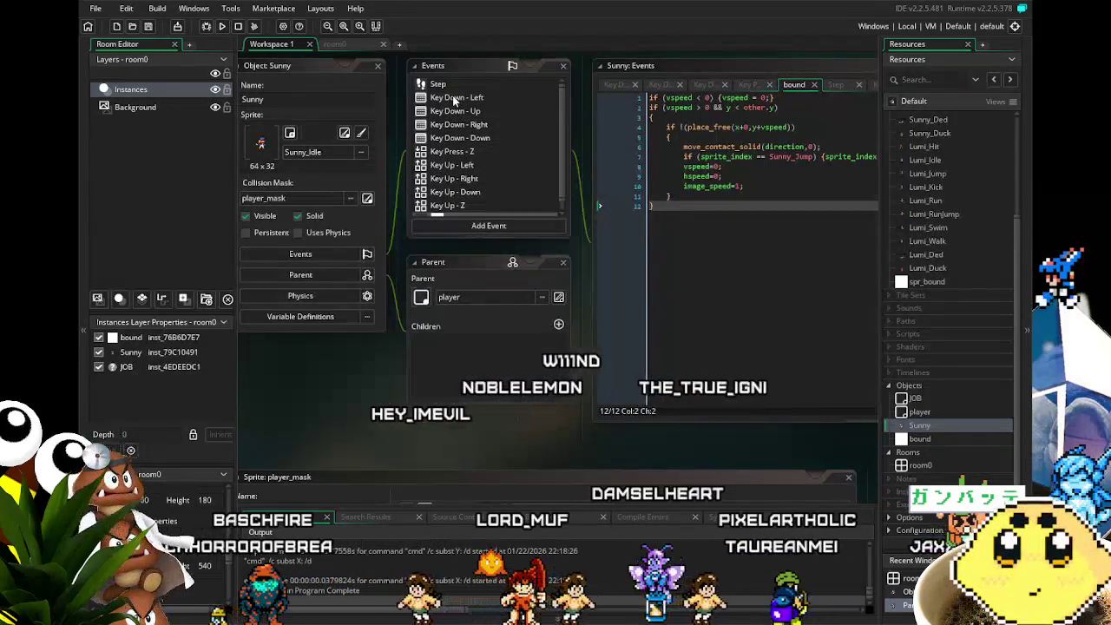
click(457, 97)
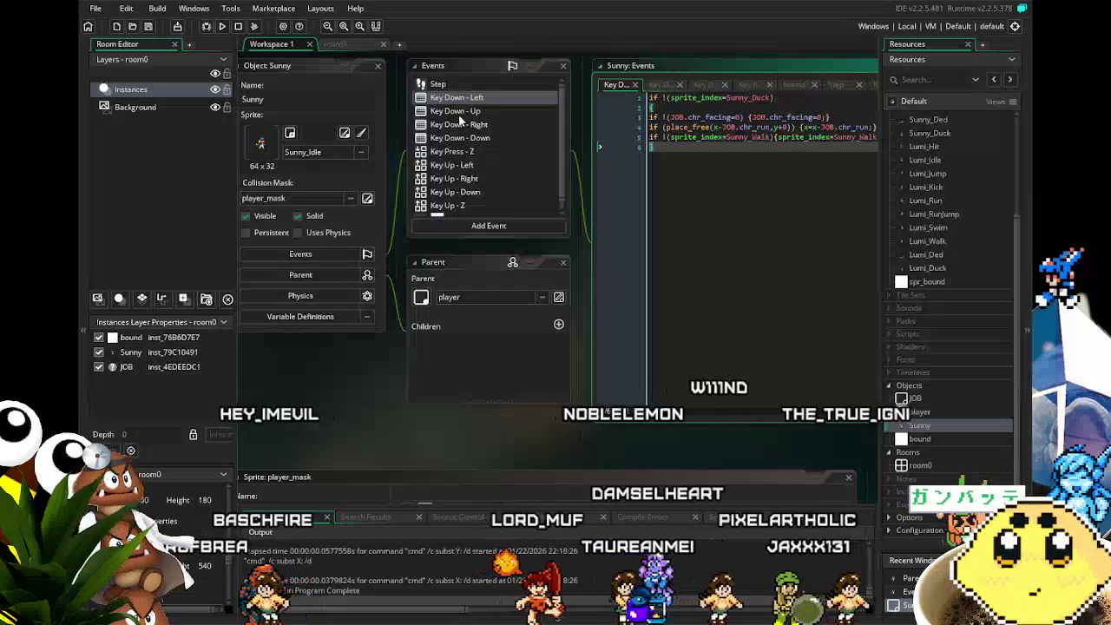
drag(481, 176, 468, 181)
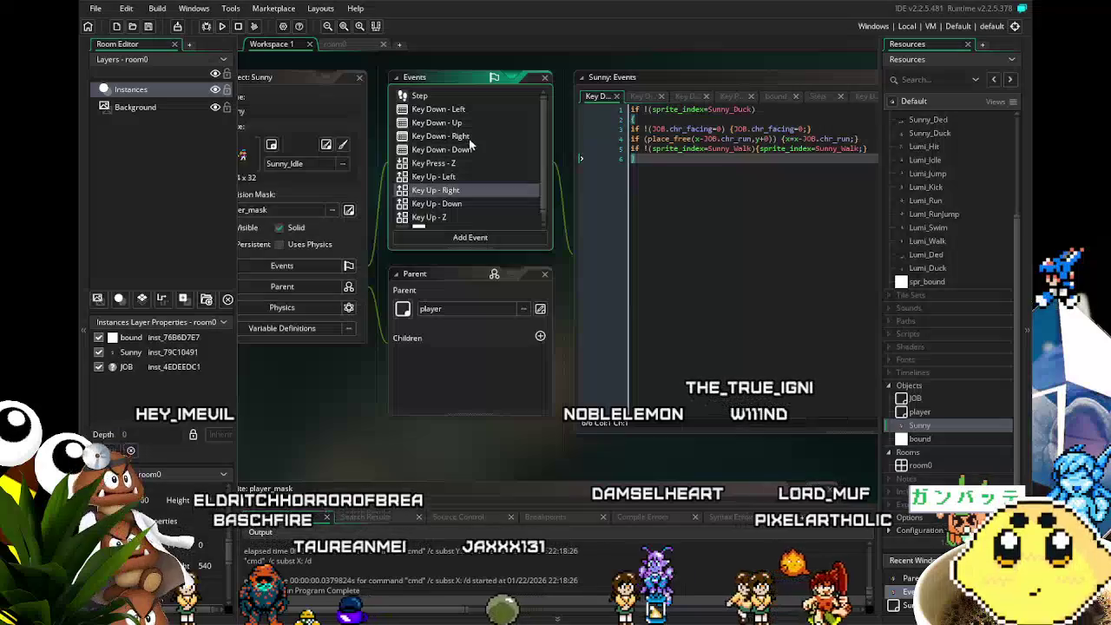
click(480, 136)
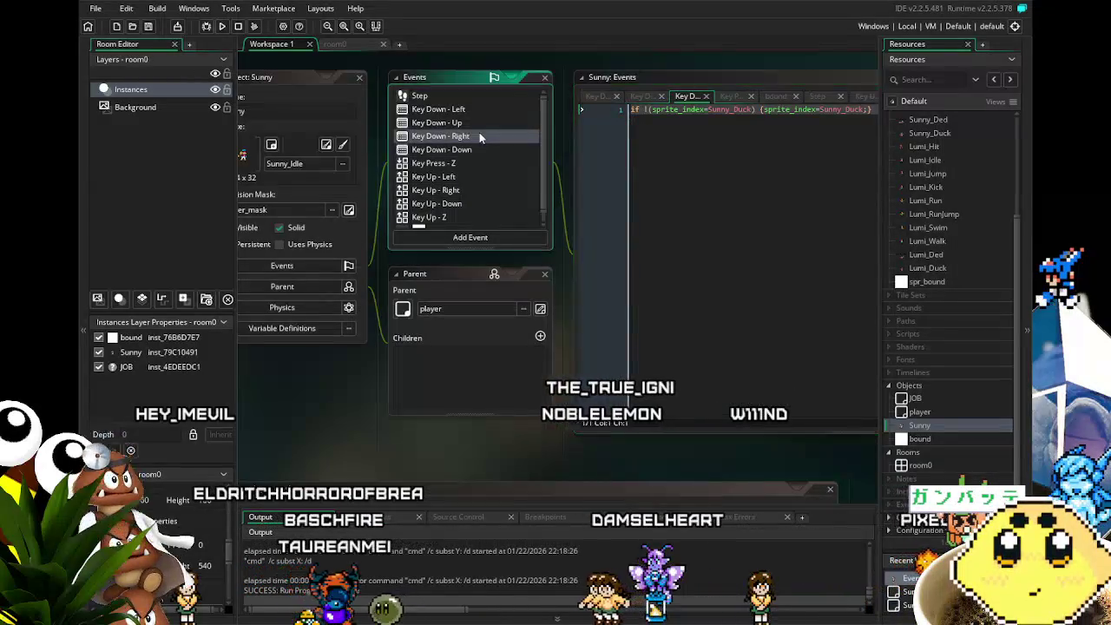
Delete Sunny's Key Down - Up event.
click(467, 123)
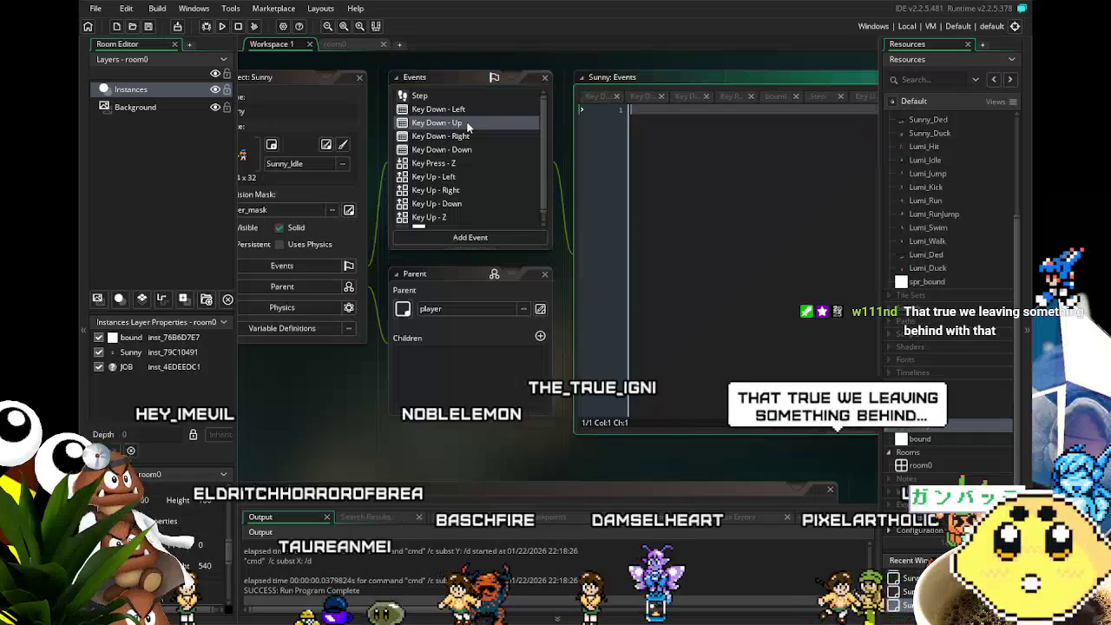
click(462, 136)
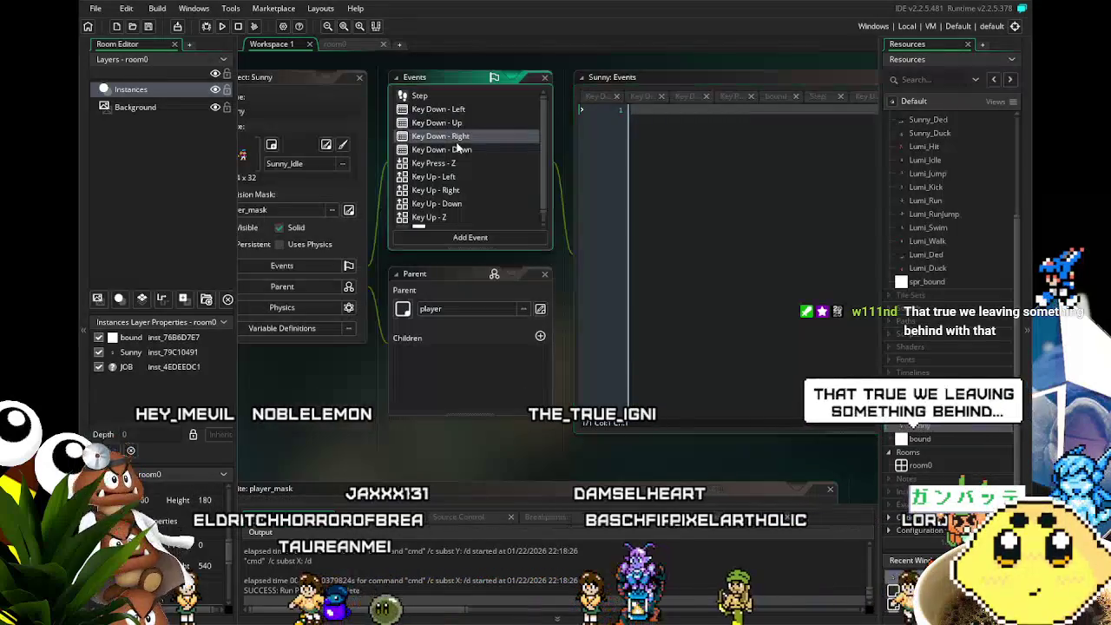
click(462, 126)
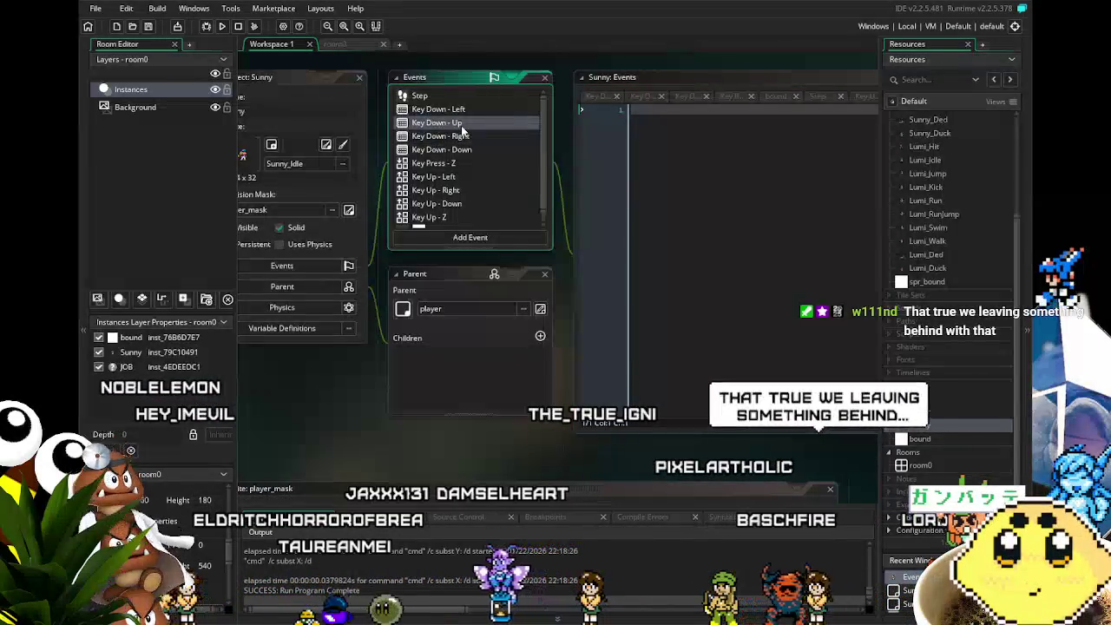
key(Return)
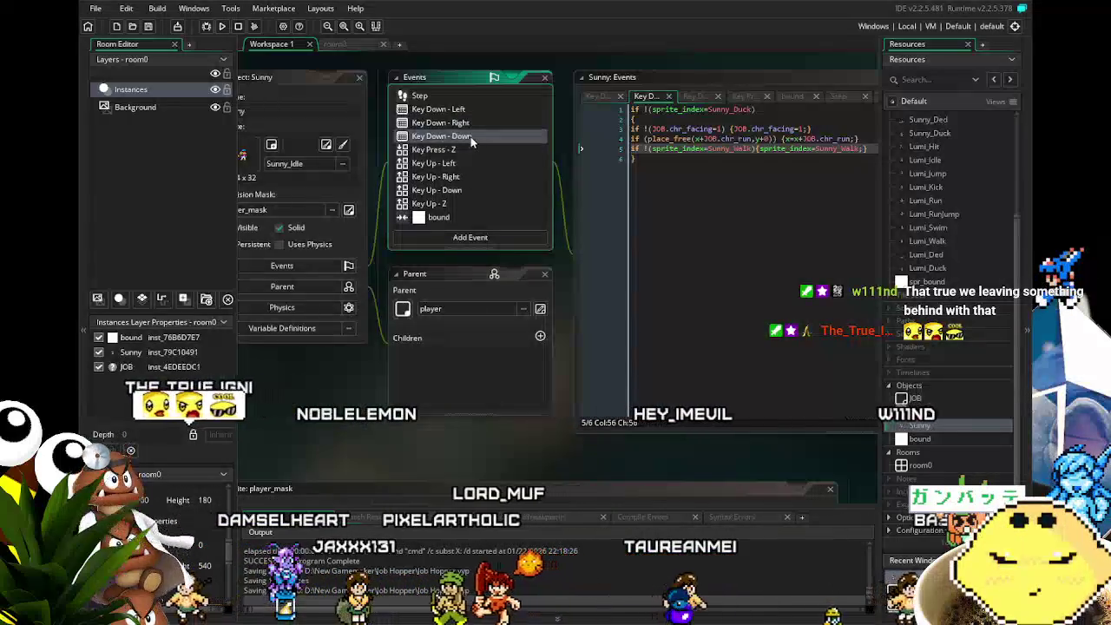
Strip the Sunny_Duck check and leftover empty lines from the Key Down - Left code.
click(470, 136)
drag(470, 136, 426, 138)
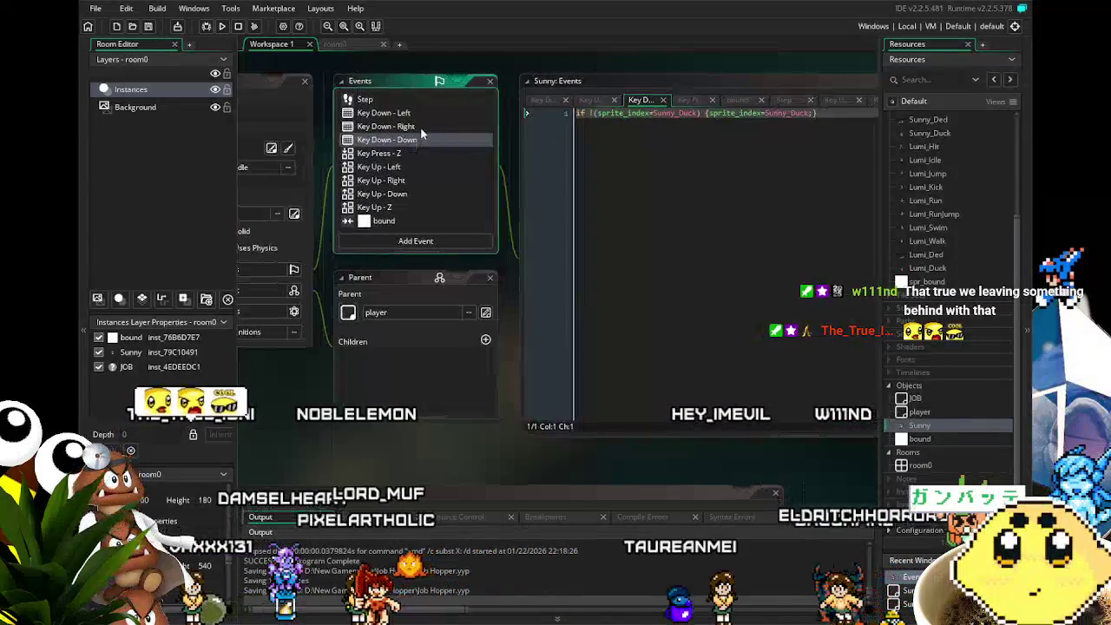
click(422, 113)
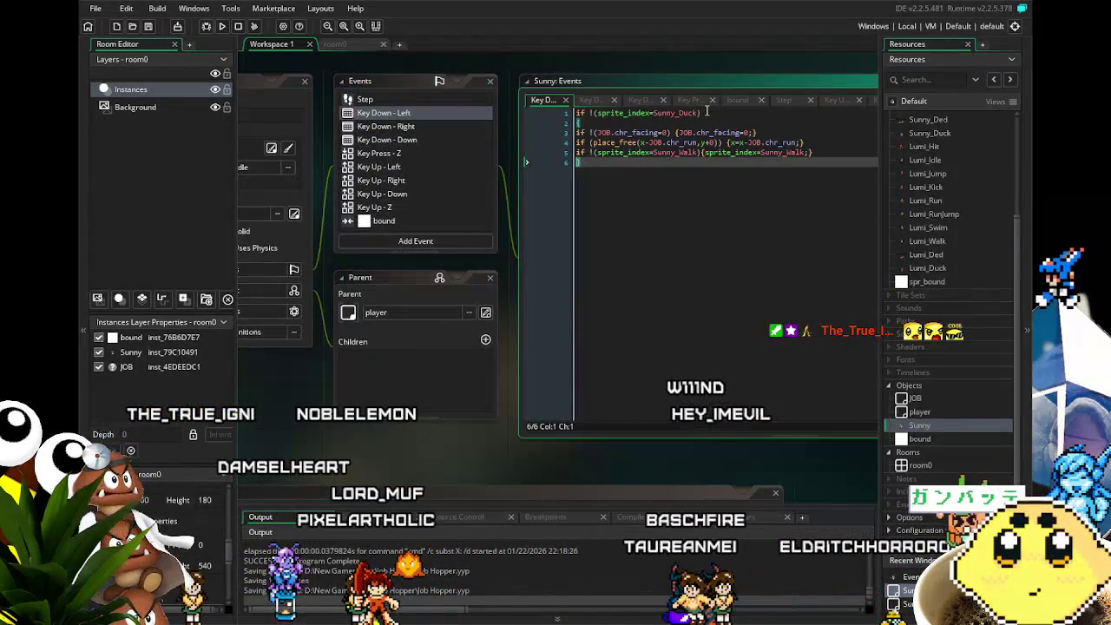
text(})
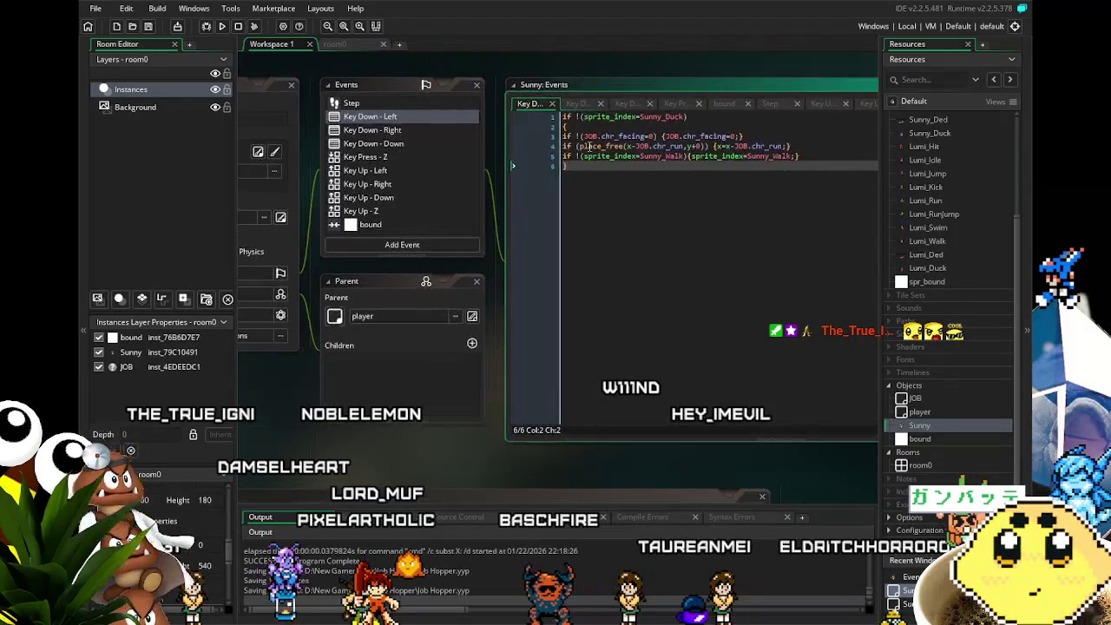
drag(573, 126, 549, 121)
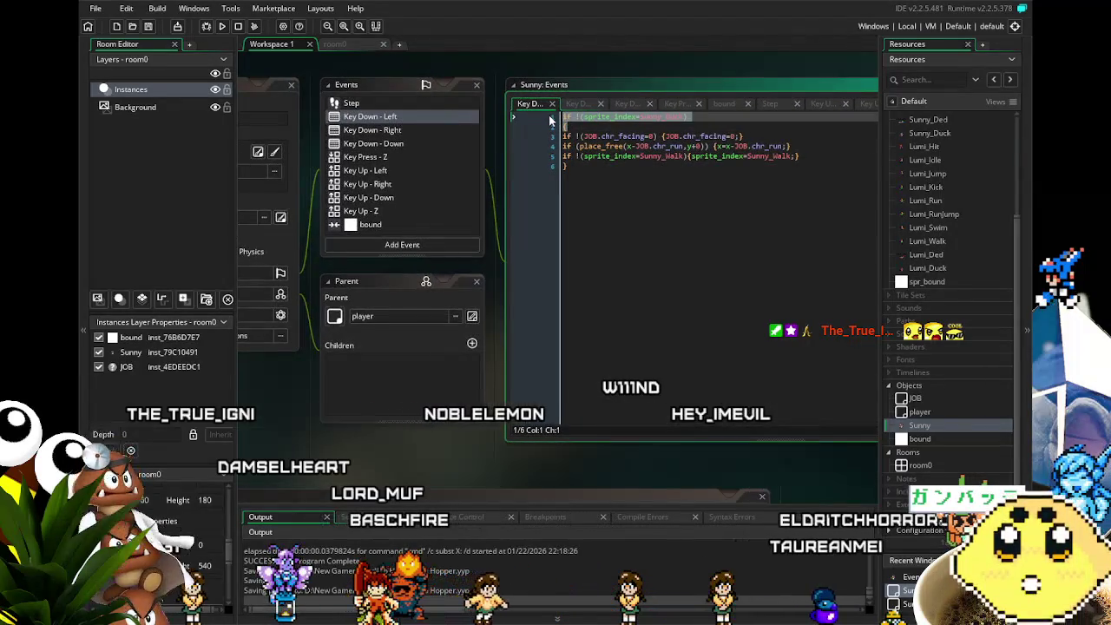
key(BackSpace)
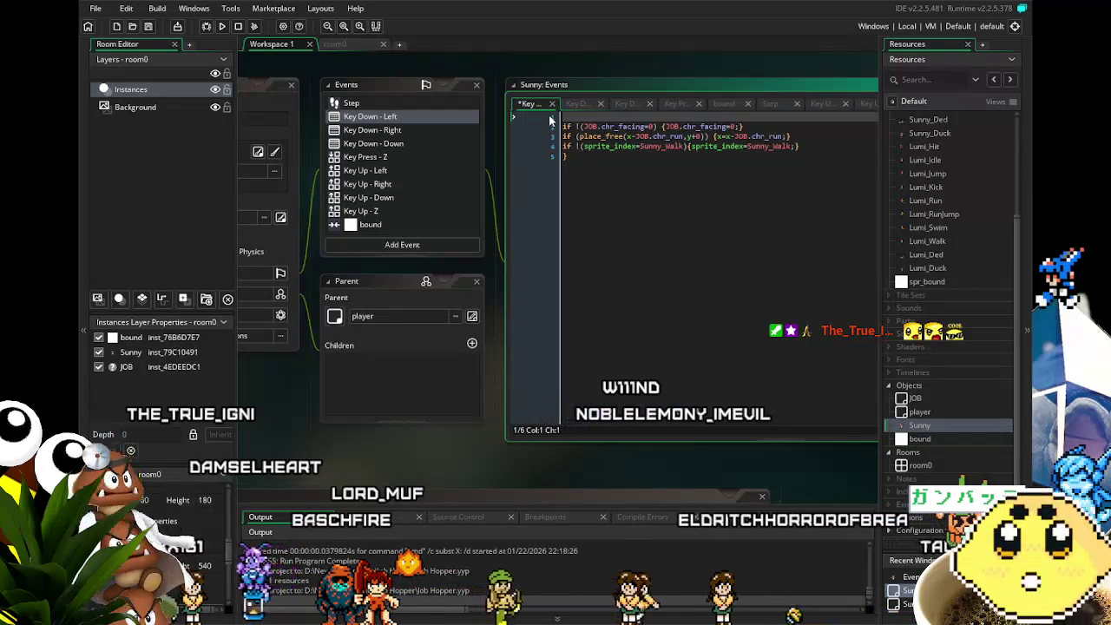
key(Delete)
click(610, 152)
key(BackSpace)
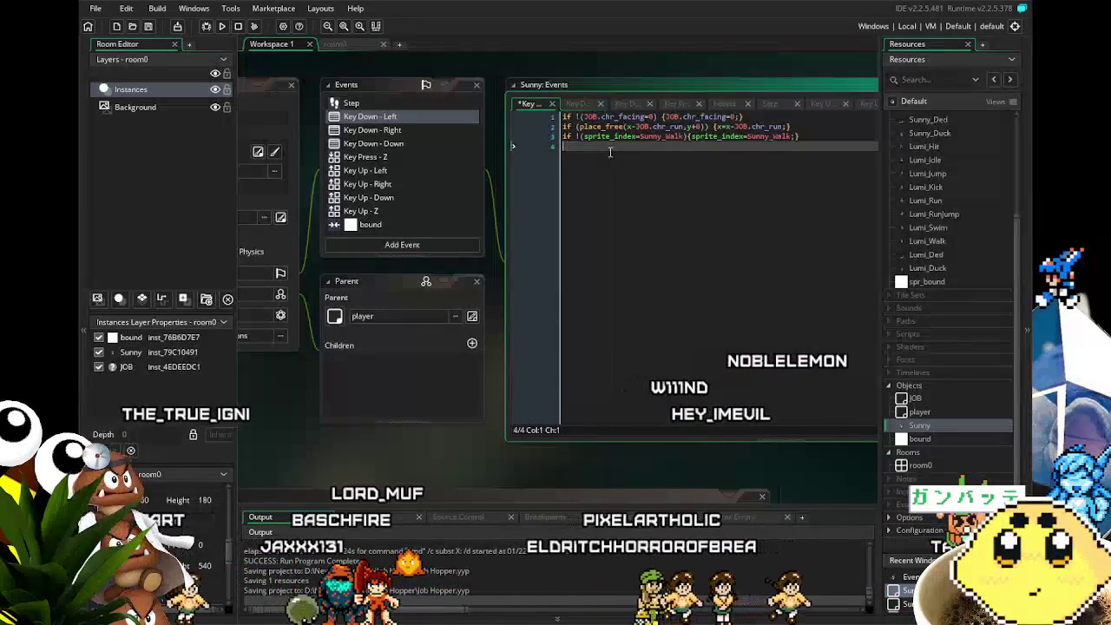
key(BackSpace)
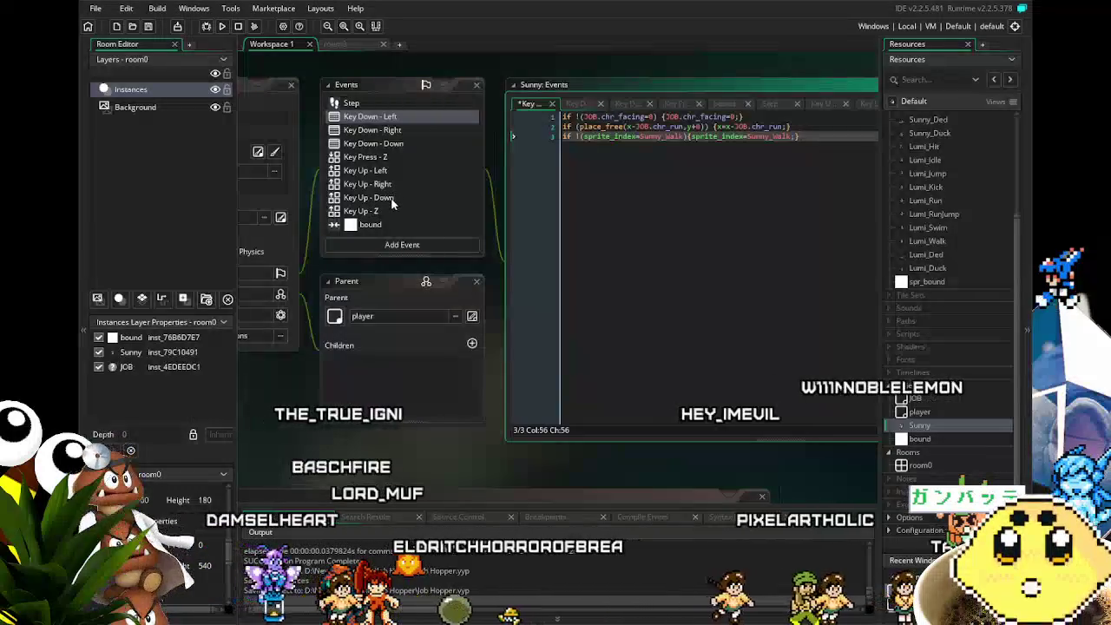
Delete the not-ducking check lines from Key Down - Right, then view Key Down - Down.
click(380, 185)
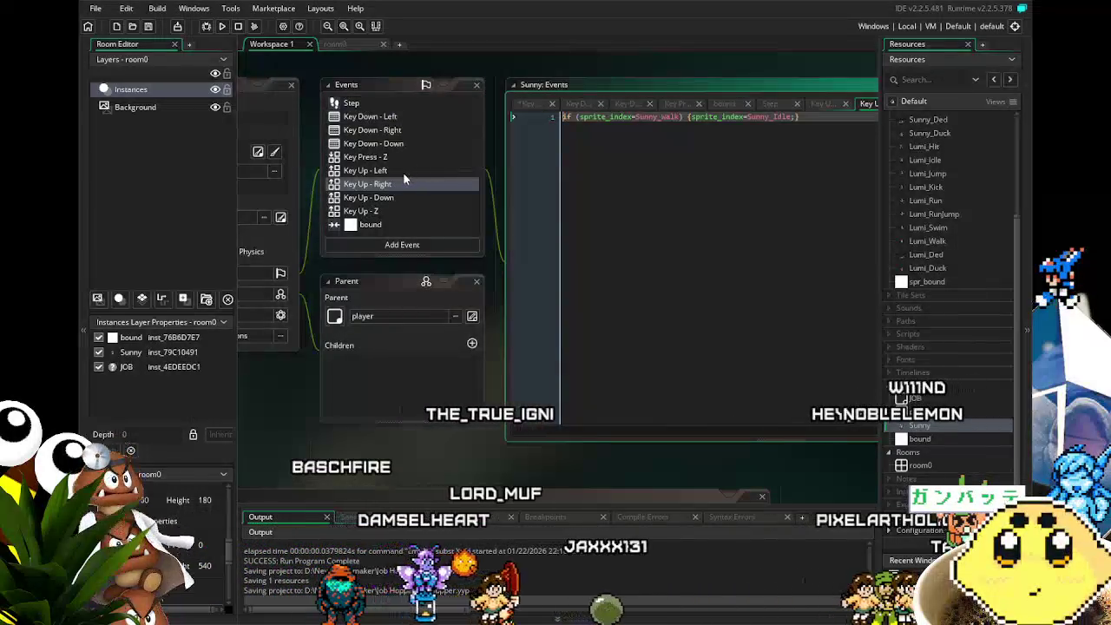
click(391, 131)
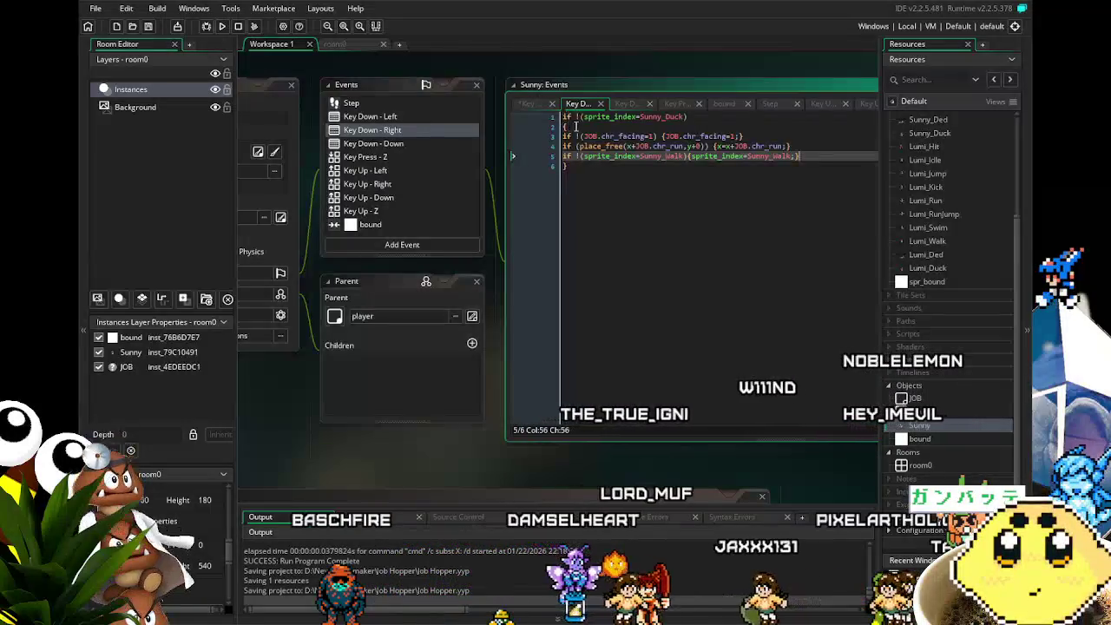
drag(570, 127, 562, 116)
key(BackSpace)
key(Delete)
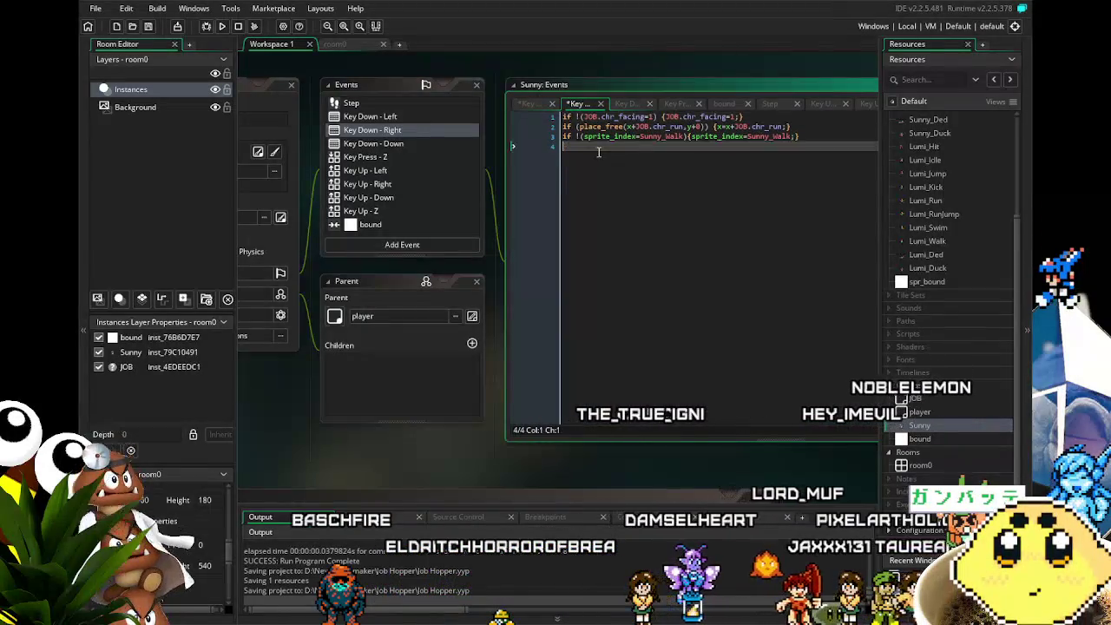
click(380, 145)
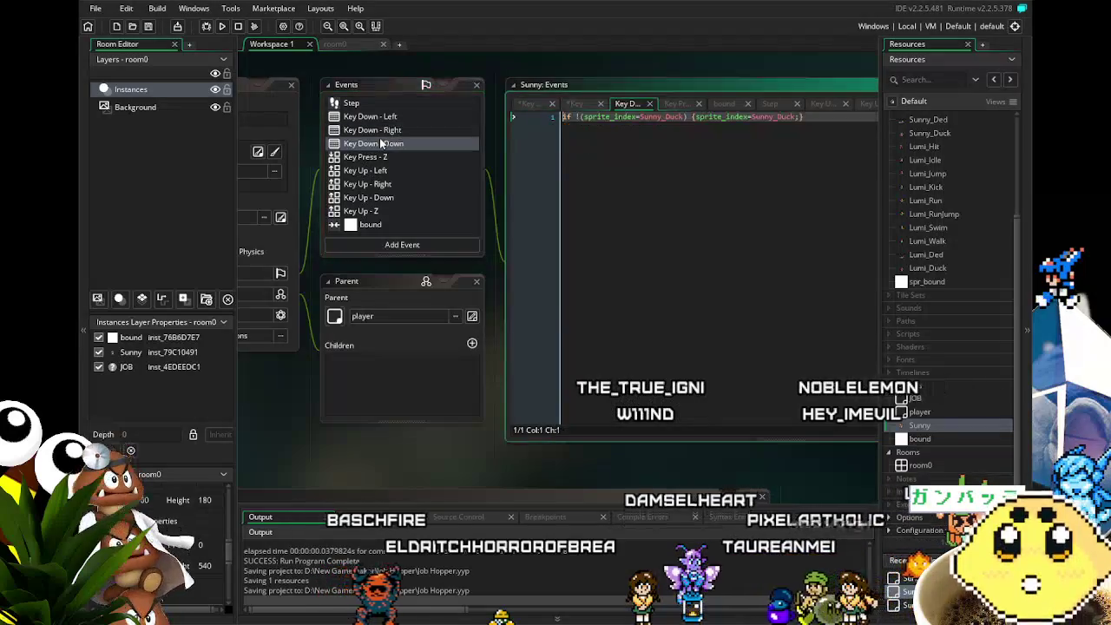
click(616, 222)
drag(616, 223, 579, 235)
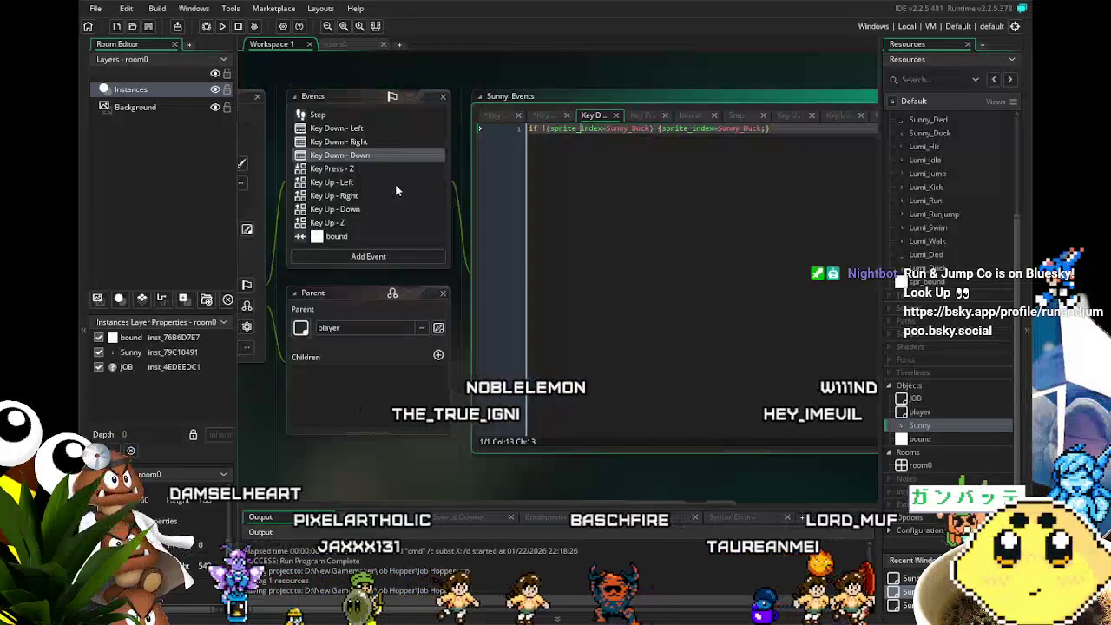
scroll(392, 182, down, 1)
scroll(393, 184, up, 2)
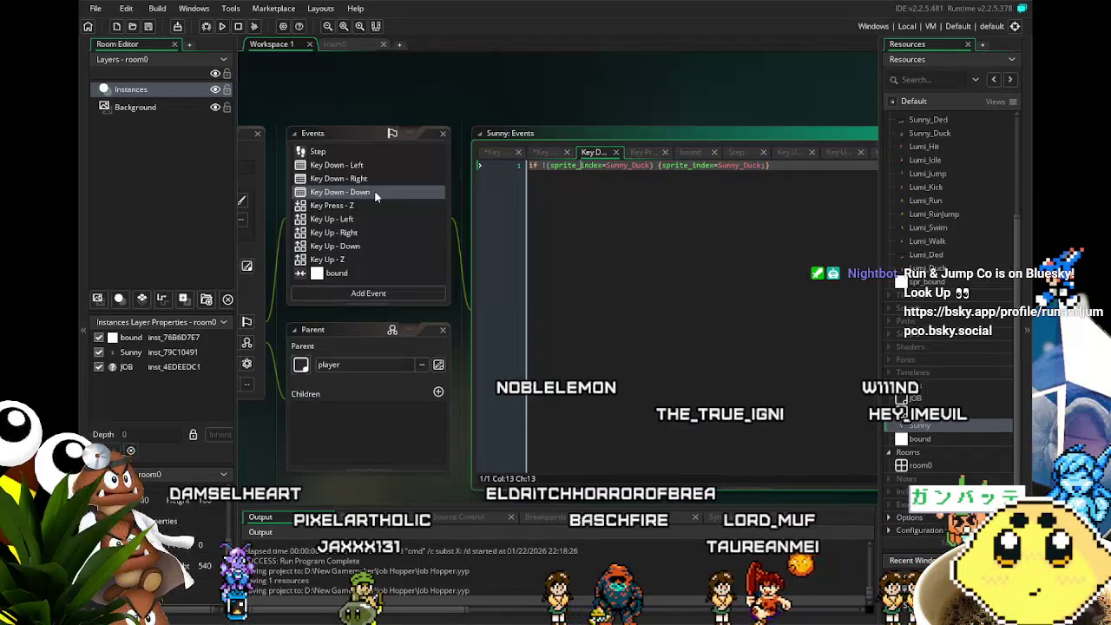
click(369, 203)
click(382, 197)
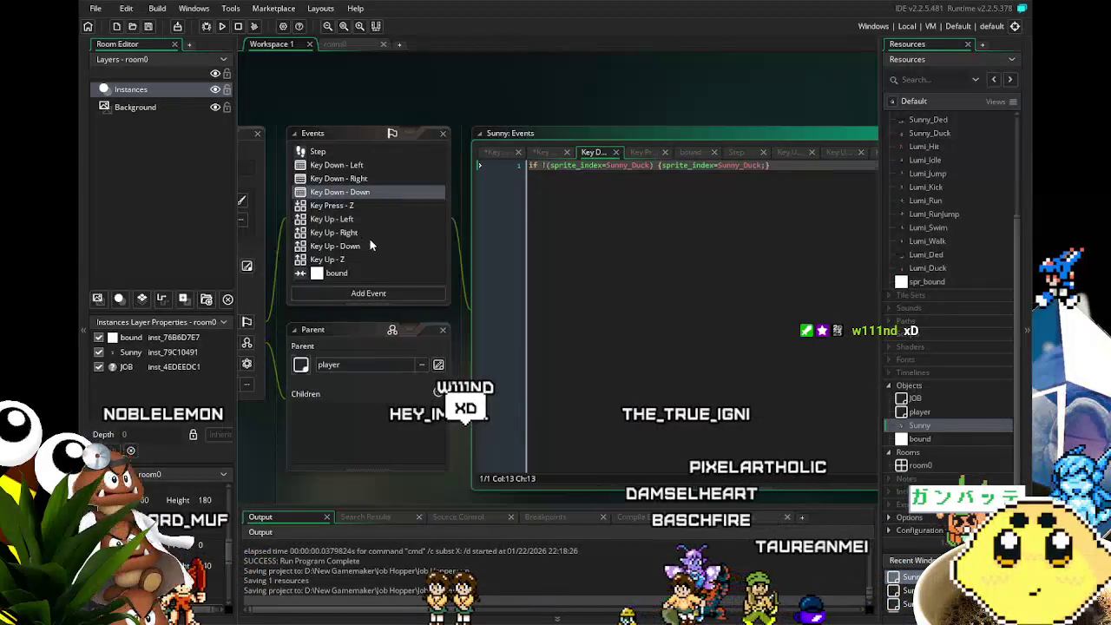
scroll(376, 274, down, 2)
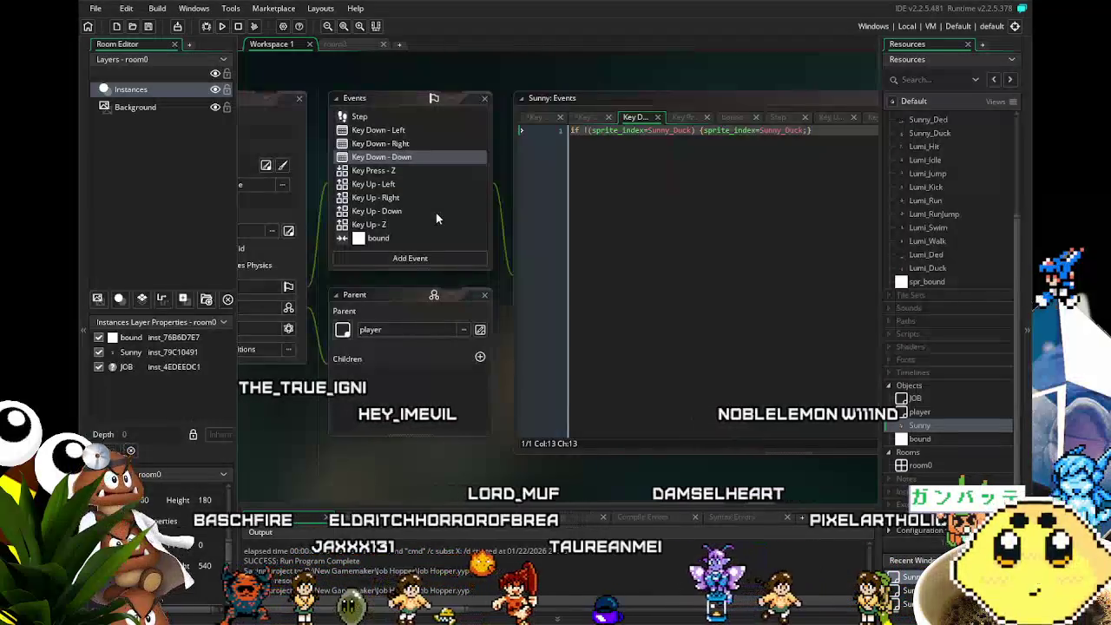
scroll(436, 219, up, 1)
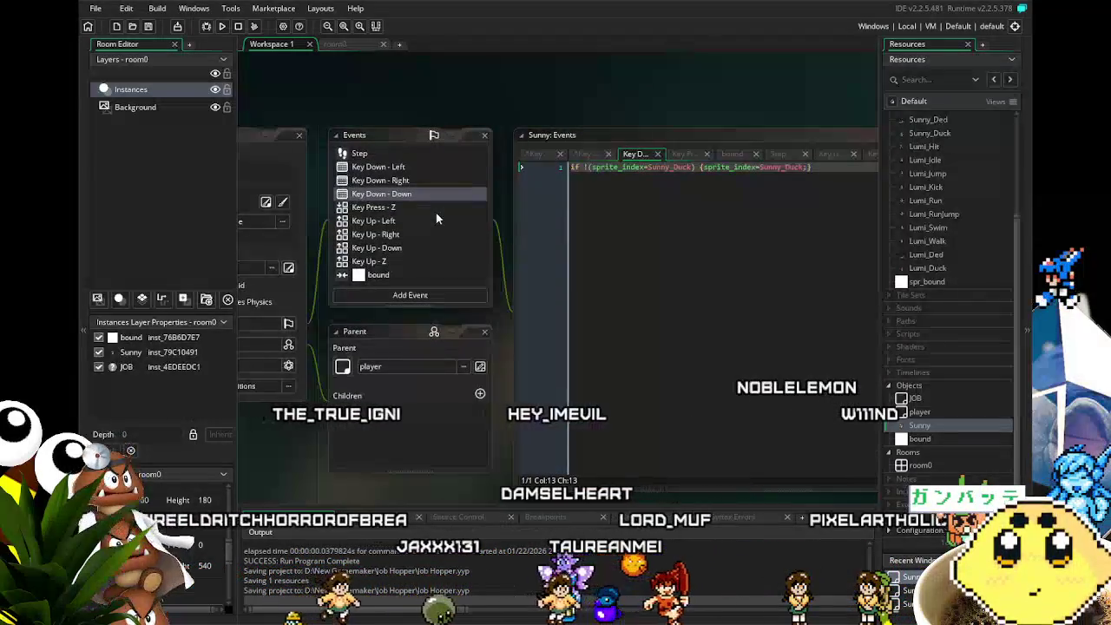
scroll(436, 216, down, 1)
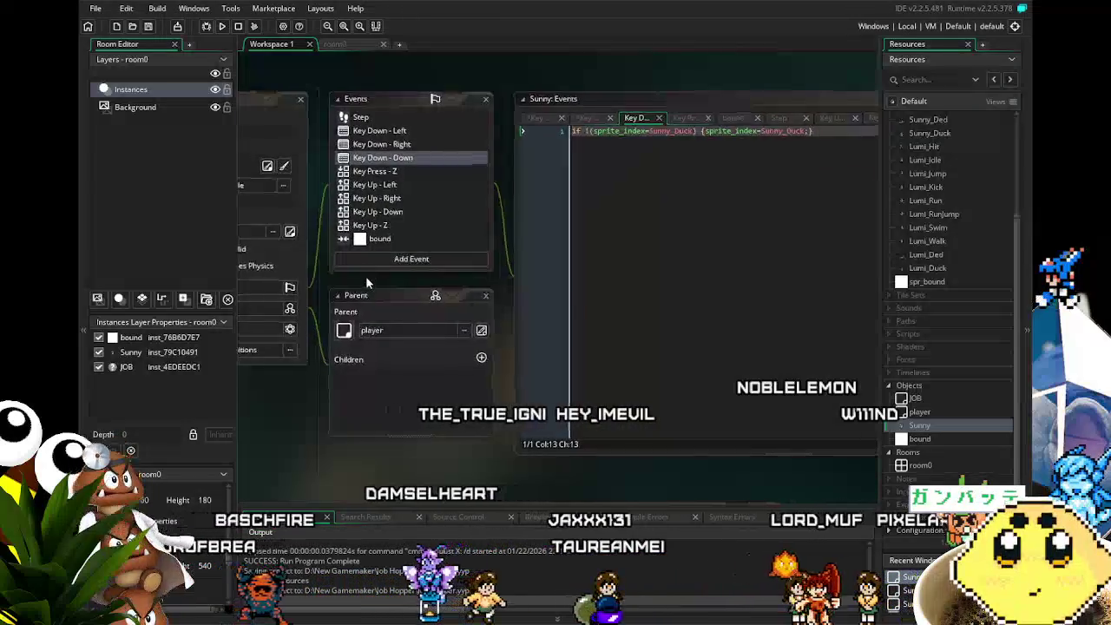
scroll(373, 276, left, 1)
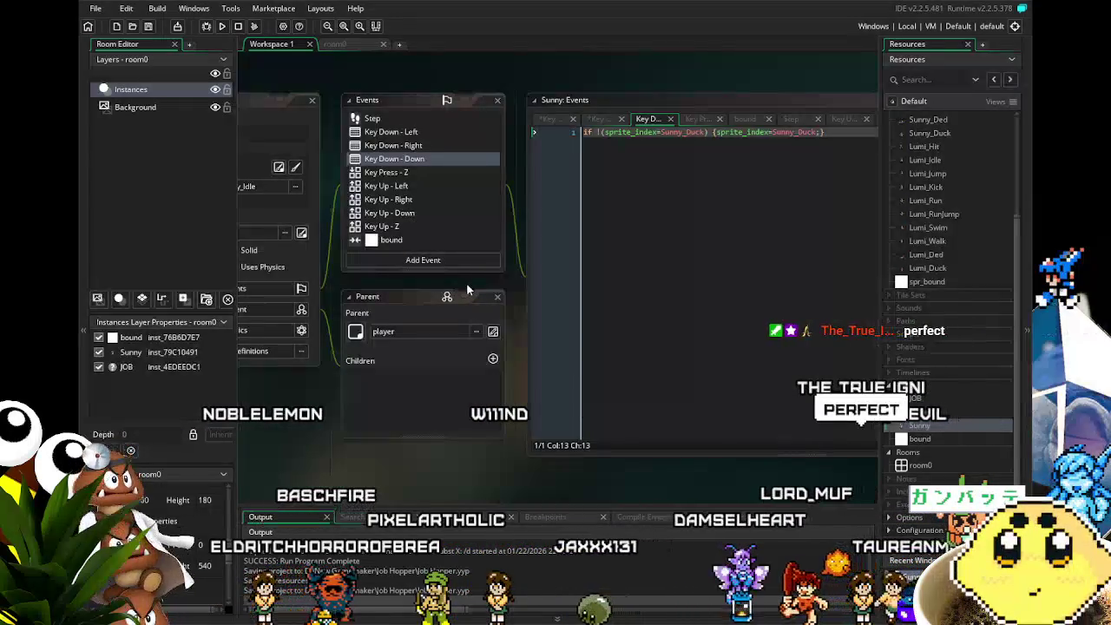
drag(467, 289, 442, 286)
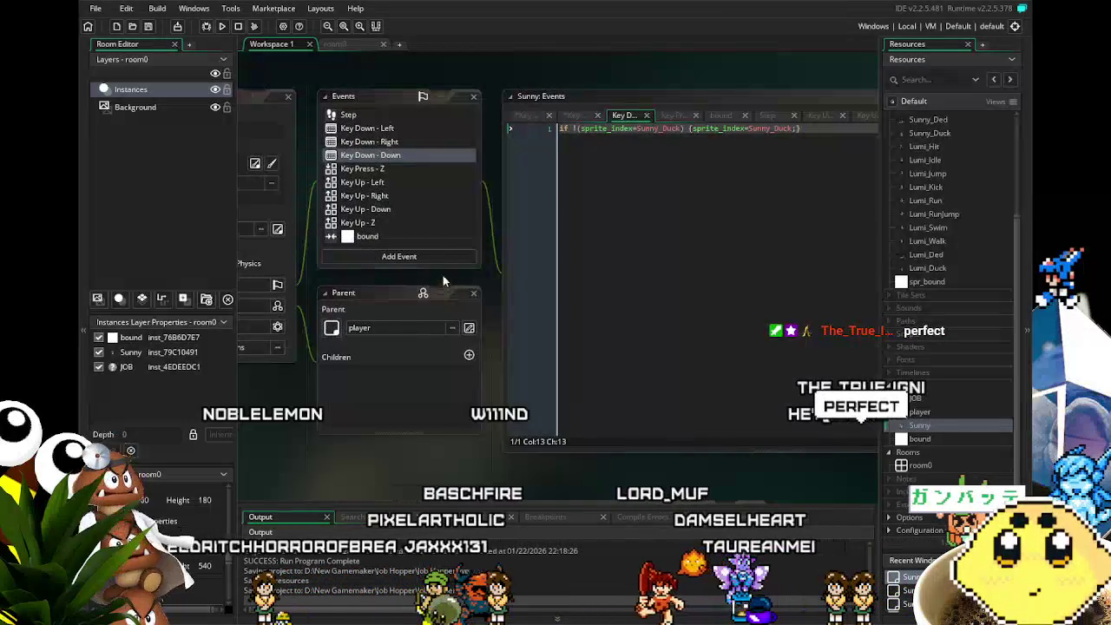
scroll(443, 239, up, 2)
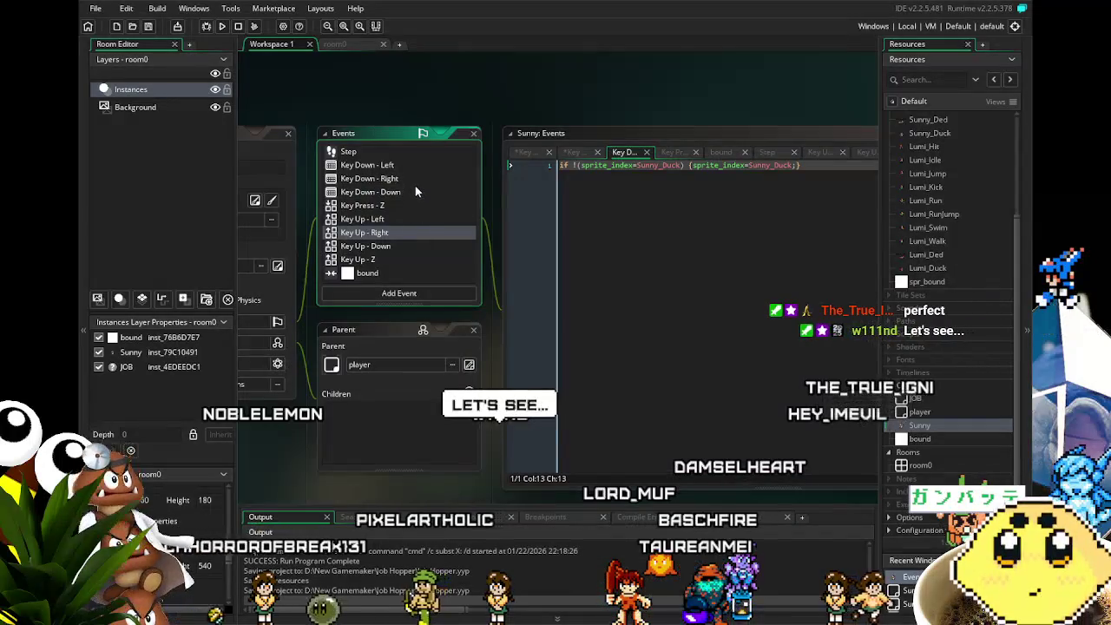
click(416, 192)
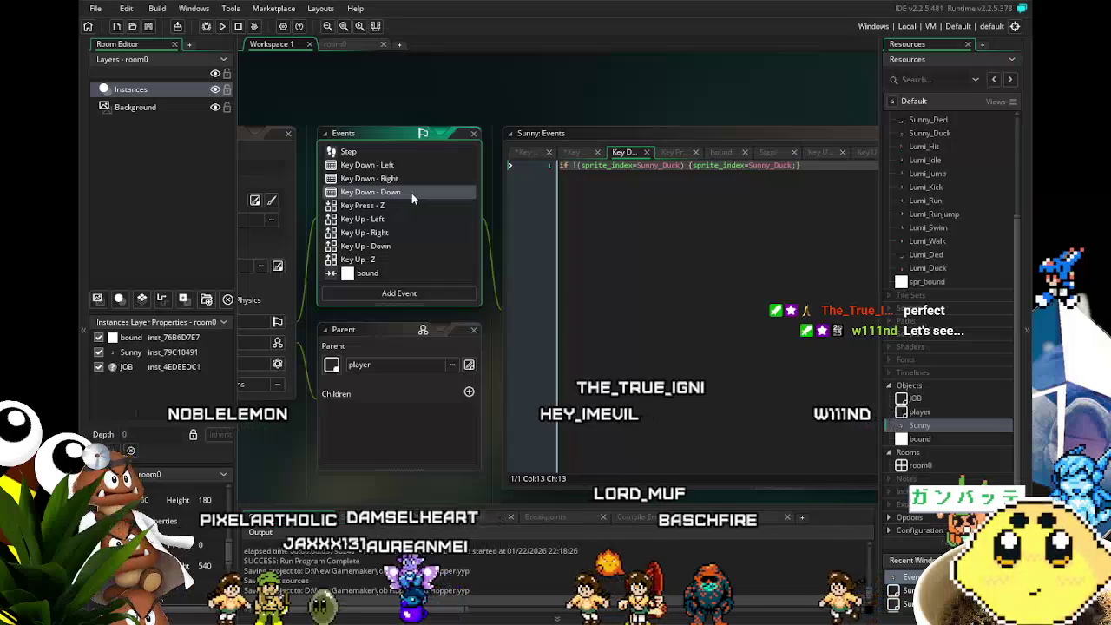
Review Key Press - Z, Key Up - Left/Right/Down/Z and Key Down - Right, ending on Key Down - Left.
click(411, 205)
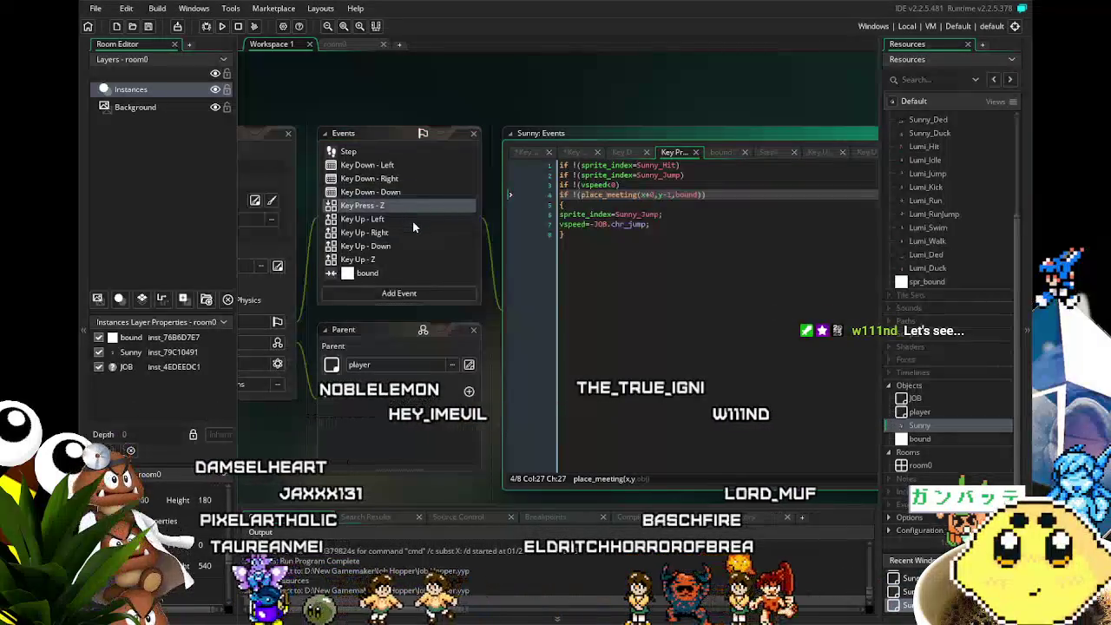
click(414, 221)
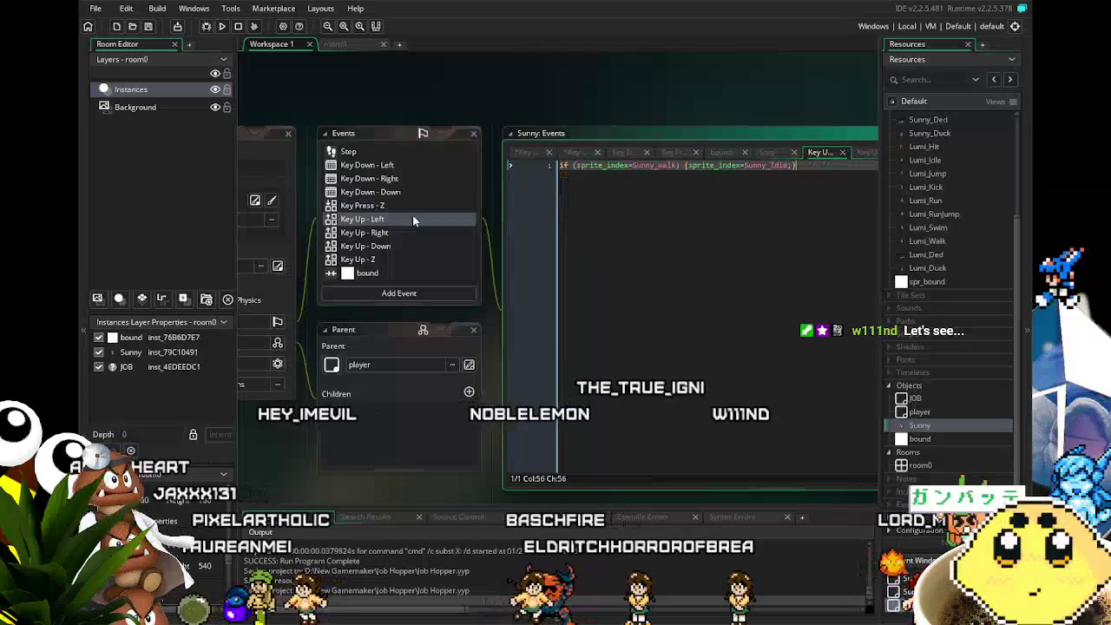
click(420, 230)
click(420, 244)
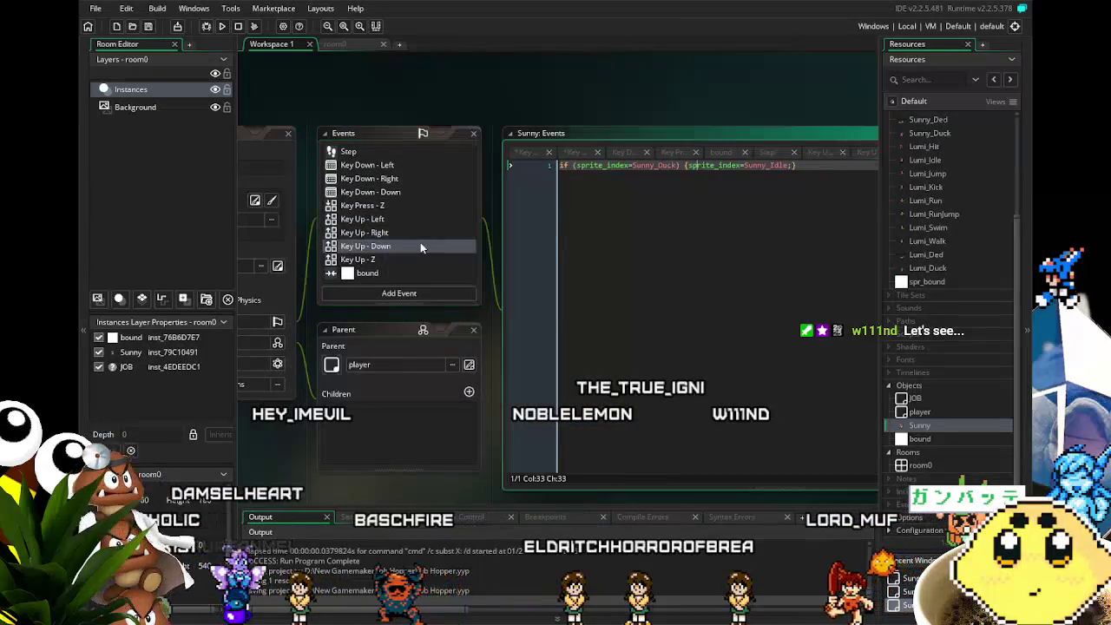
click(442, 261)
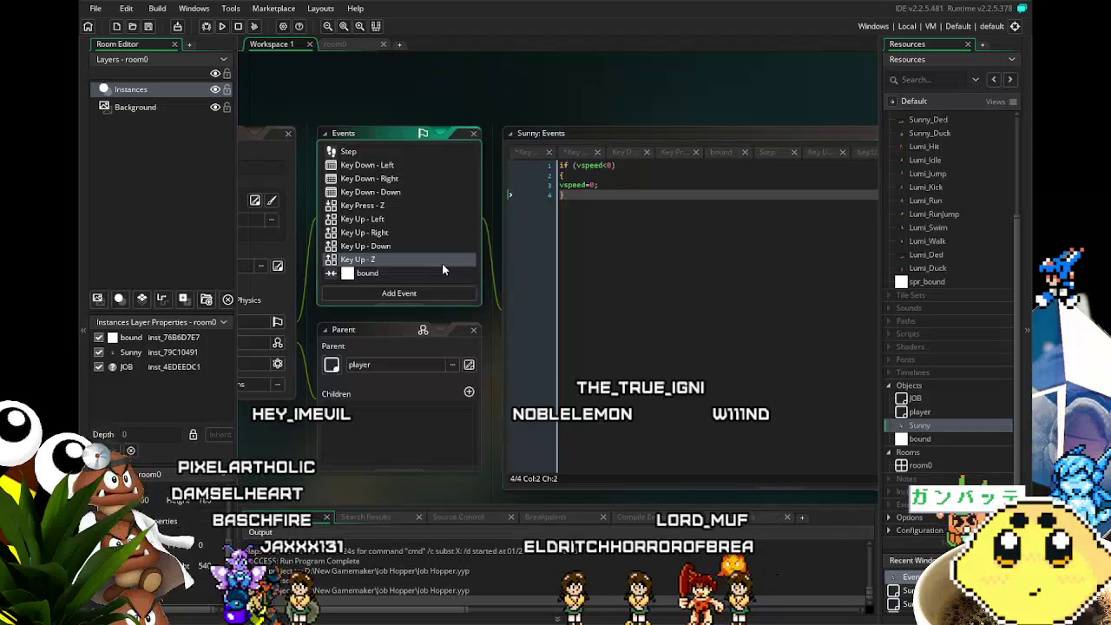
click(398, 176)
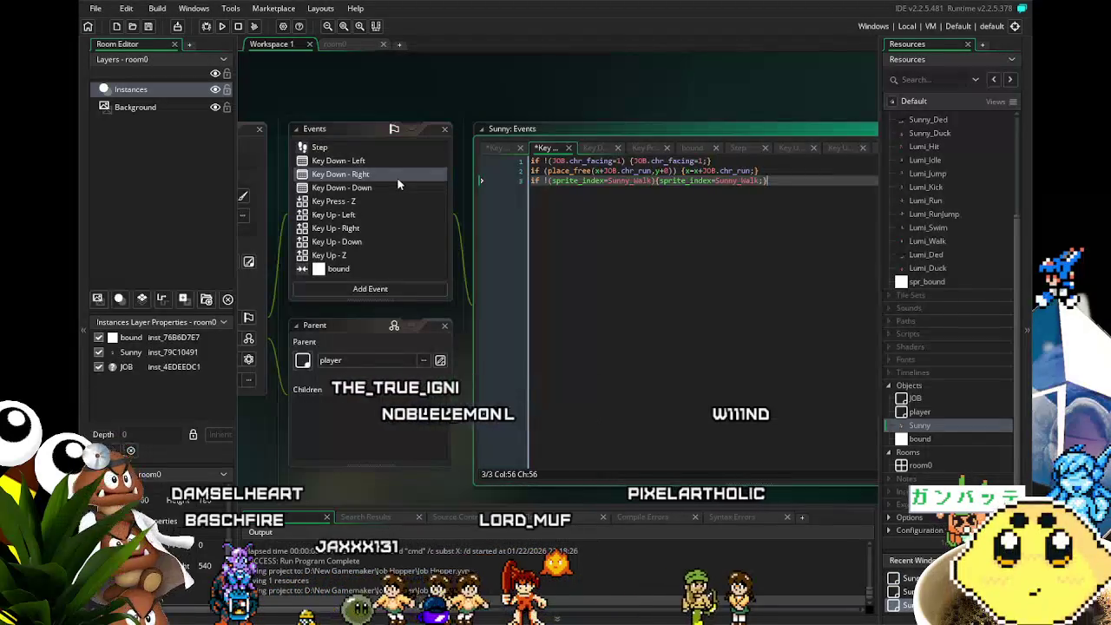
drag(398, 184, 365, 181)
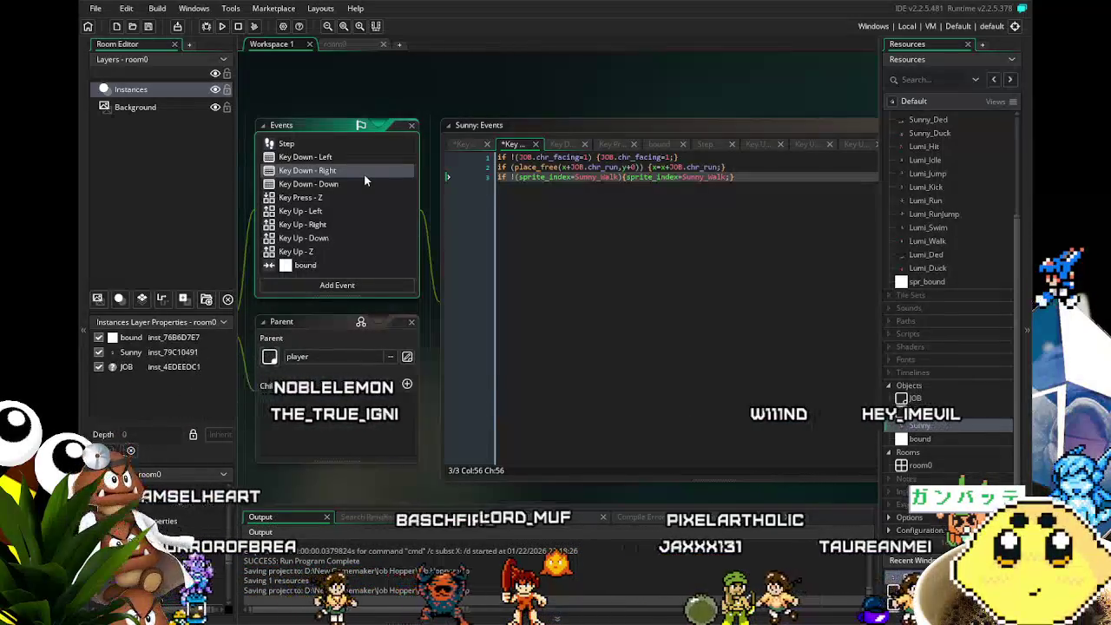
click(346, 156)
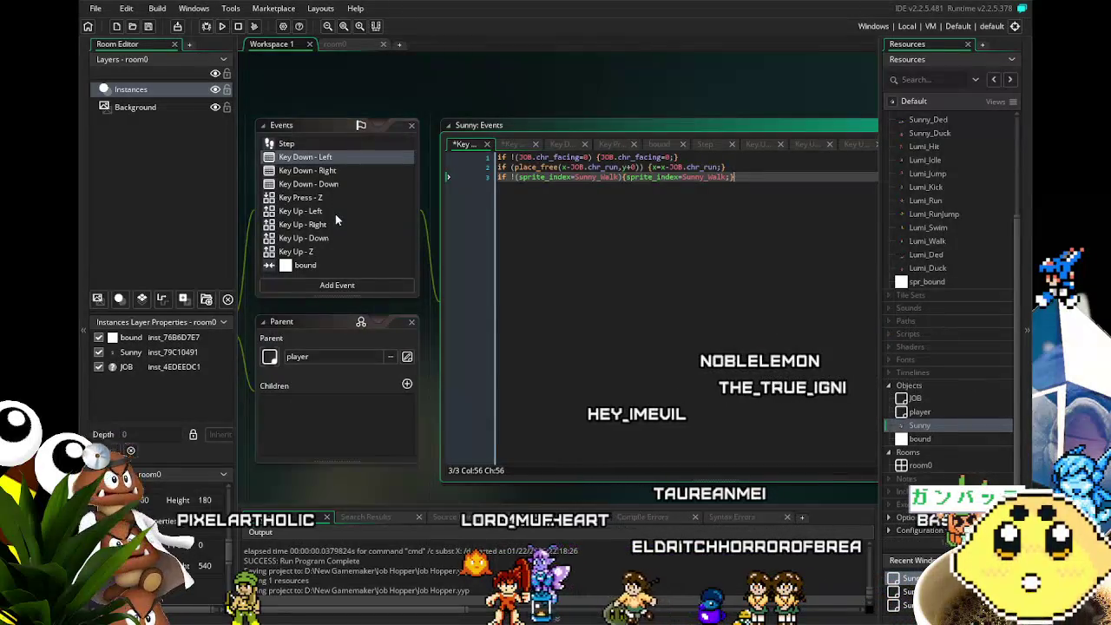
Wrap the Key Down - Left code in an if (vspeed=0) block and save.
click(604, 217)
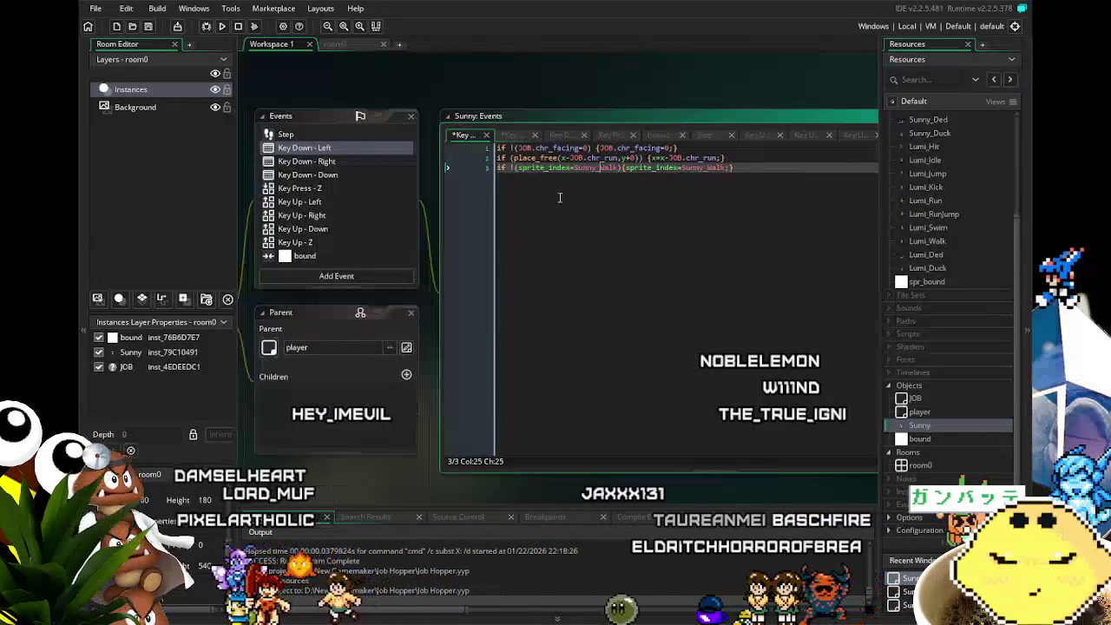
click(500, 149)
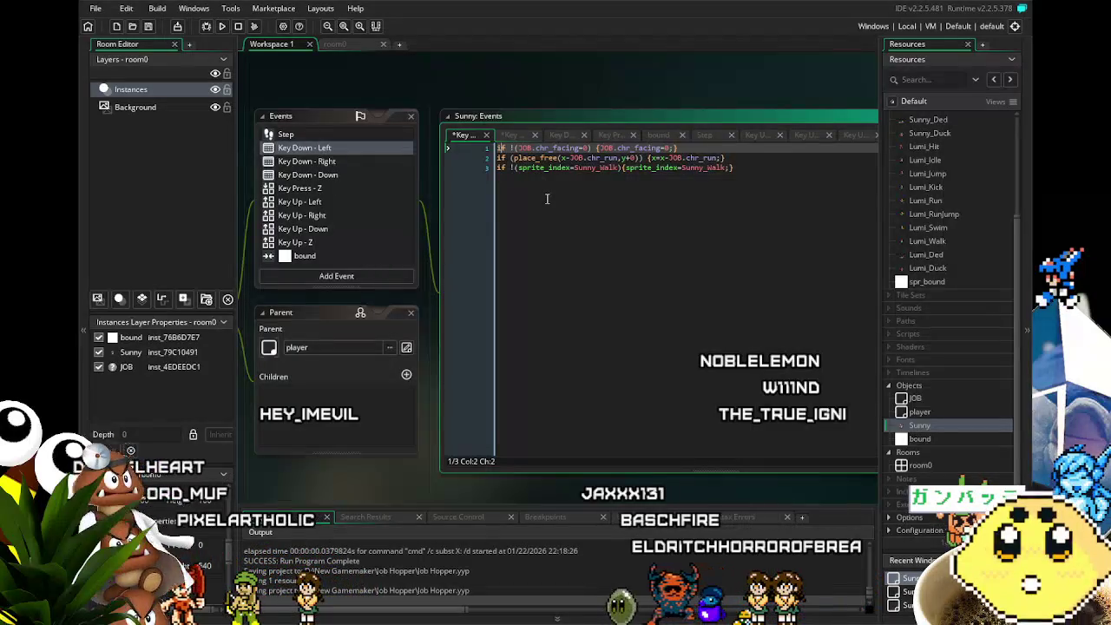
key(Home)
key(Return)
key(Up)
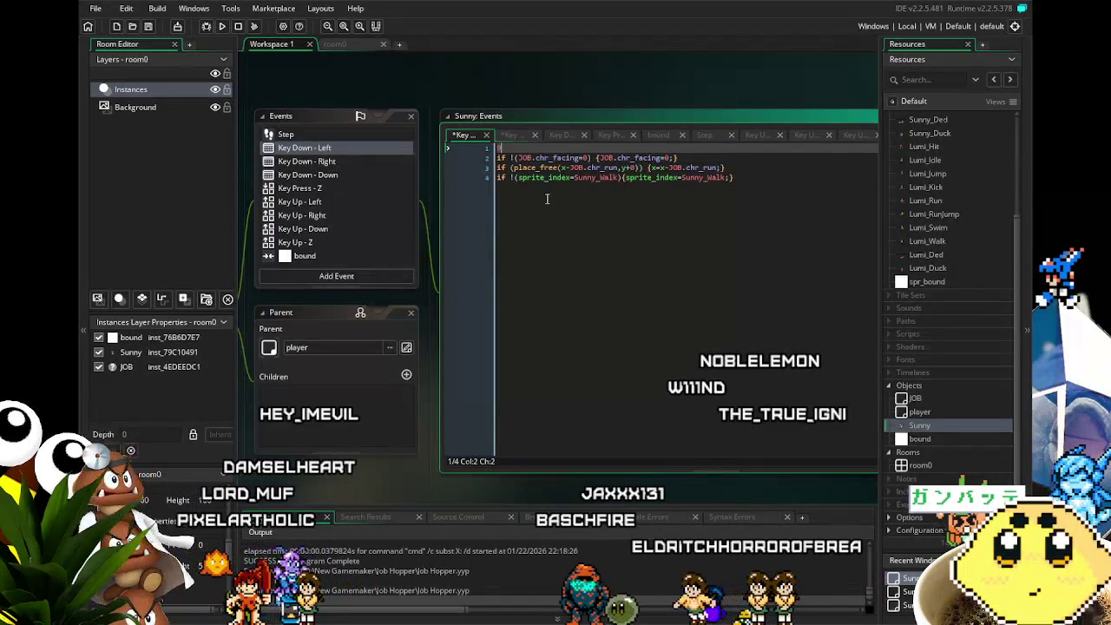
key(BackSpace)
key(BackSpace)
key(BackSpace)
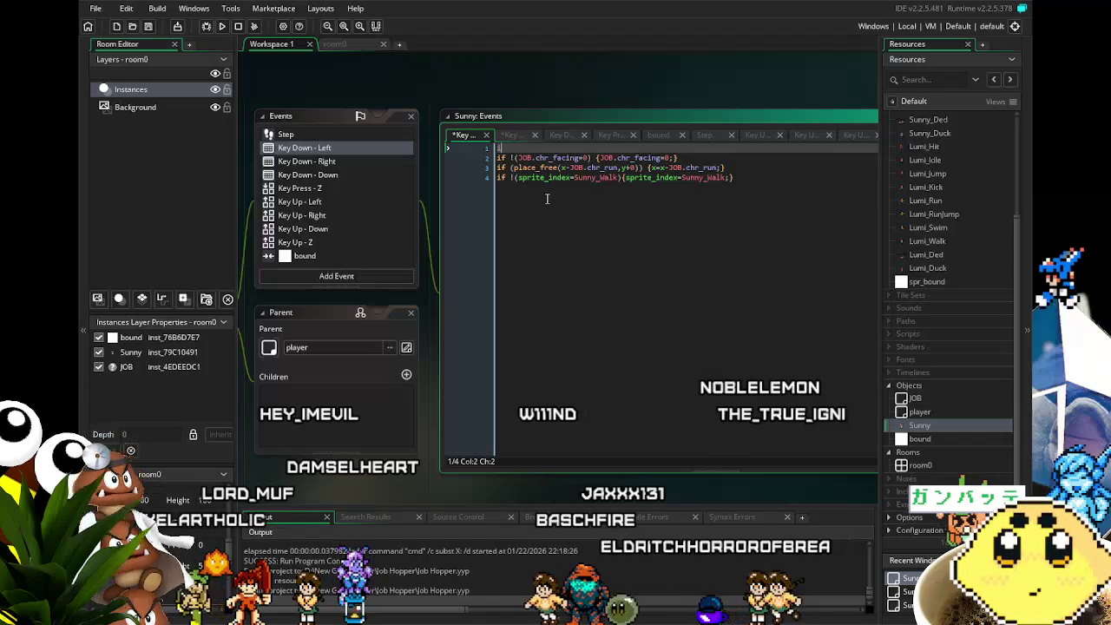
text(f (vspee)
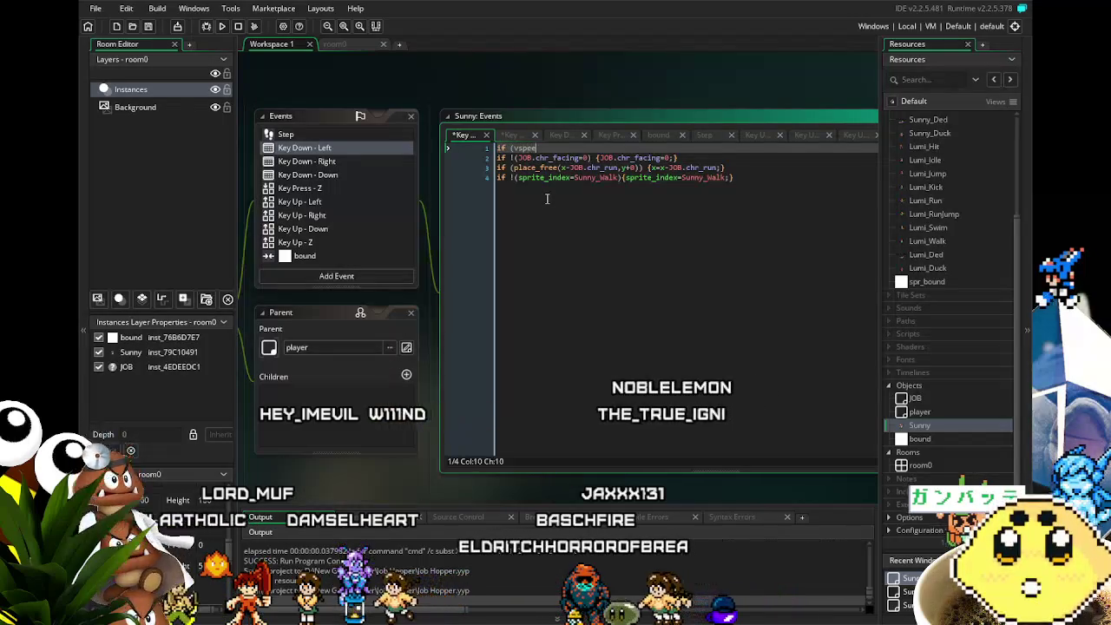
text(d=0){)
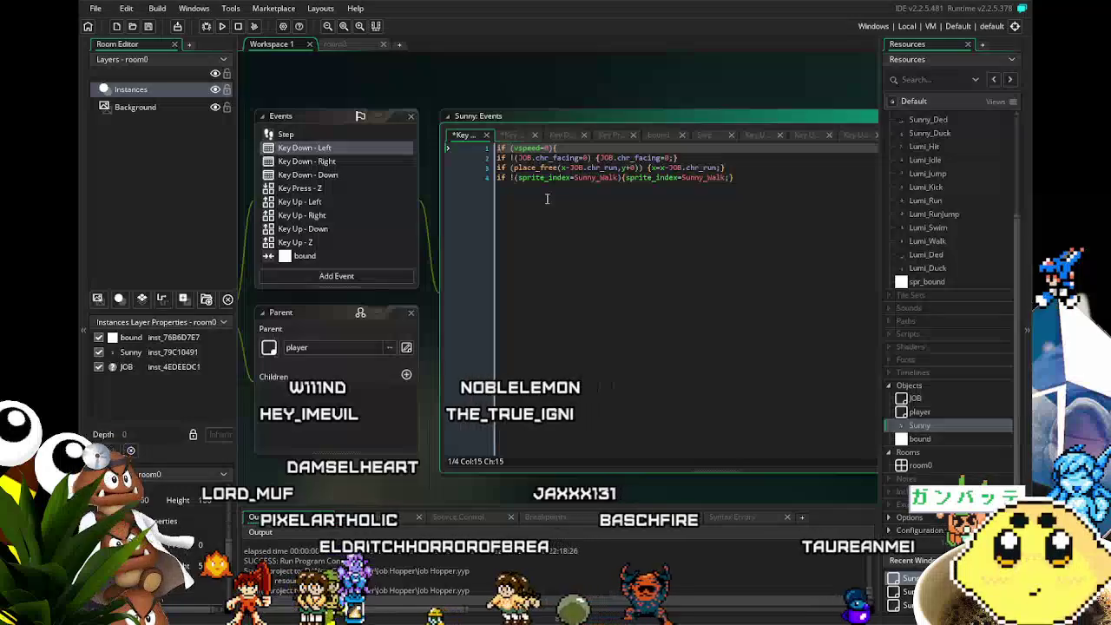
click(771, 208)
key(Return)
text(})
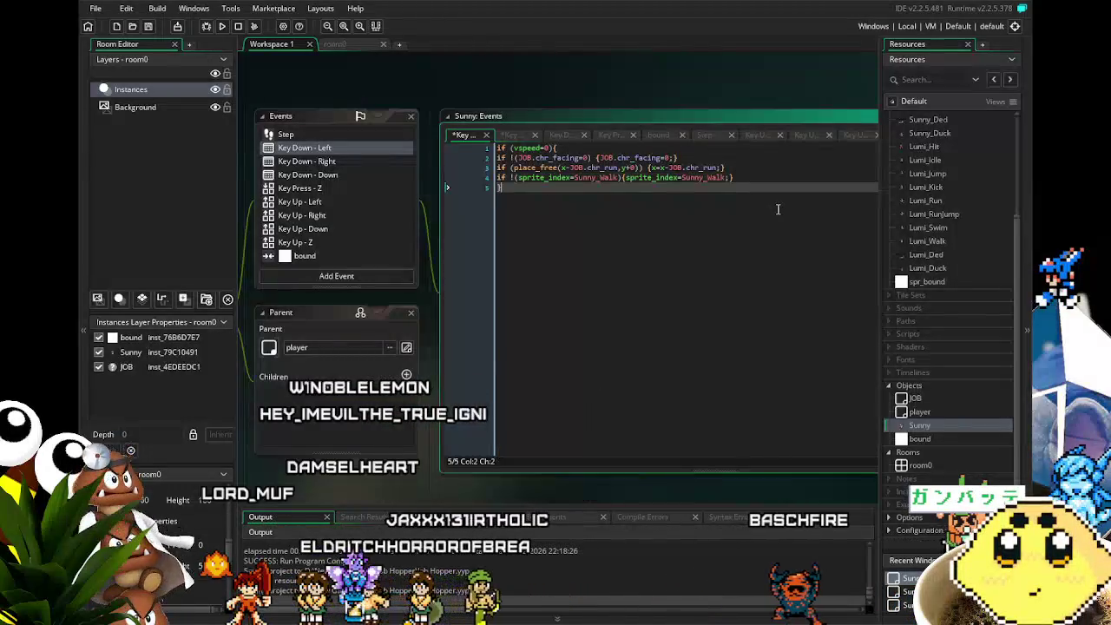
key(ctrl+s)
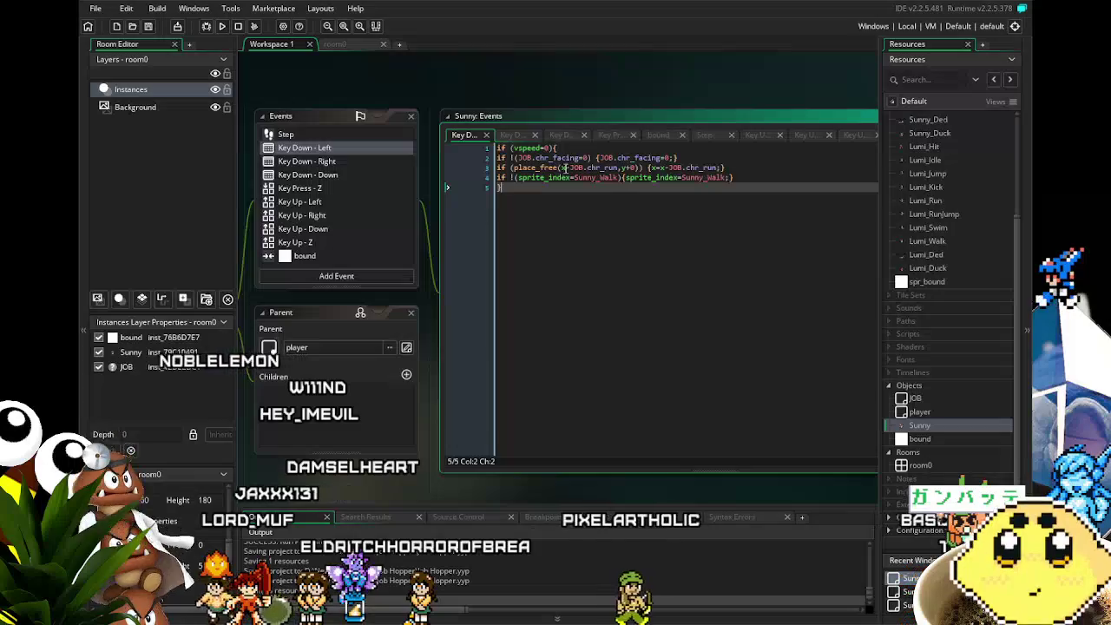
Replace it with an if !(vspeed<0){ condition on line 4 around the walk-sprite line and save.
click(510, 148)
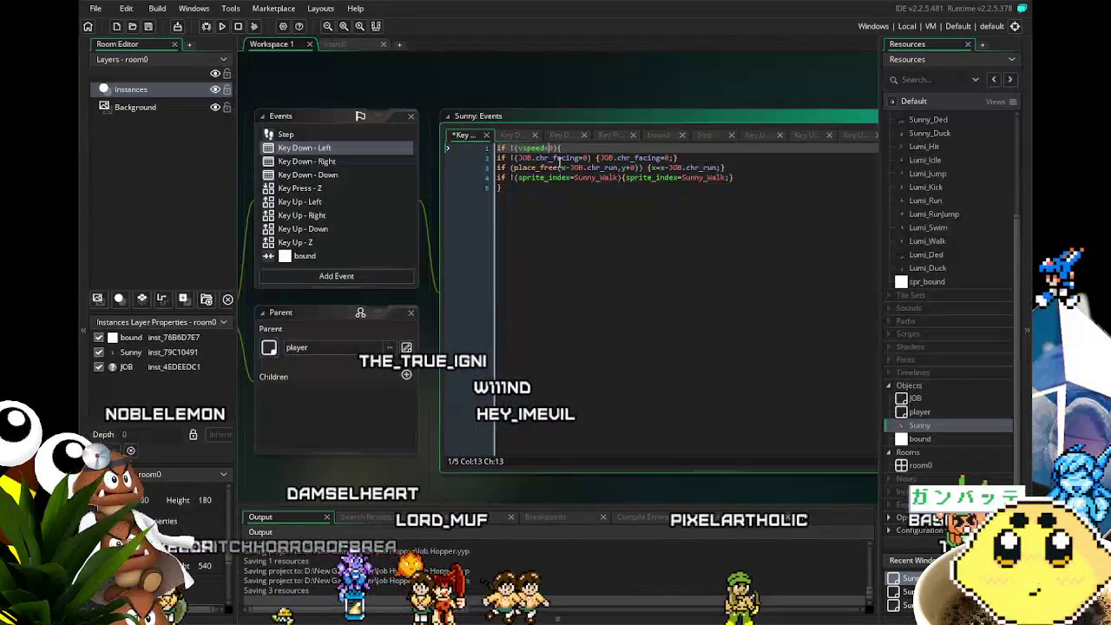
key(ctrl+s)
click(572, 256)
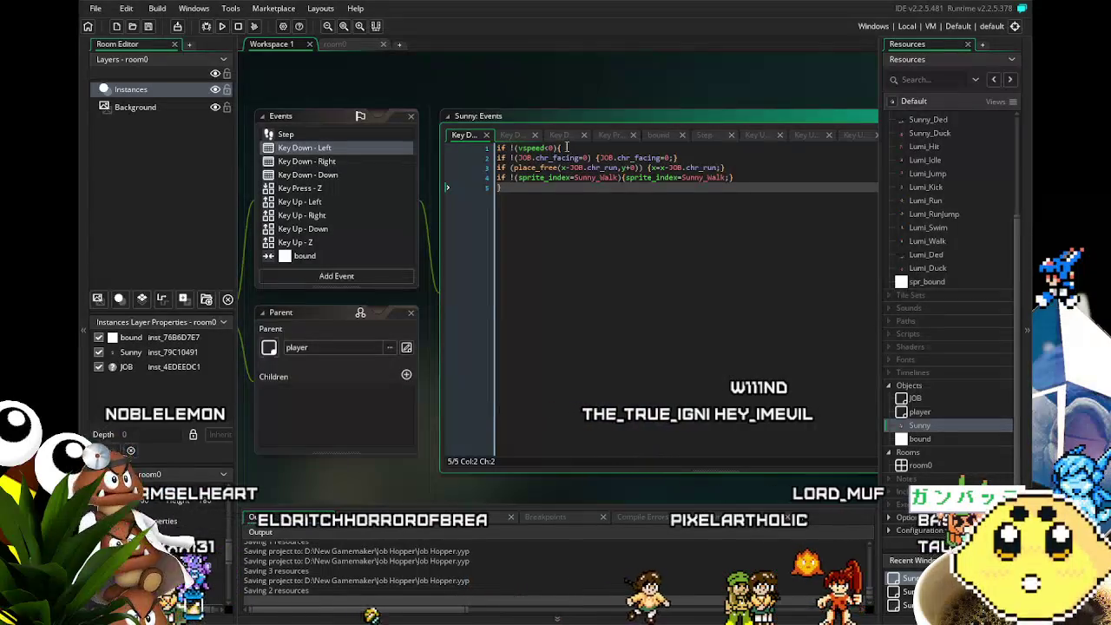
drag(565, 147, 503, 148)
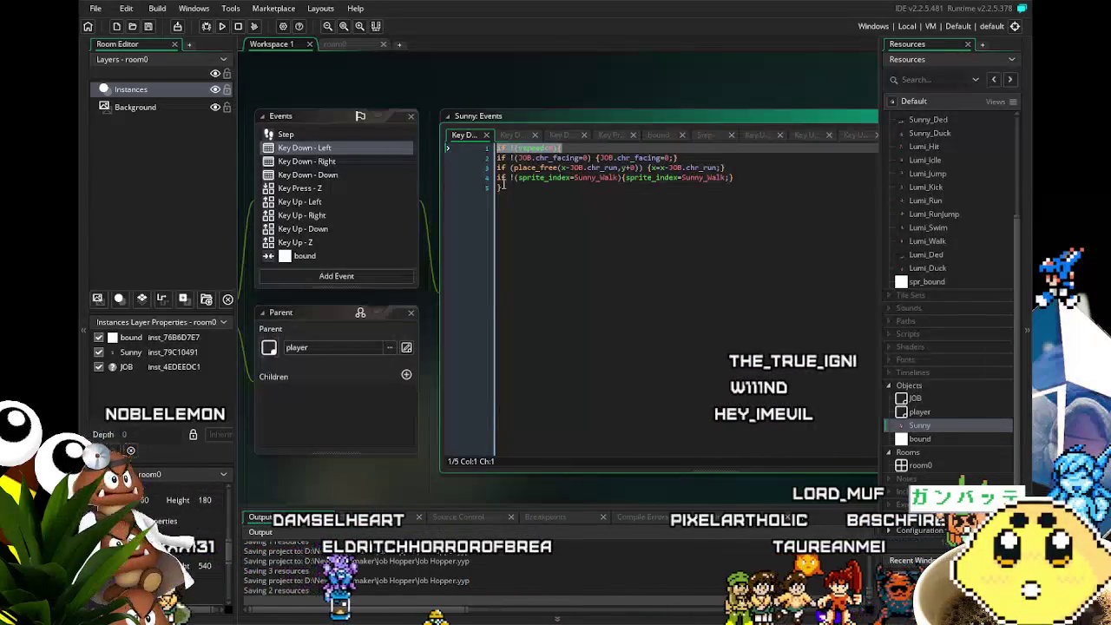
click(498, 178)
text(if !(vspeed<0){)
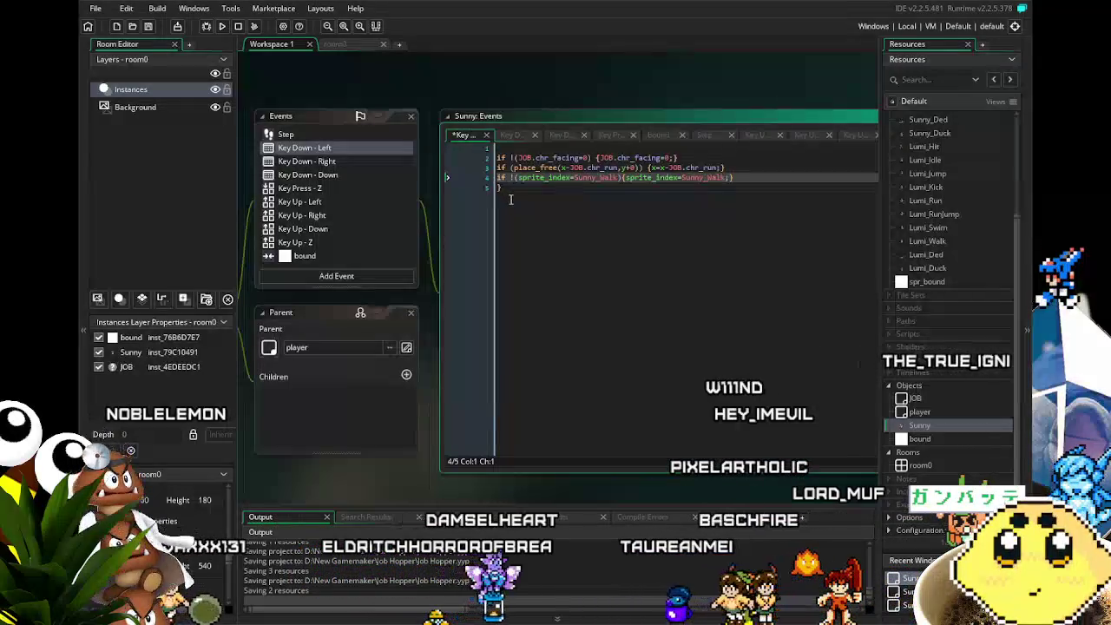
key(End)
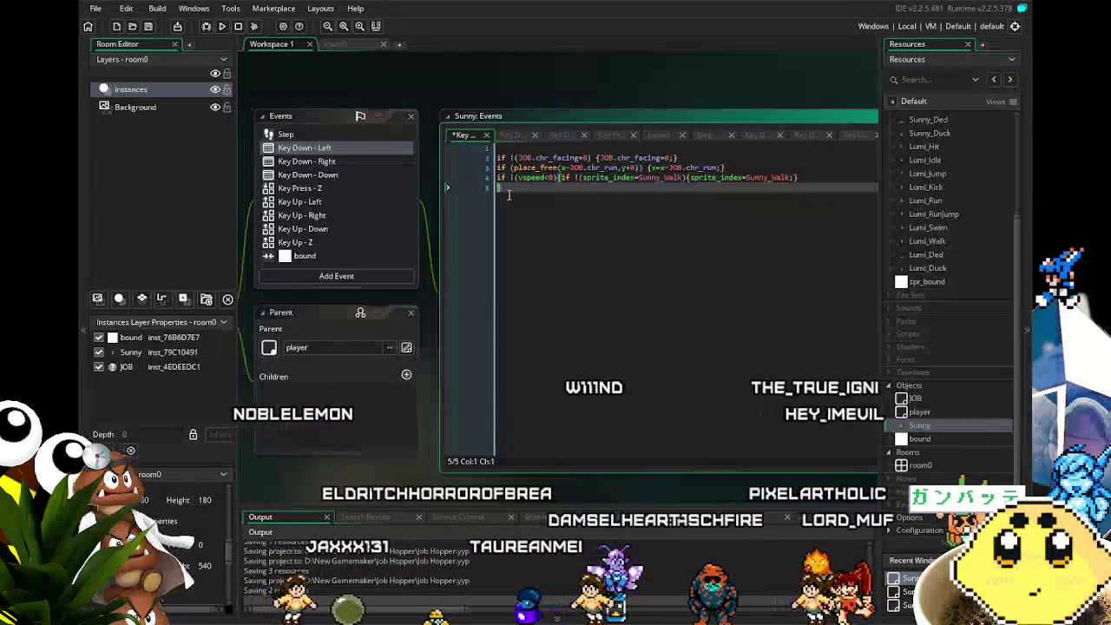
key(Delete)
click(573, 239)
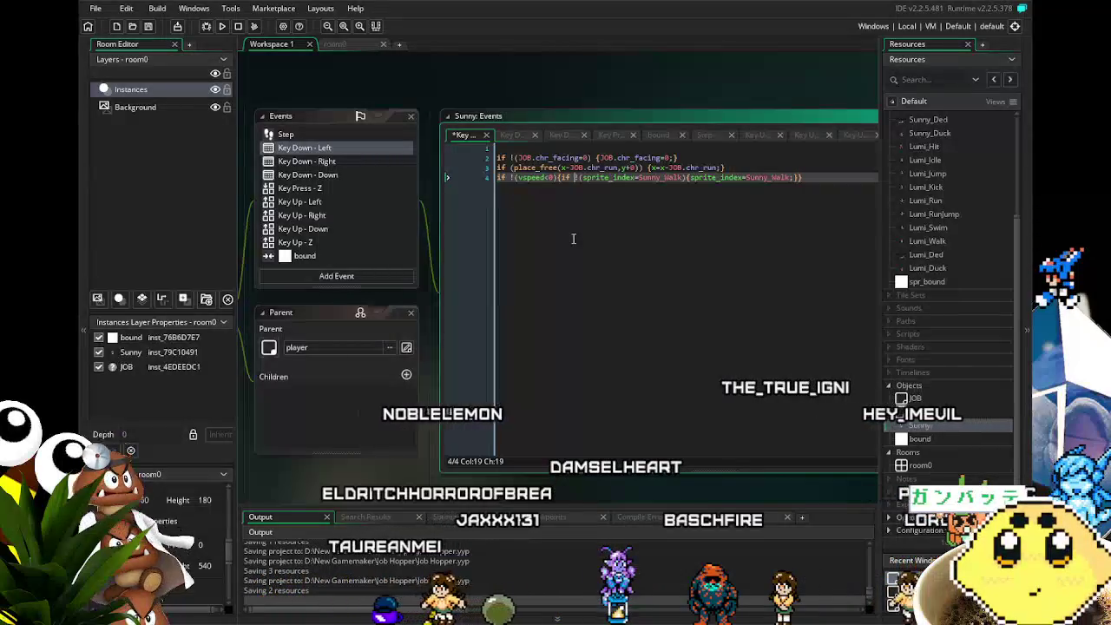
key(ctrl+s)
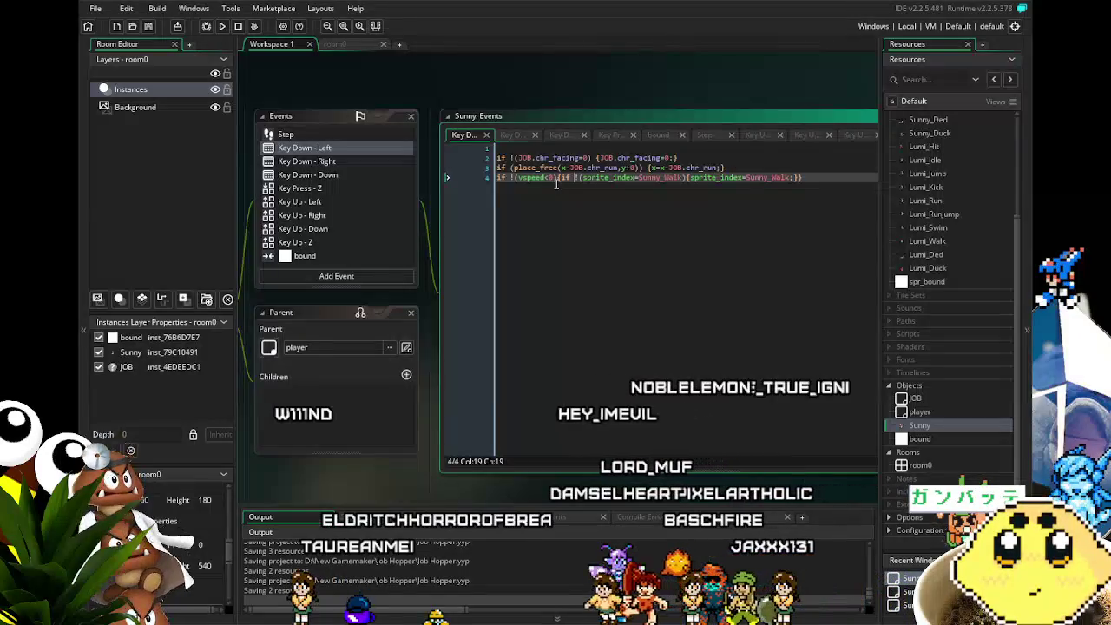
Try wrapping the whole event in the vspeed condition, undo it, and save.
key(shift+Home)
key(ctrl+x)
key(ctrl+Home)
key(ctrl+v)
key(Return)
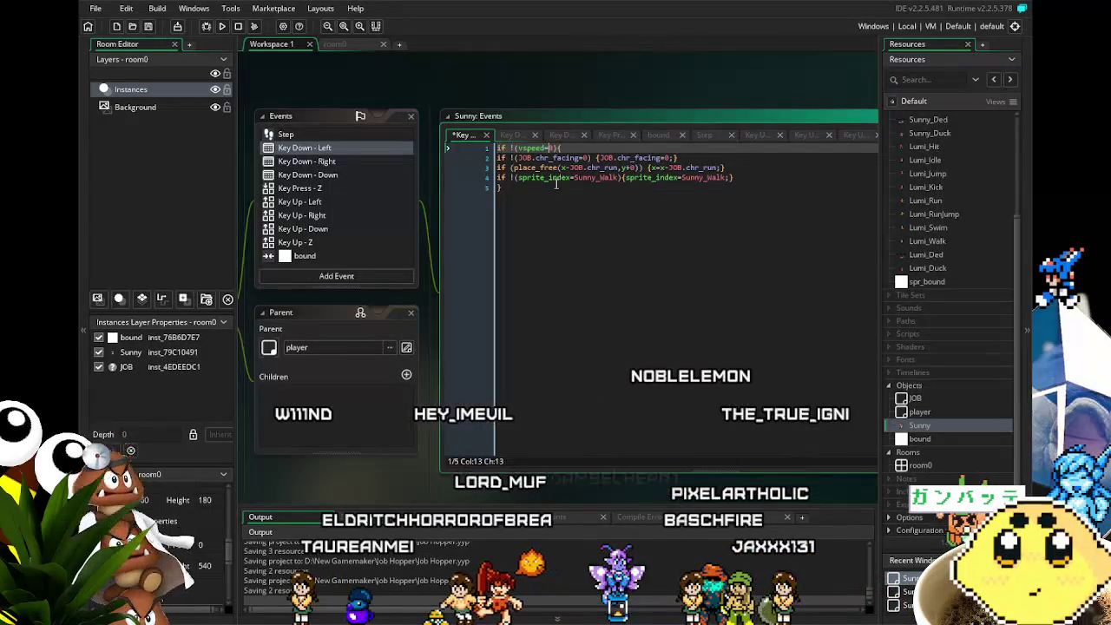
key(ctrl+z)
key(ctrl+z)
key(ctrl+z)
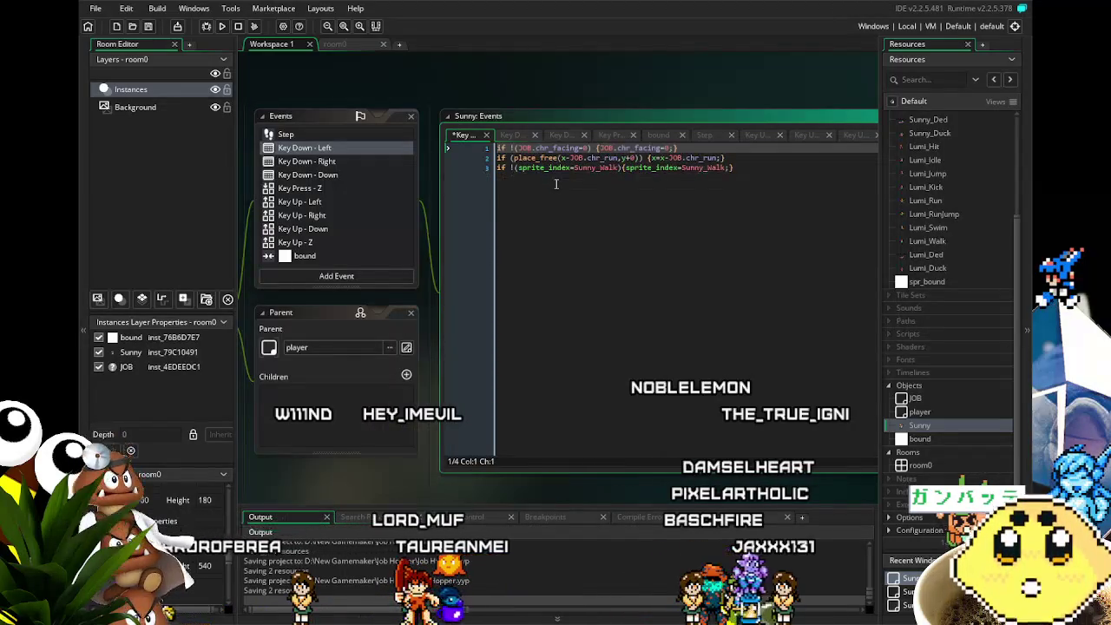
key(ctrl+s)
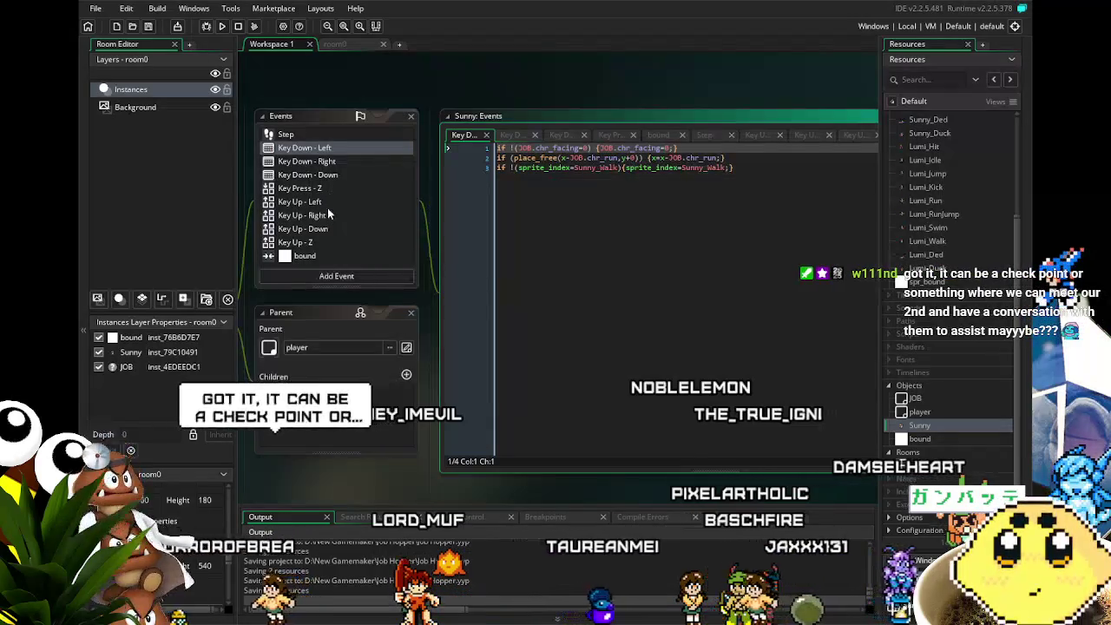
scroll(326, 227, up, 2)
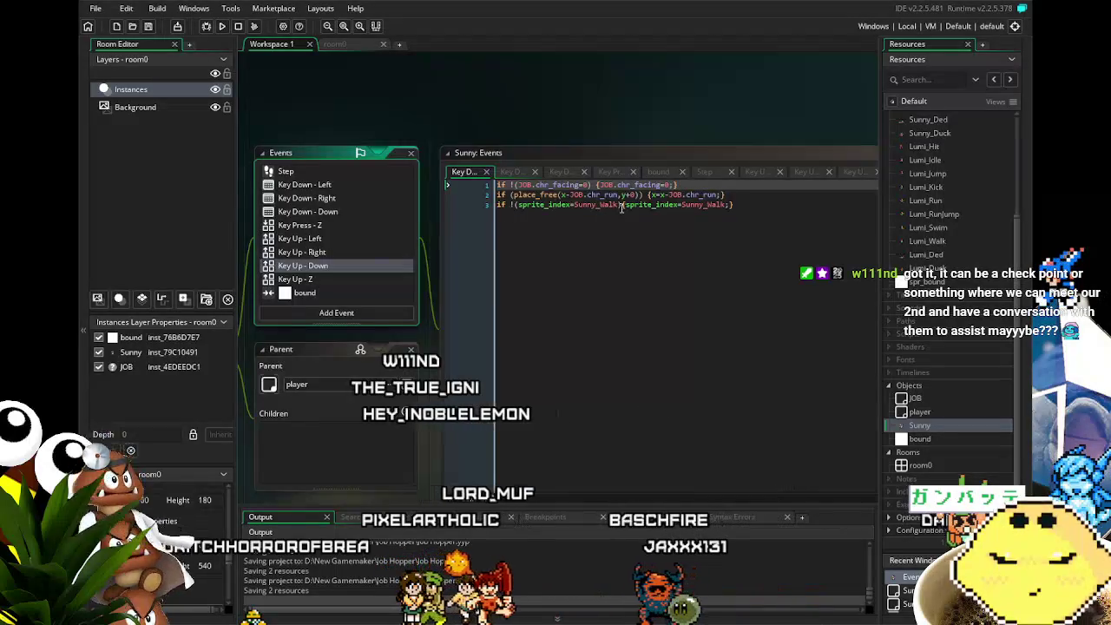
Split the walk-sprite line and duplicate its if !(sprite_index=Sunny_Walk) condition above it.
click(497, 207)
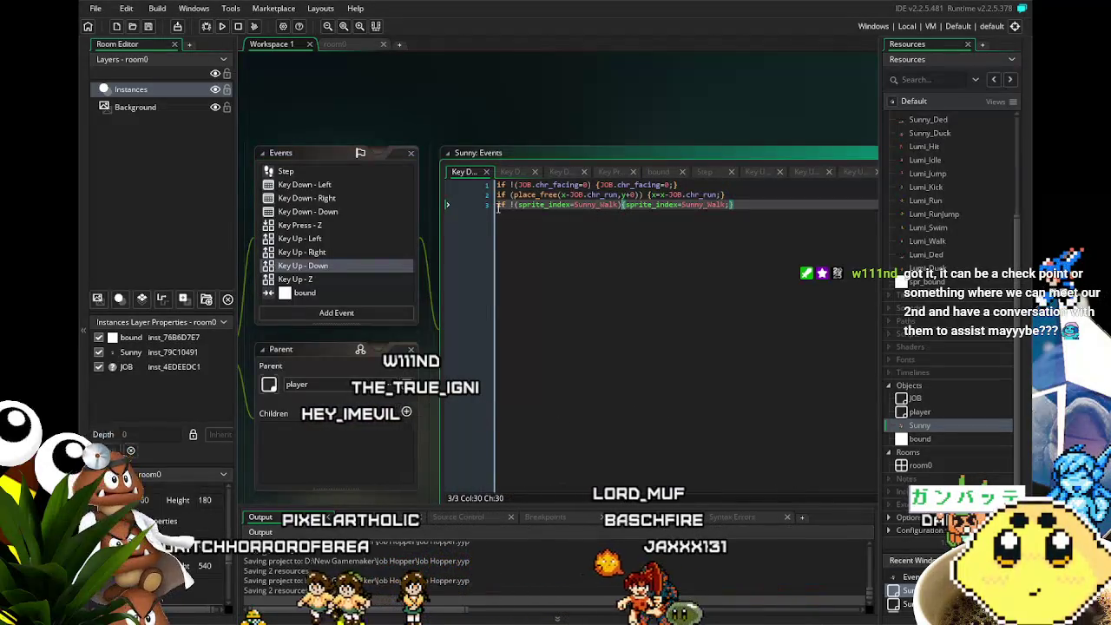
key(Return)
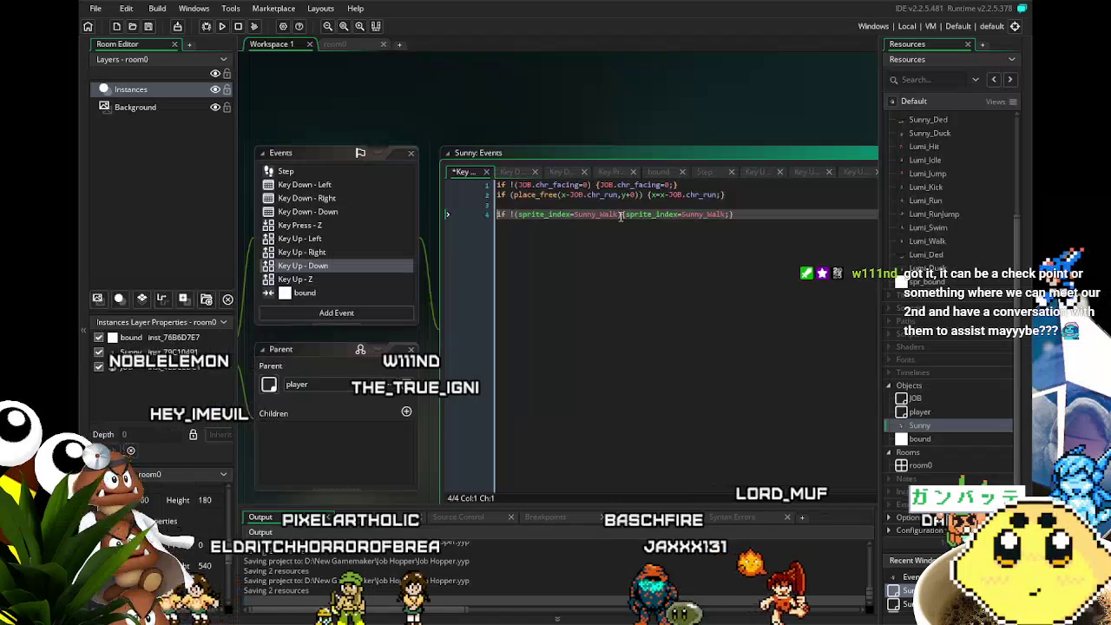
click(620, 214)
key(Return)
key(Up)
key(Up)
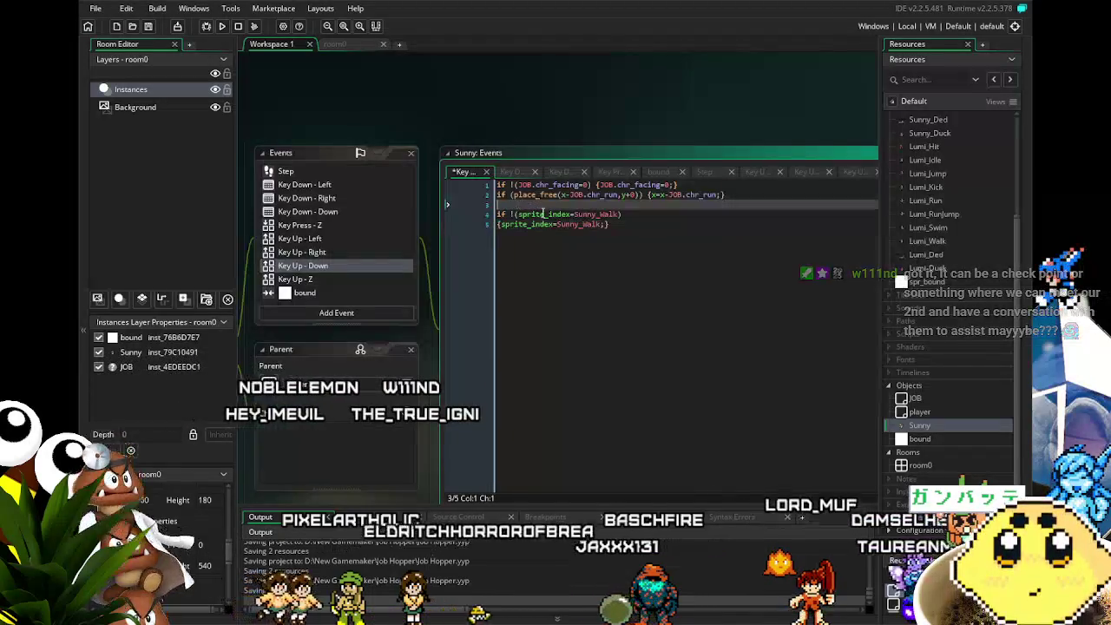
key(Return)
drag(622, 224, 497, 224)
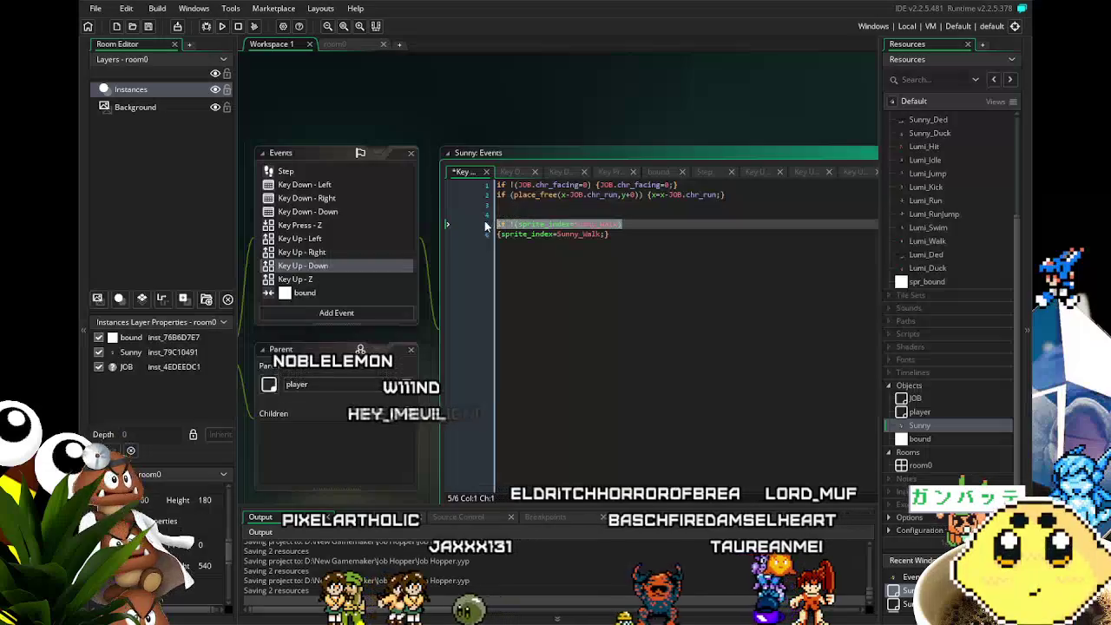
key(ctrl+c)
click(509, 213)
key(ctrl+v)
click(615, 213)
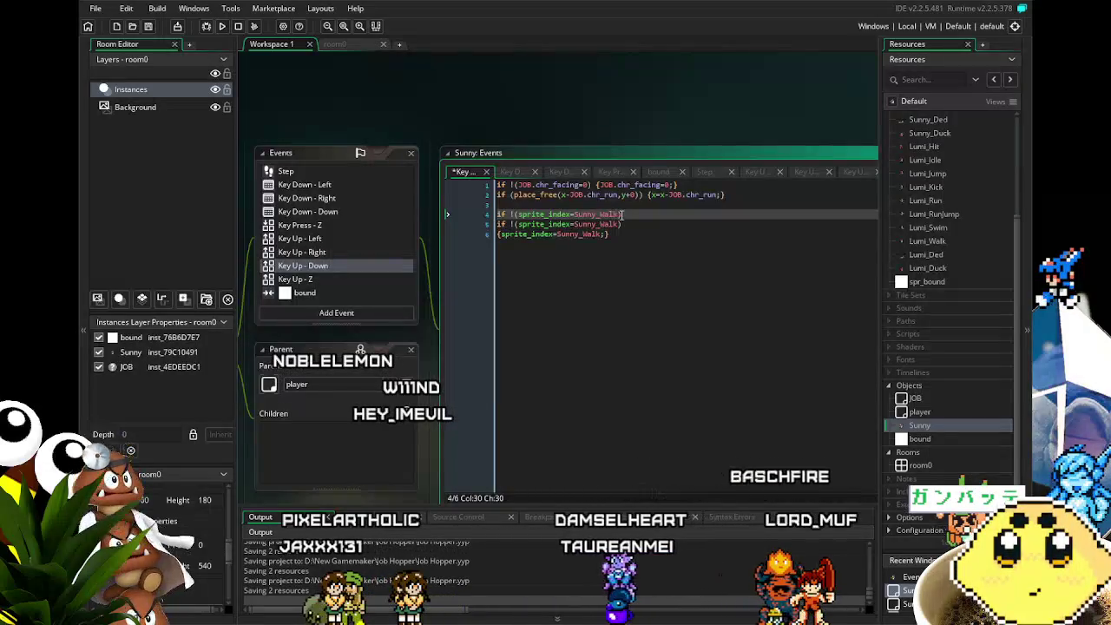
Change the copied condition to Sunny_Jump and save the project.
key(BackSpace)
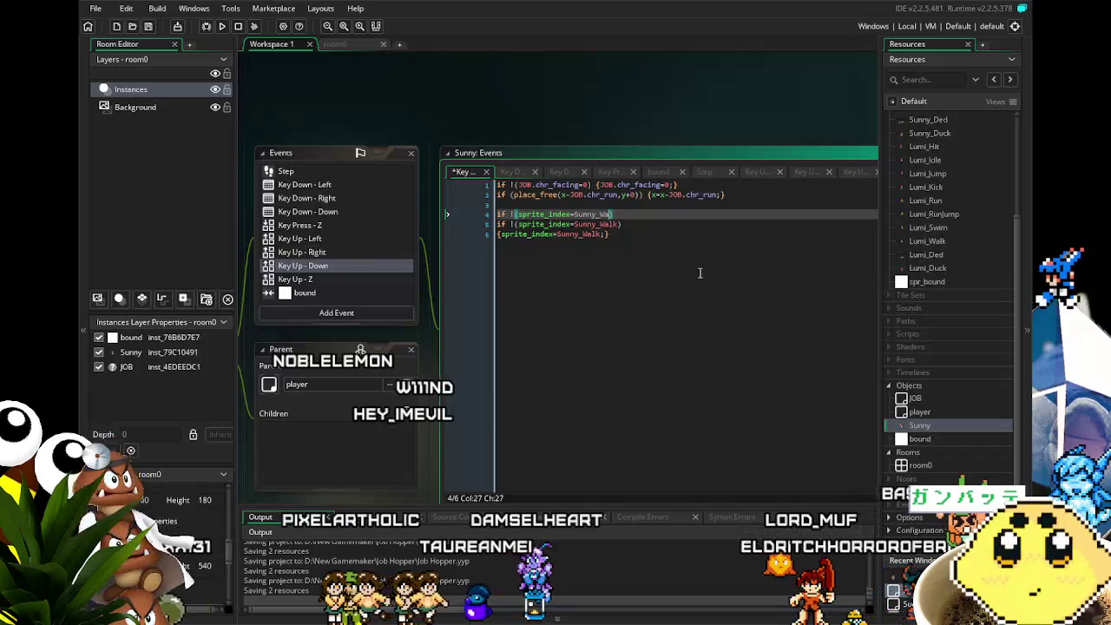
text(Ju)
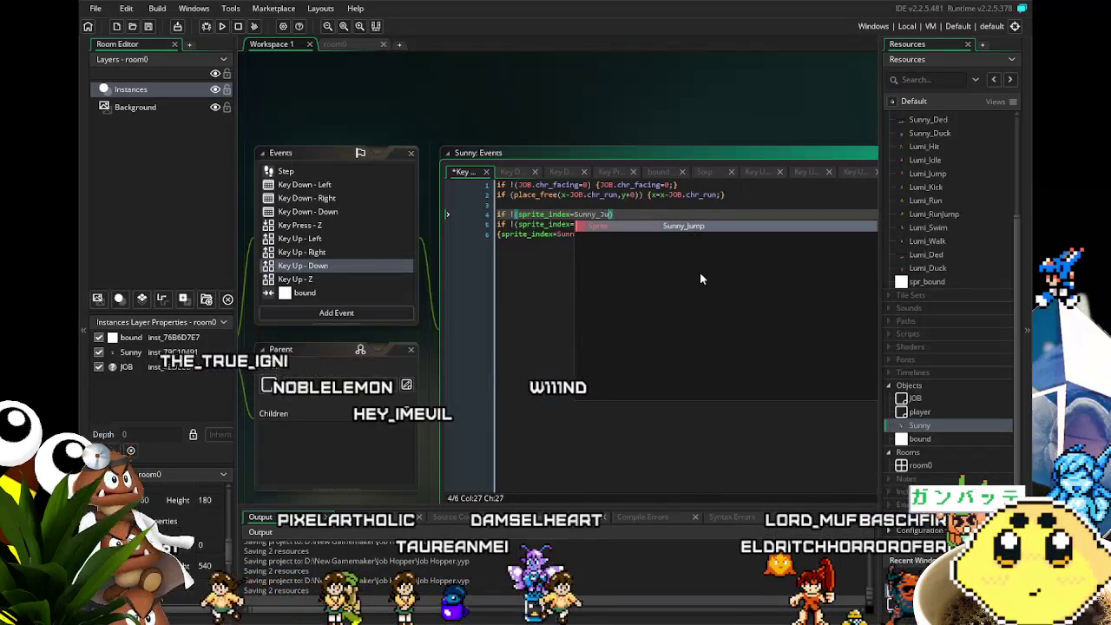
key(Return)
click(655, 301)
mouse_move(645, 255)
mouse_down()
mouse_move(487, 218)
mouse_move(468, 226)
mouse_up()
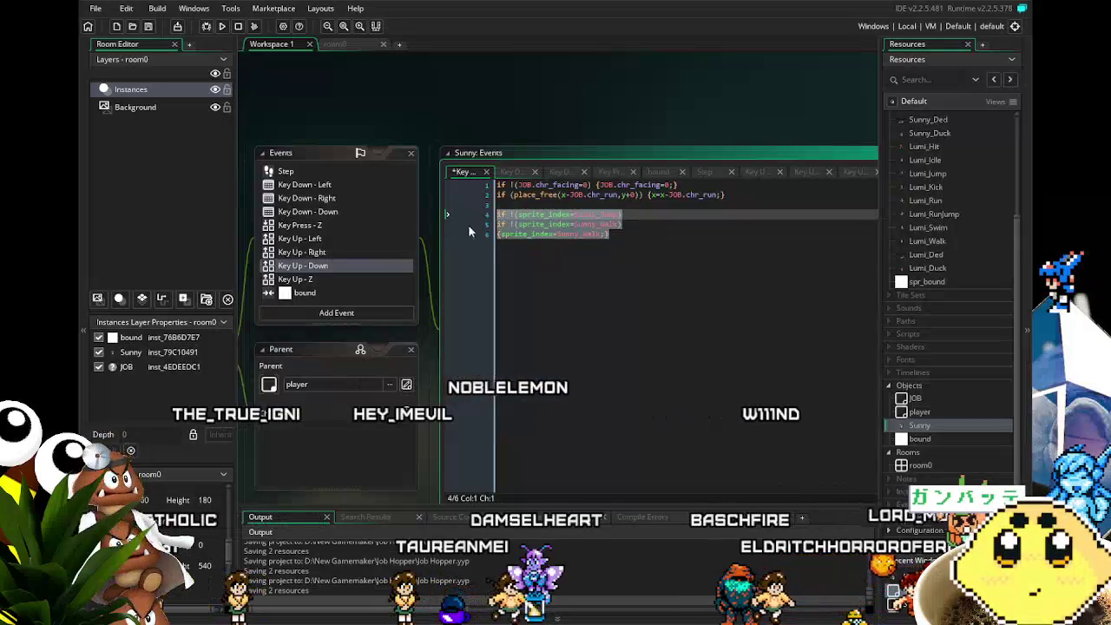
click(552, 314)
key(ctrl+s)
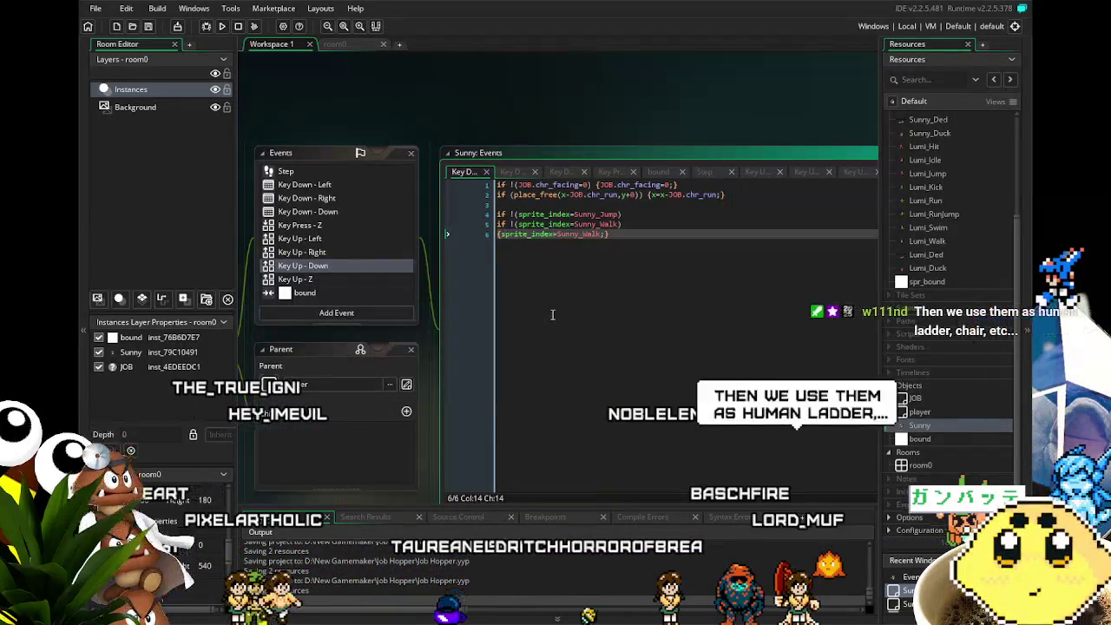
Copy the jump and walk sprite-check lines from Key Down - Left, then clear Key Down - Right's old walk-sprite line.
double_click(333, 265)
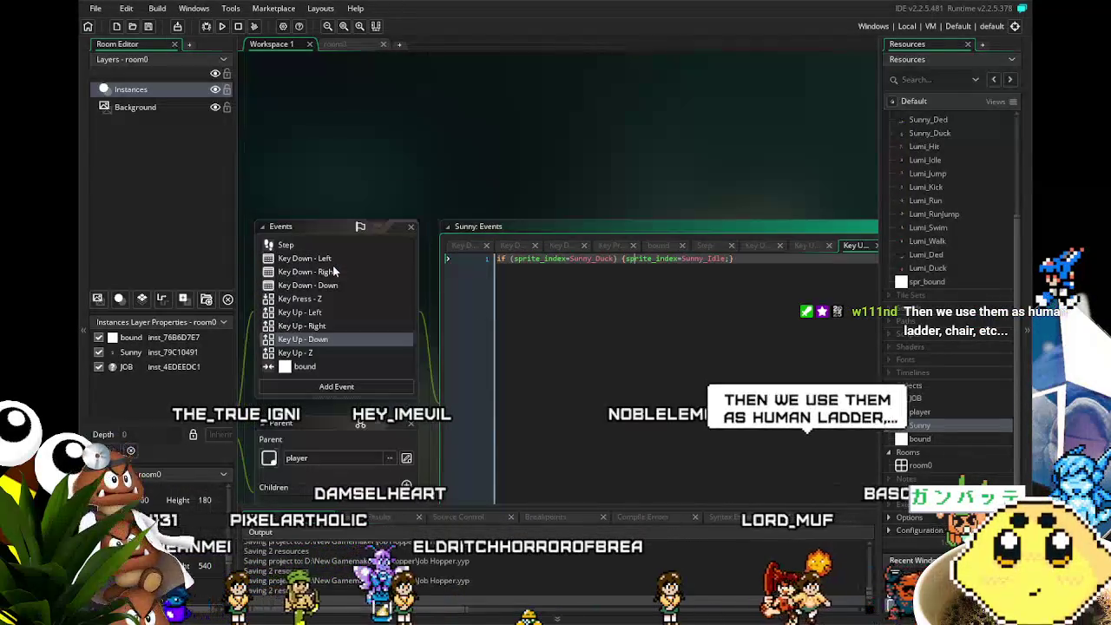
double_click(303, 256)
mouse_move(518, 385)
mouse_down()
mouse_move(520, 333)
mouse_move(536, 335)
mouse_up()
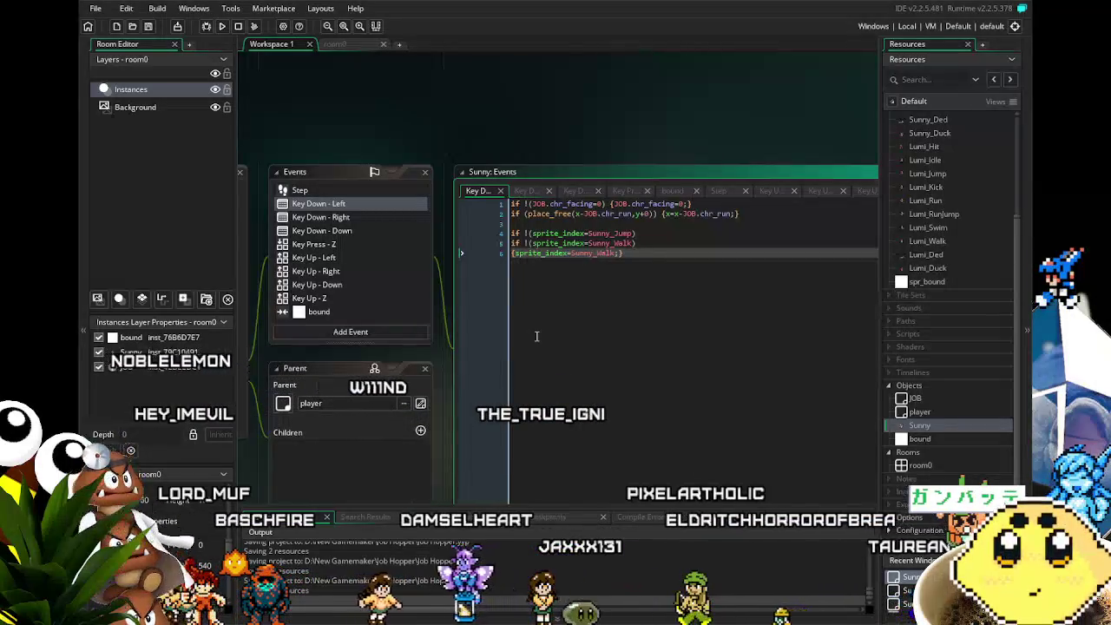
drag(548, 325, 588, 292)
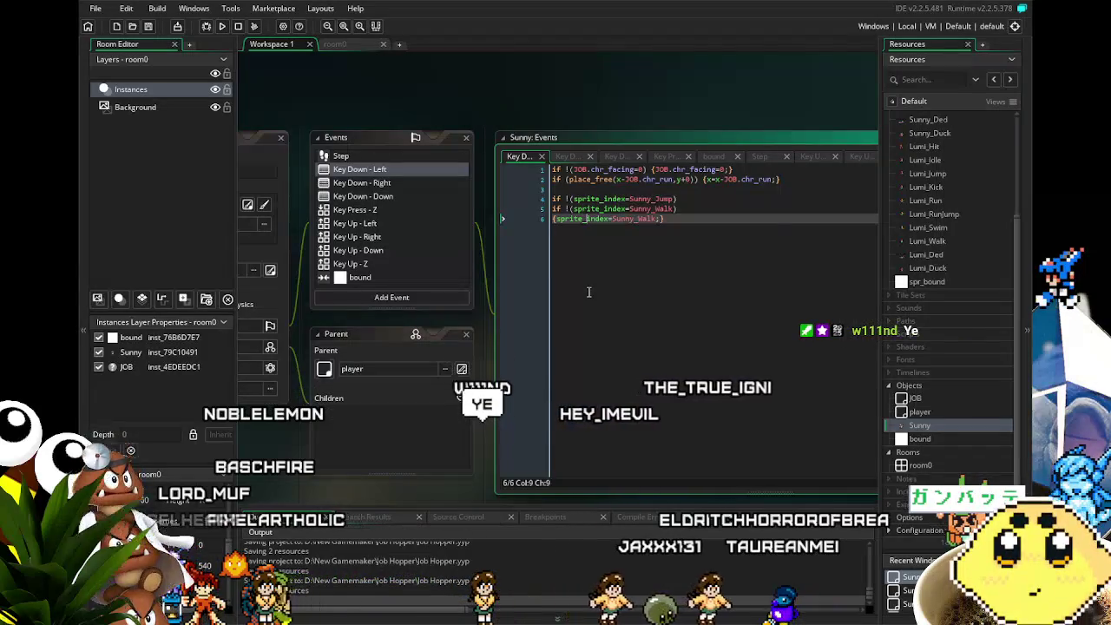
shift+click(548, 200)
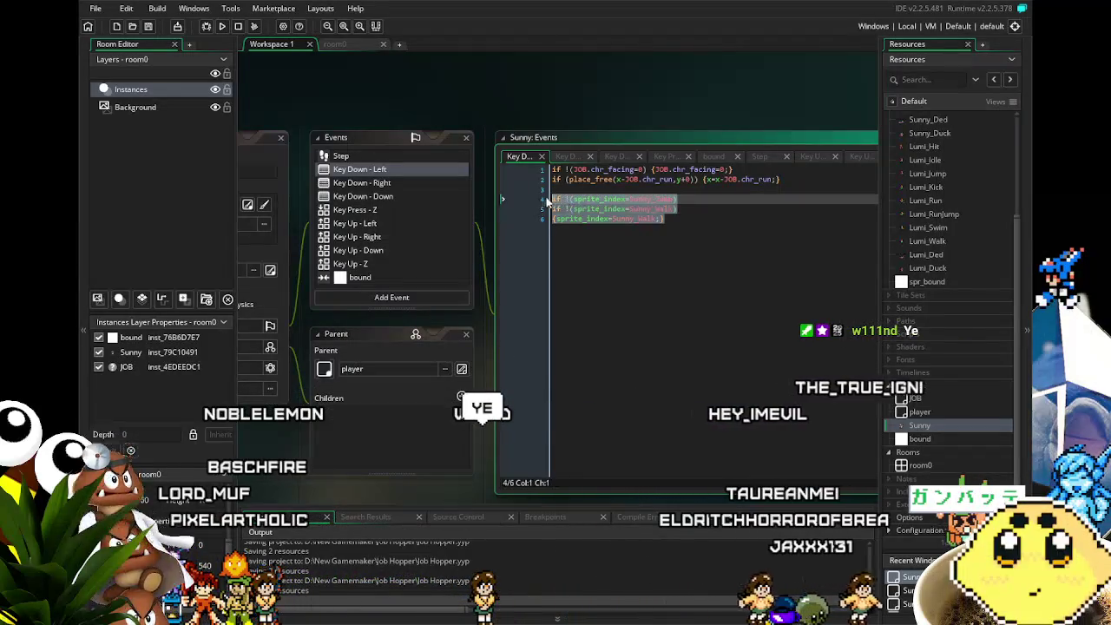
click(401, 184)
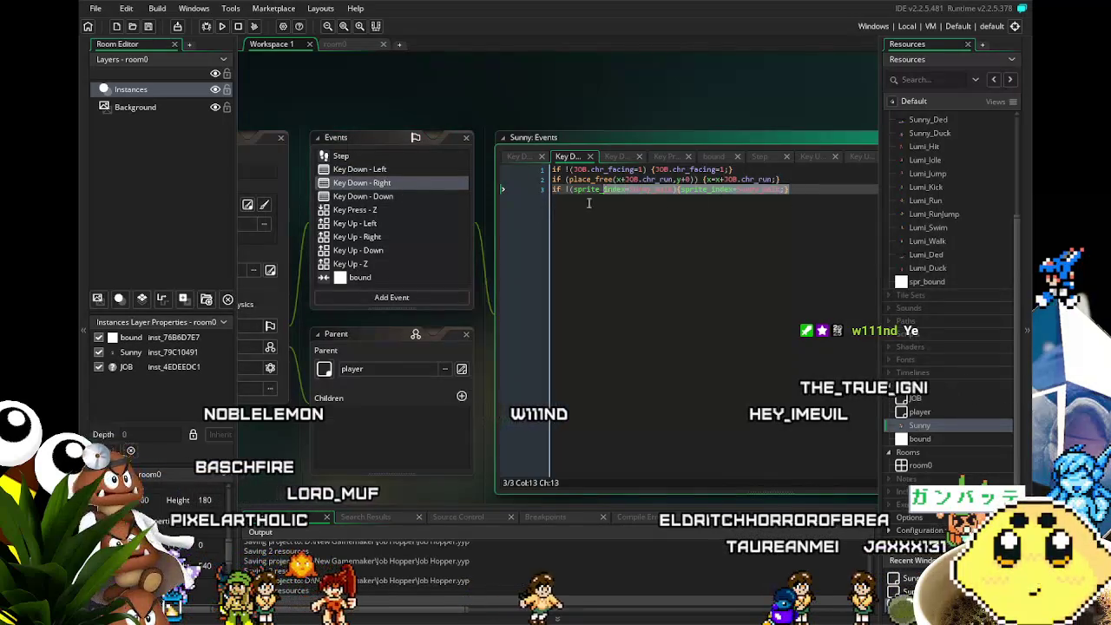
key(ctrl+z)
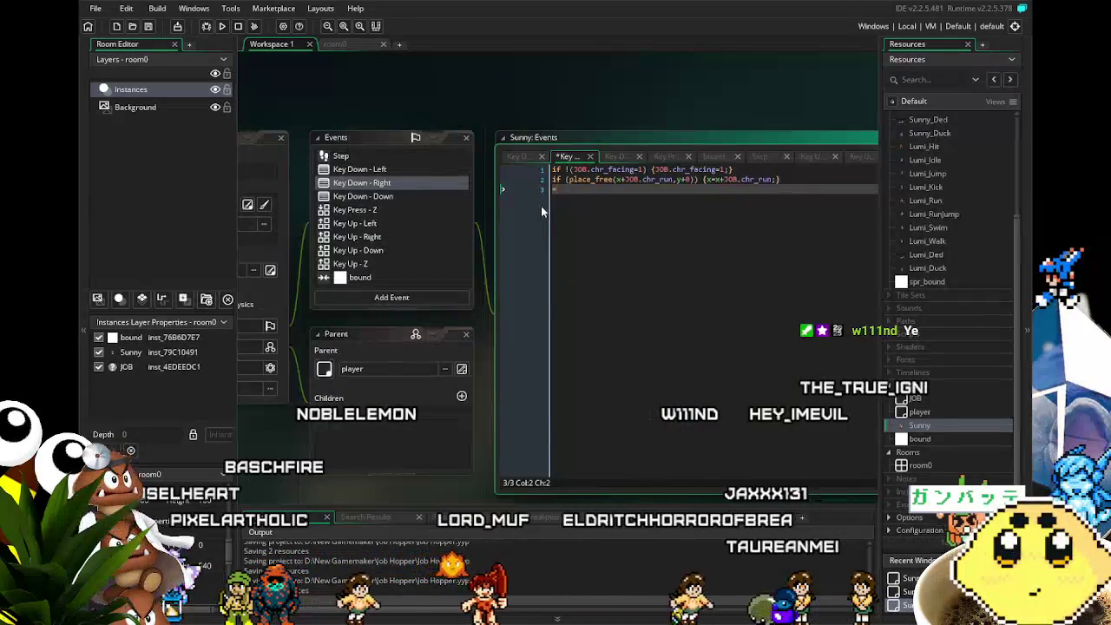
Paste the jump-aware sprite checks into Key Down - Right, then test-play walking and jumping both ways.
key(Return)
key(ctrl+v)
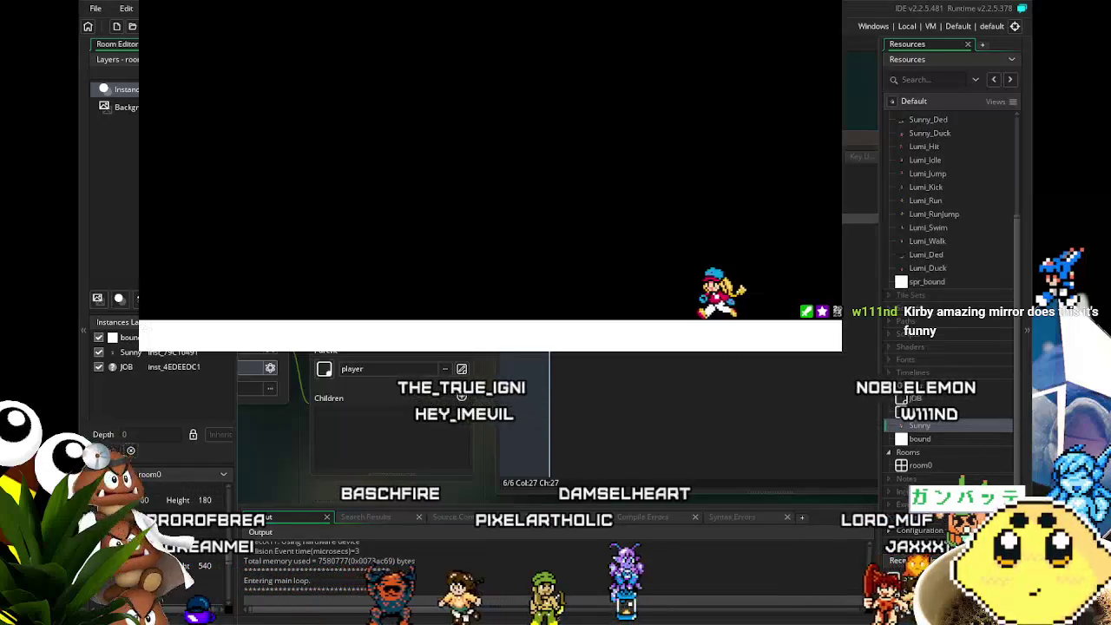
key(Left)
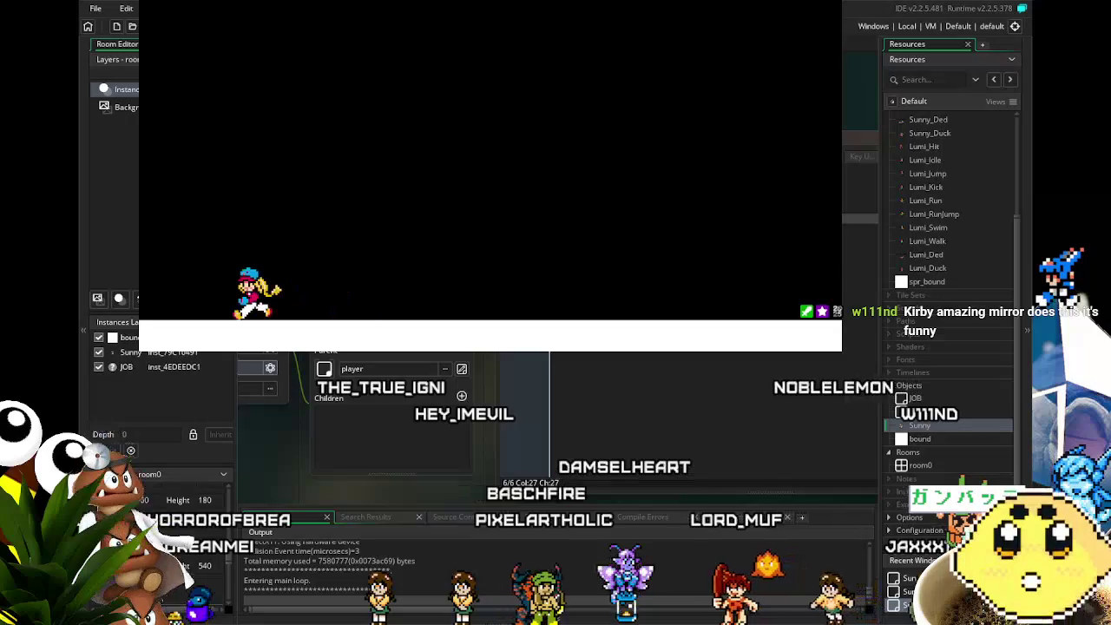
key(Right)
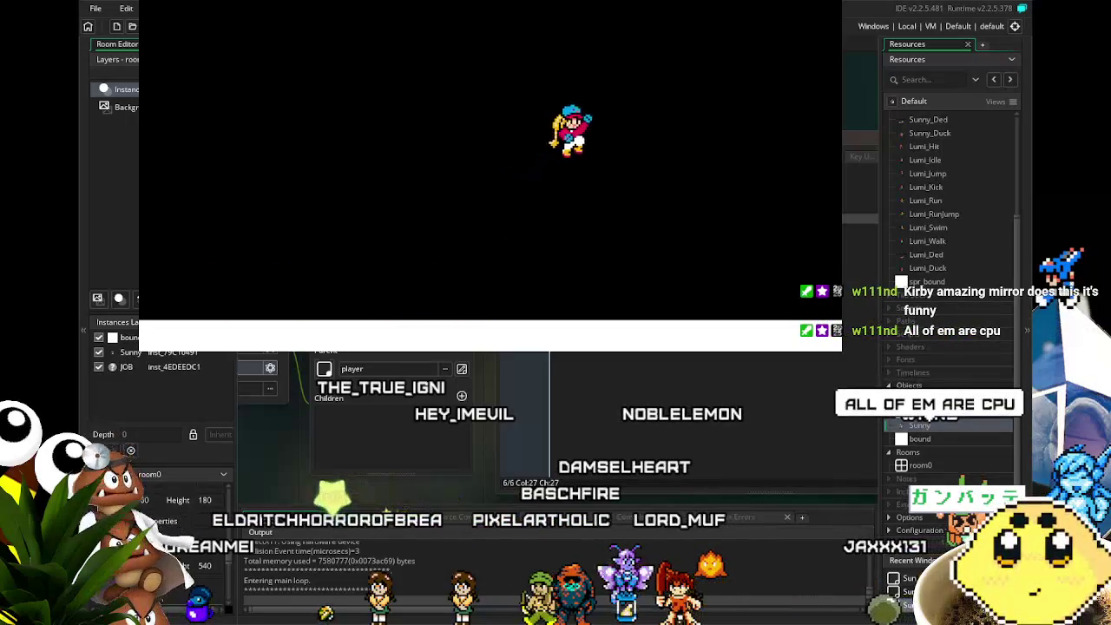
key(Left)
key(space)
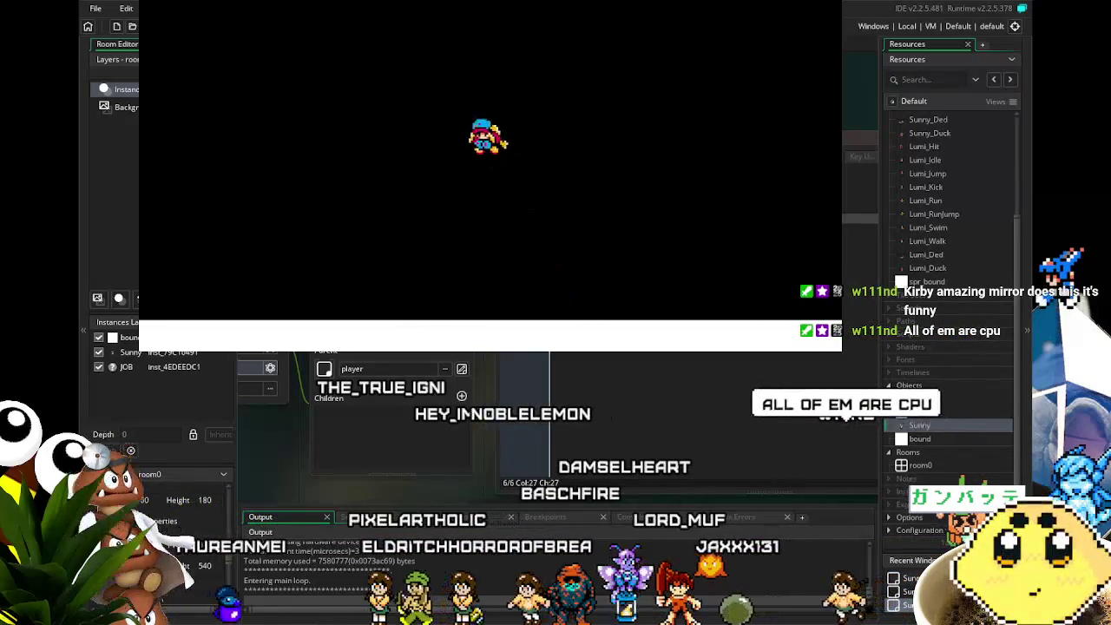
key(Left)
key(Right)
key(space)
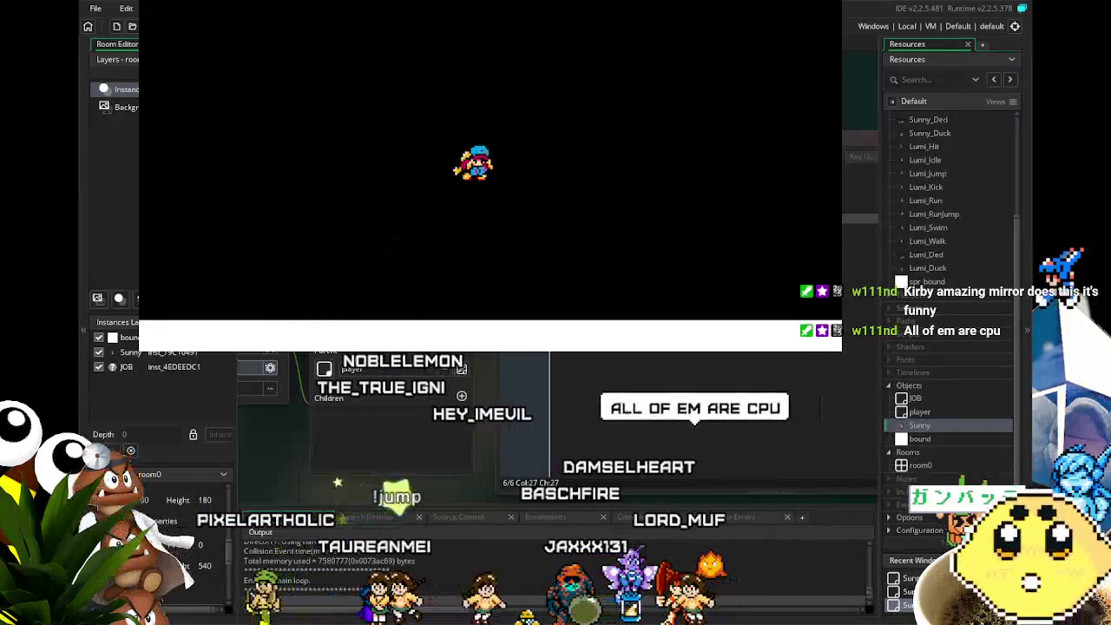
key(Left)
key(space)
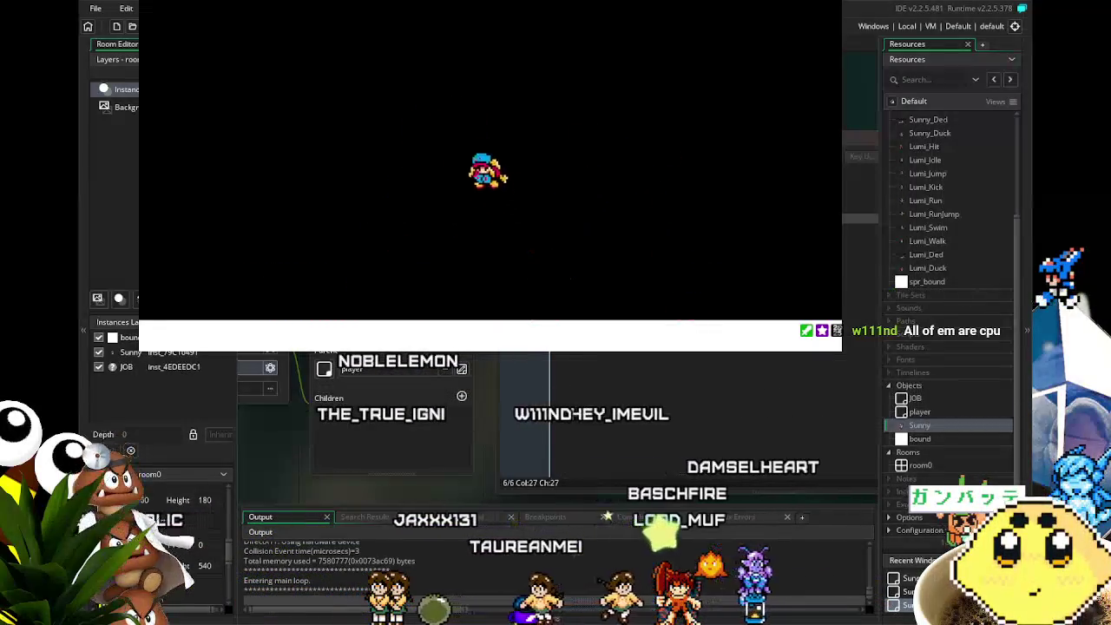
key(Right)
key(space)
key(Left)
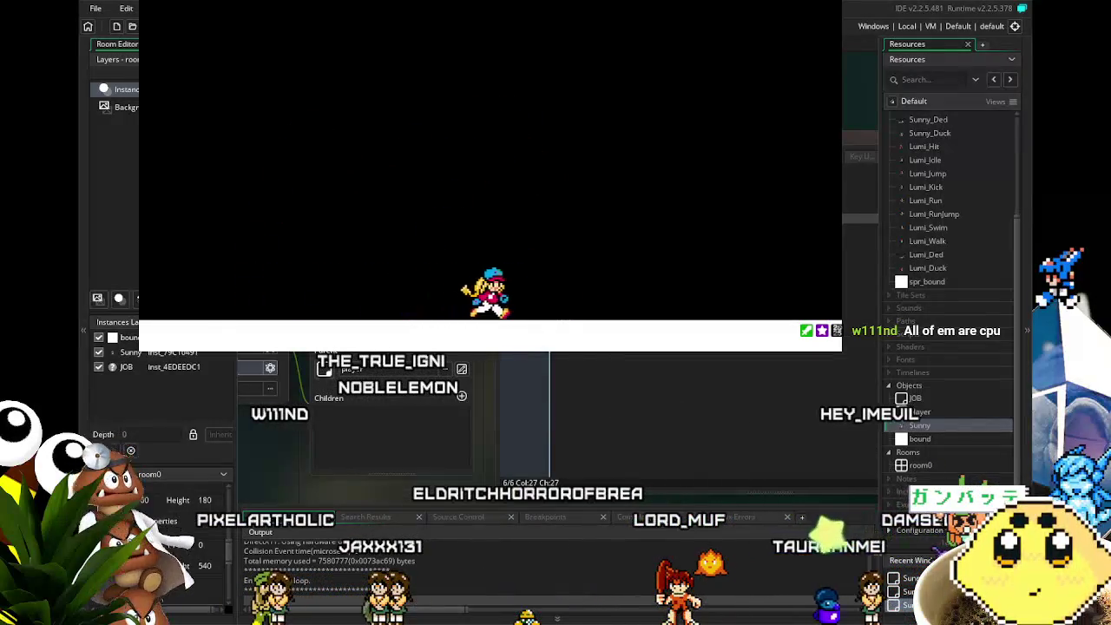
key(space)
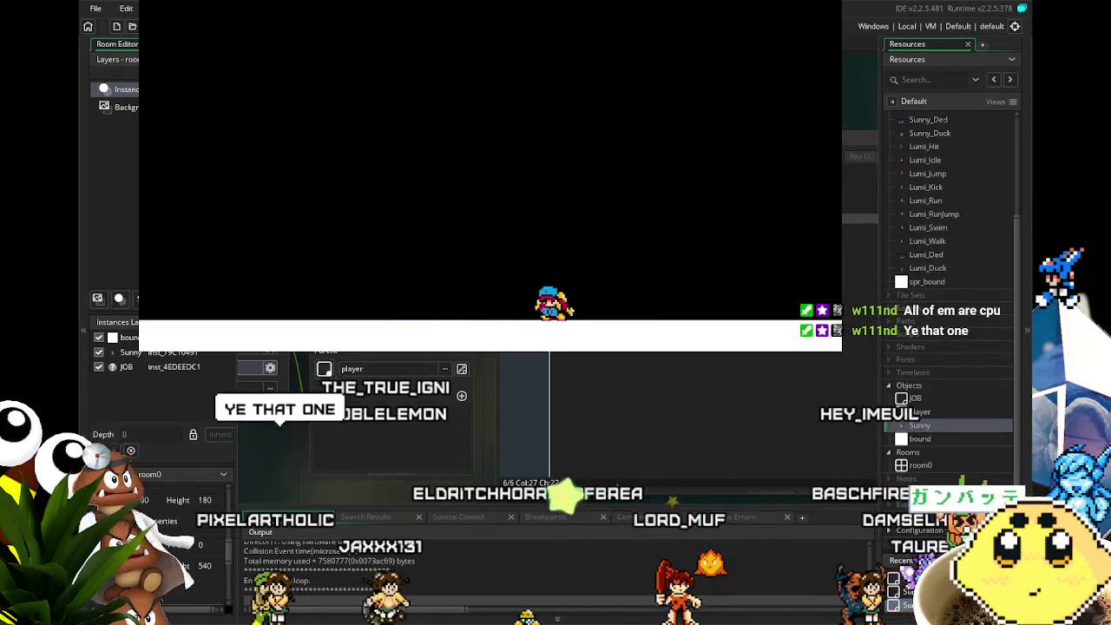
key(Left)
key(Right)
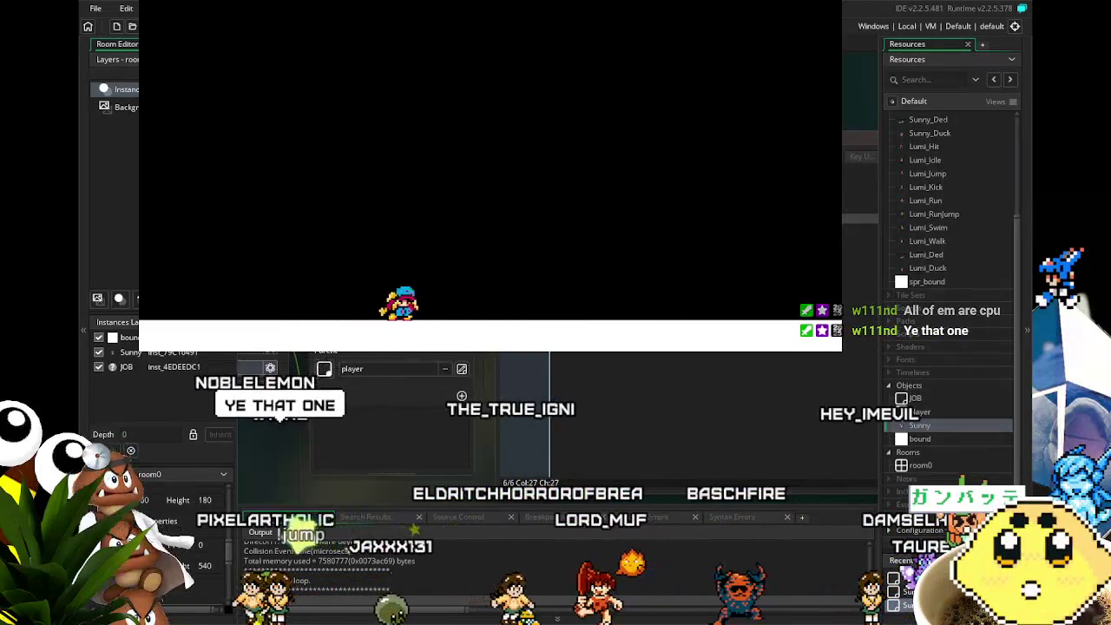
key(Left)
key(space)
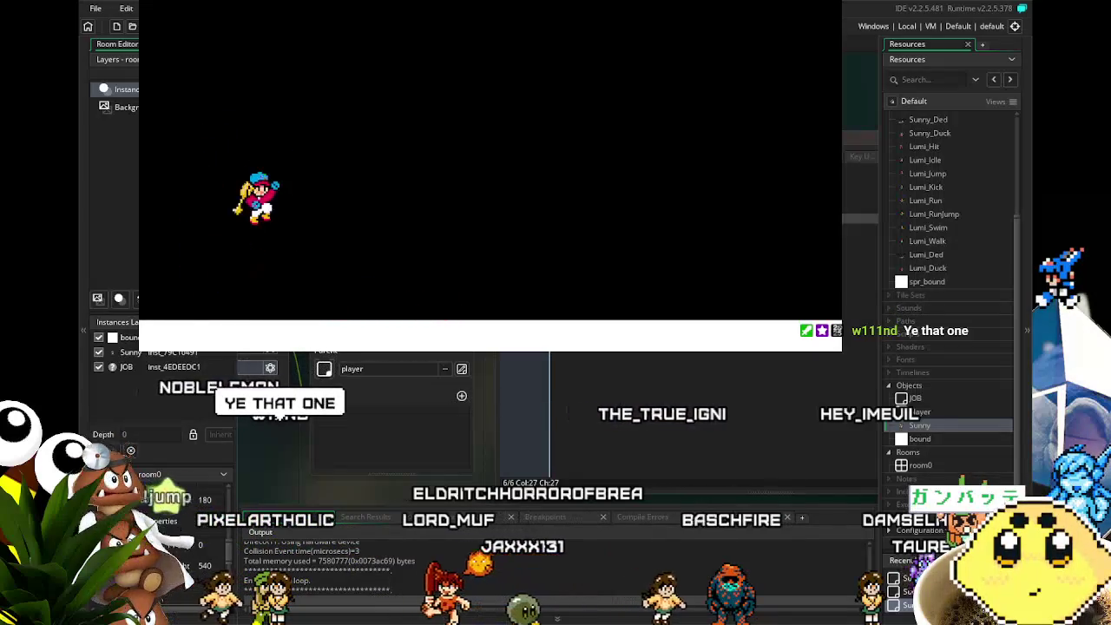
key(Right)
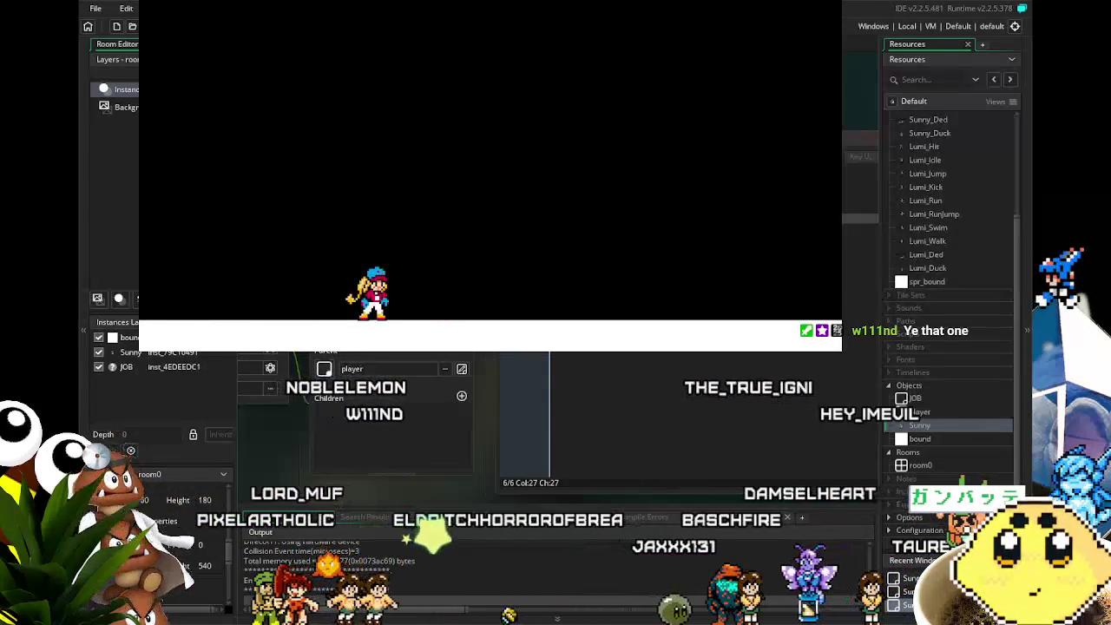
key(Escape)
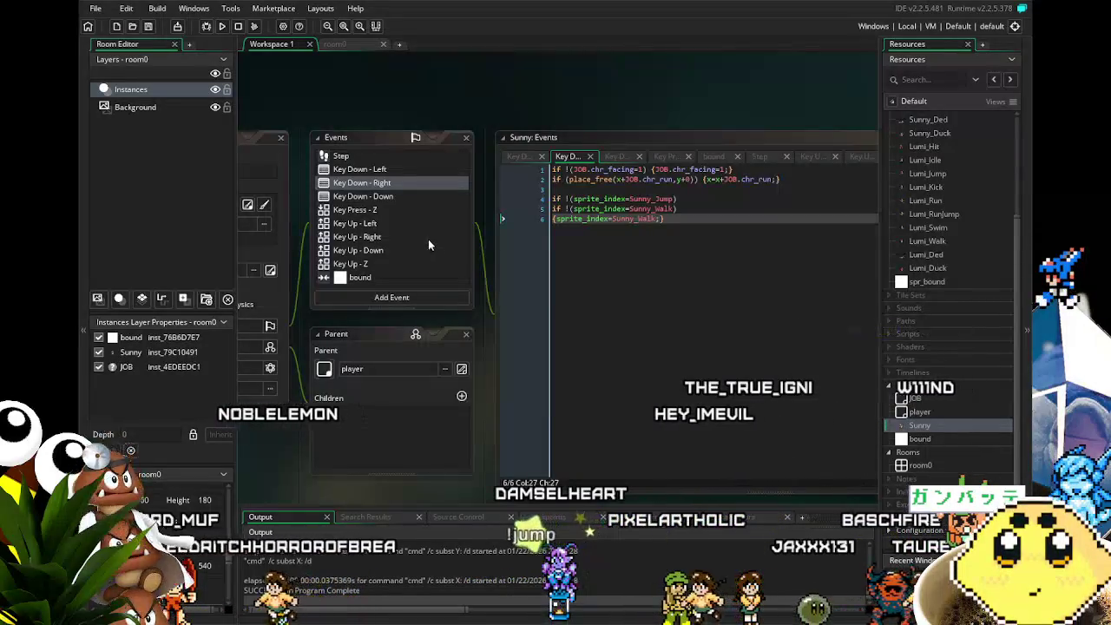
Review the Key Down - Left and Right code, ending on Key Down - Down's Sunny_Duck line.
click(376, 171)
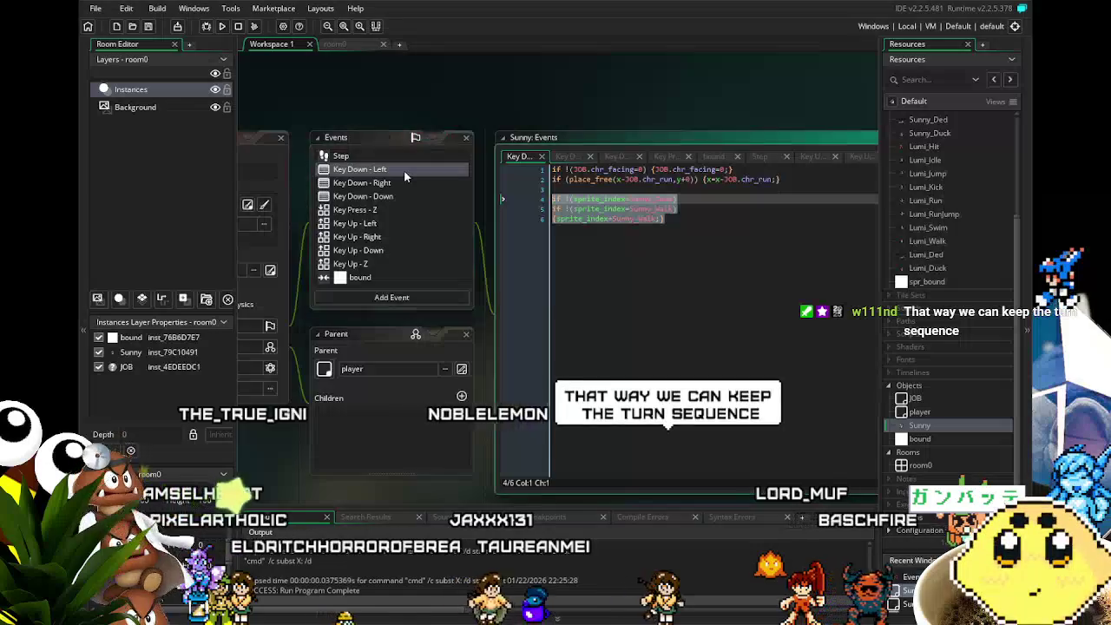
click(600, 284)
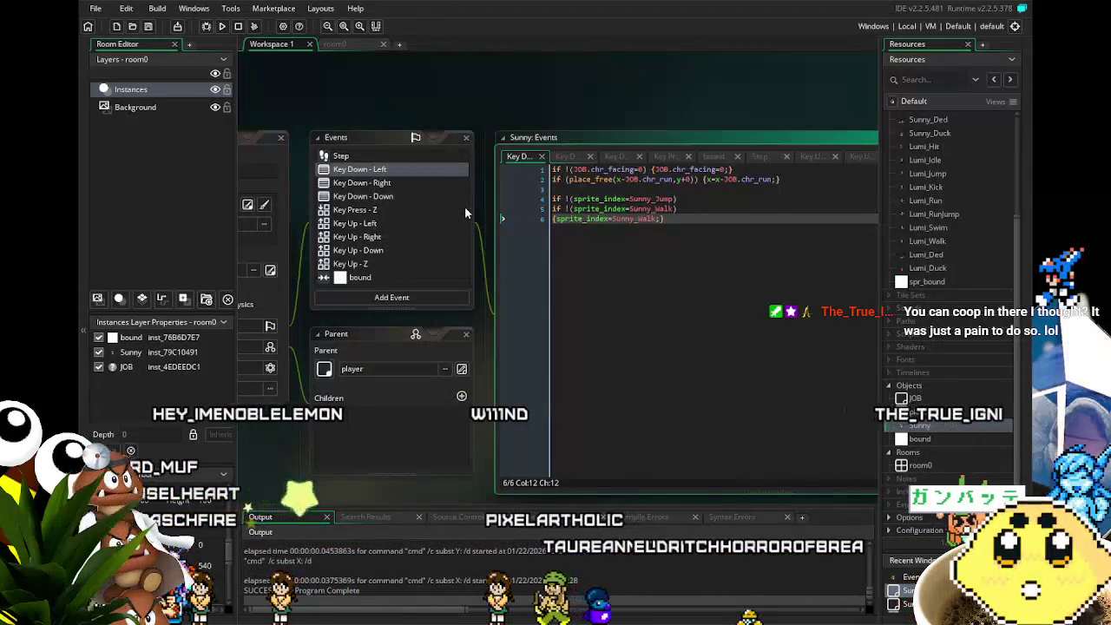
click(411, 182)
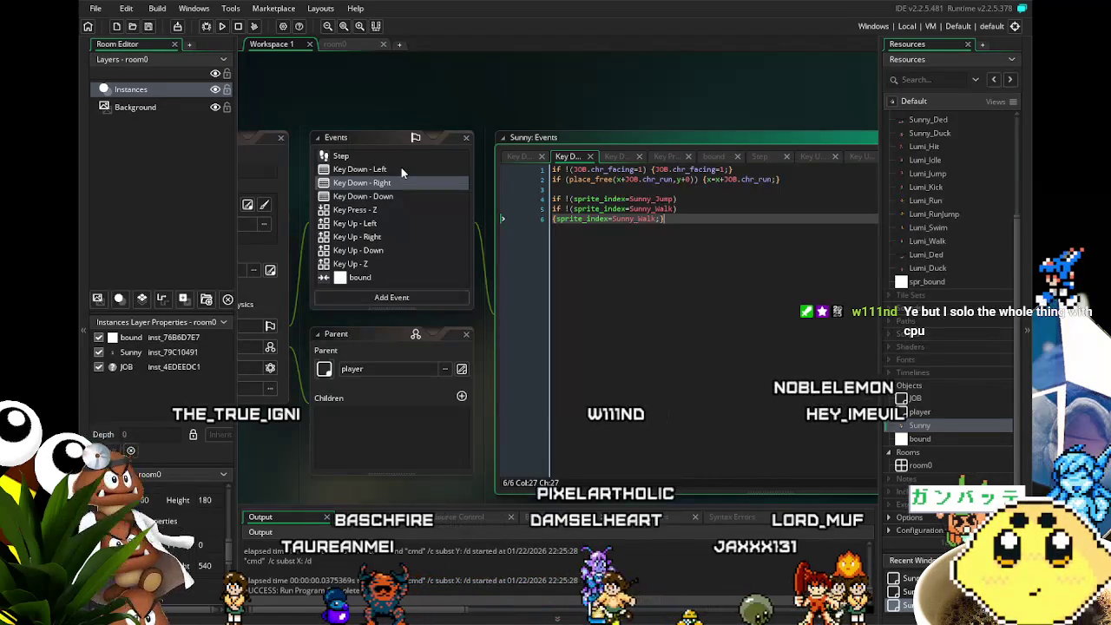
click(401, 172)
click(401, 195)
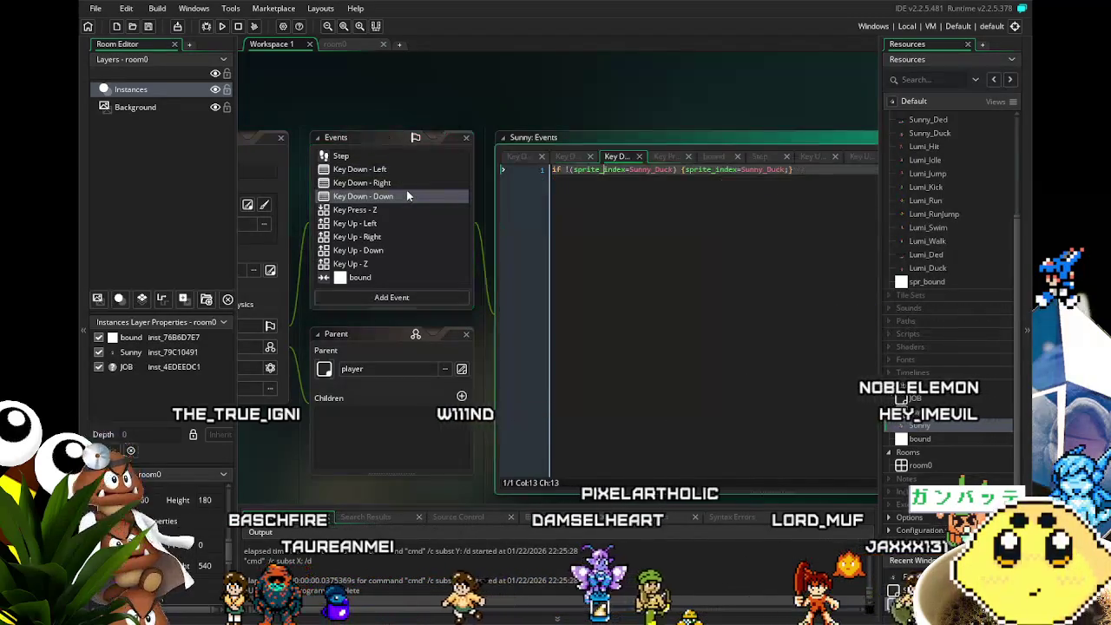
Look over the Key Down - Down ducking code, then open Key Up - Down's Sunny_Idle reset.
click(401, 184)
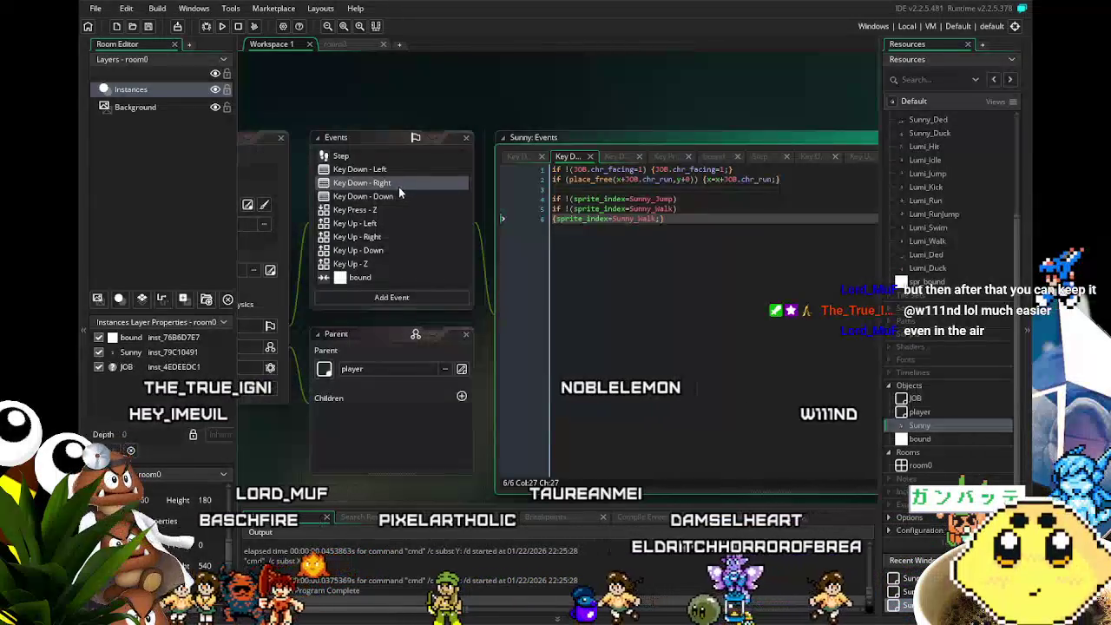
click(392, 197)
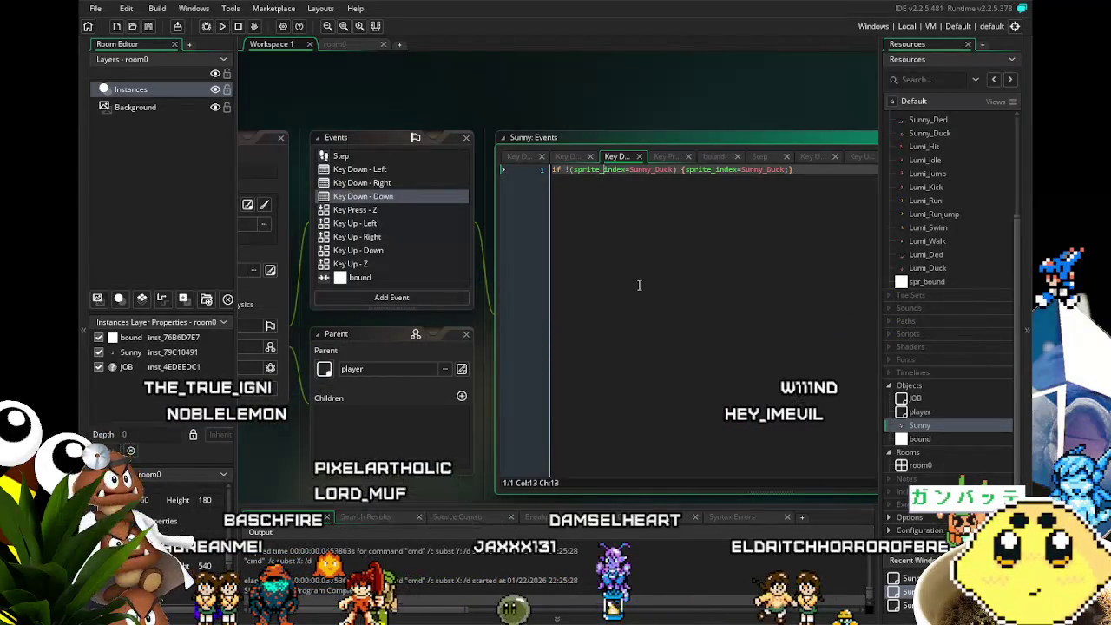
scroll(475, 264, down, 3)
scroll(476, 264, up, 2)
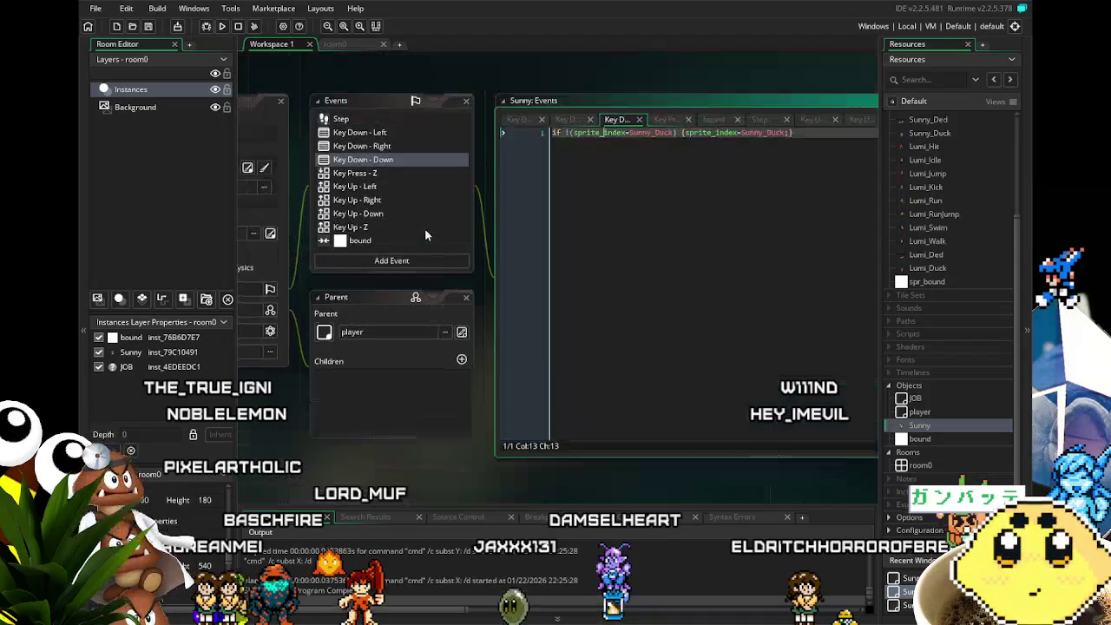
click(413, 217)
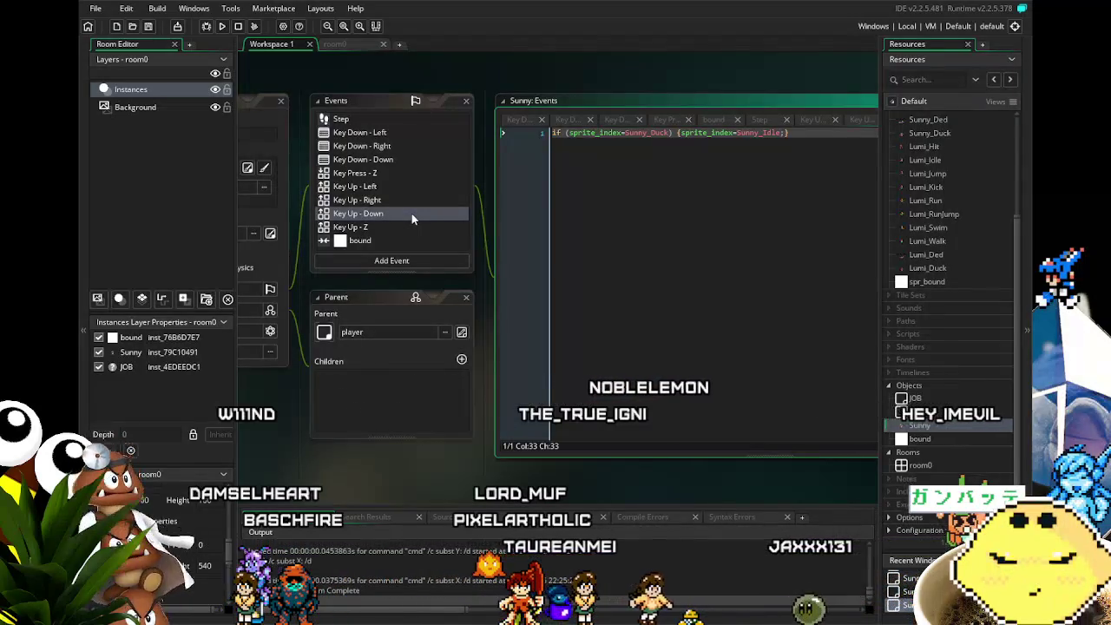
Put the Sunny_Idle reset under a new if !(vspeed<0) condition line.
click(553, 133)
key(Return)
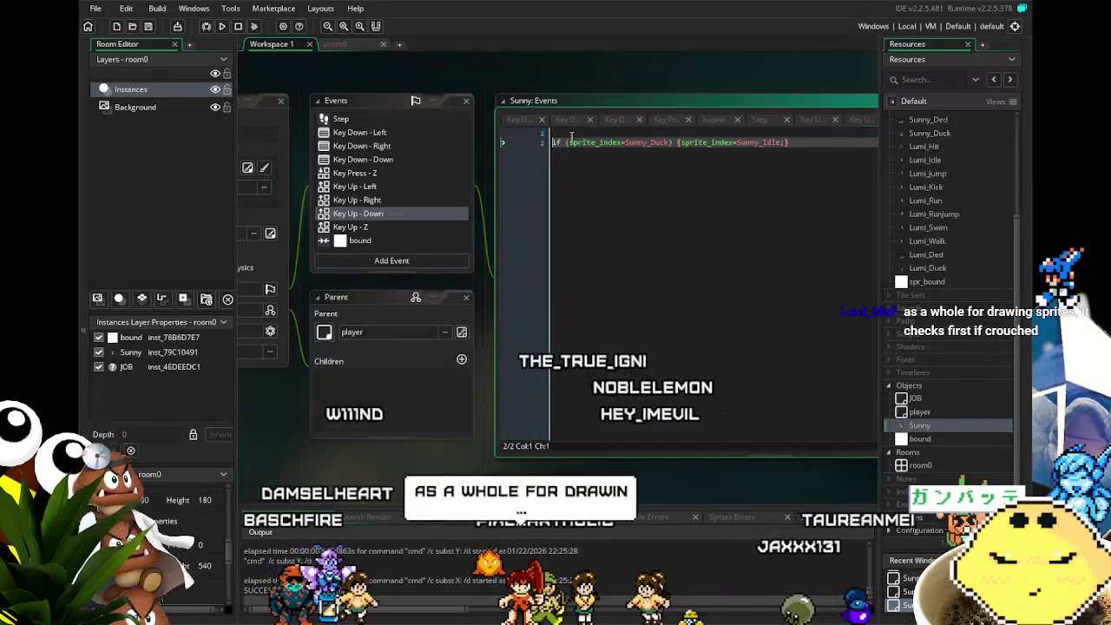
click(675, 154)
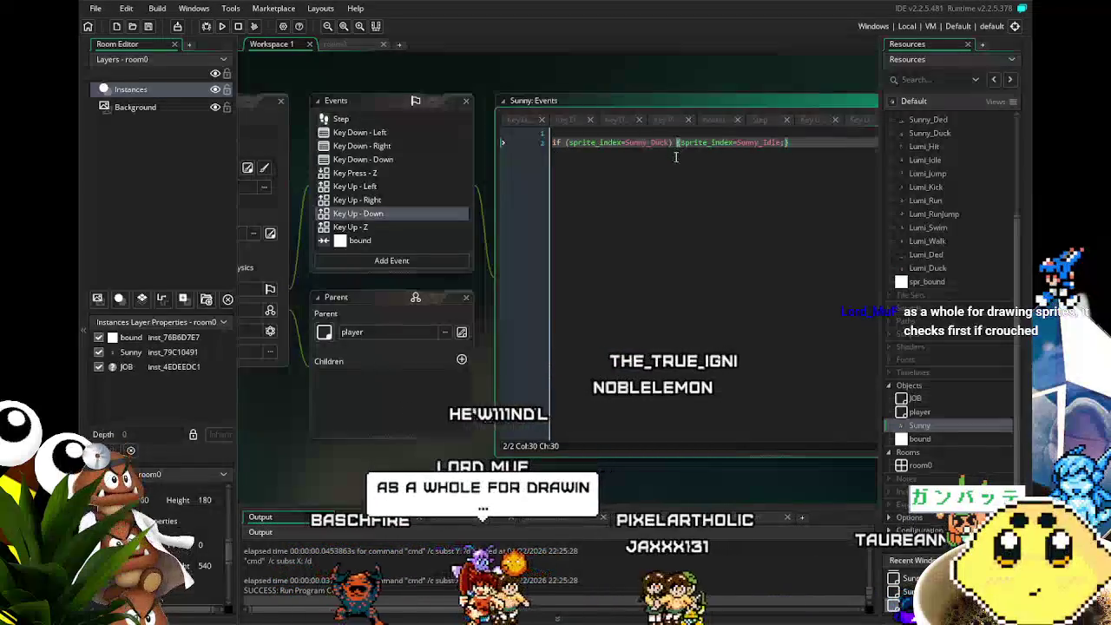
key(Return)
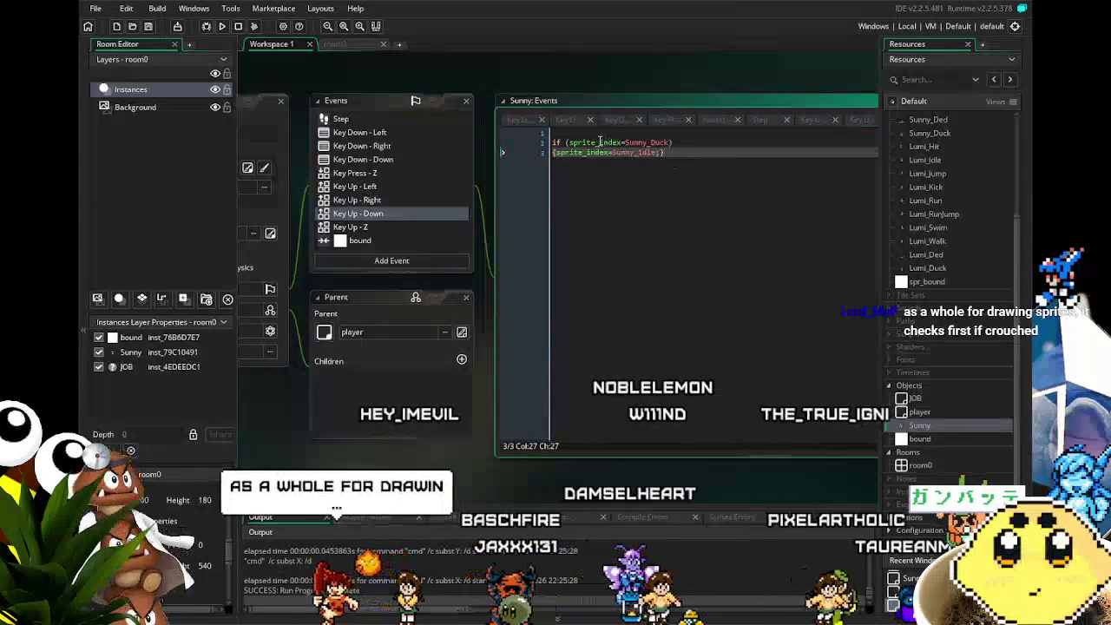
click(599, 134)
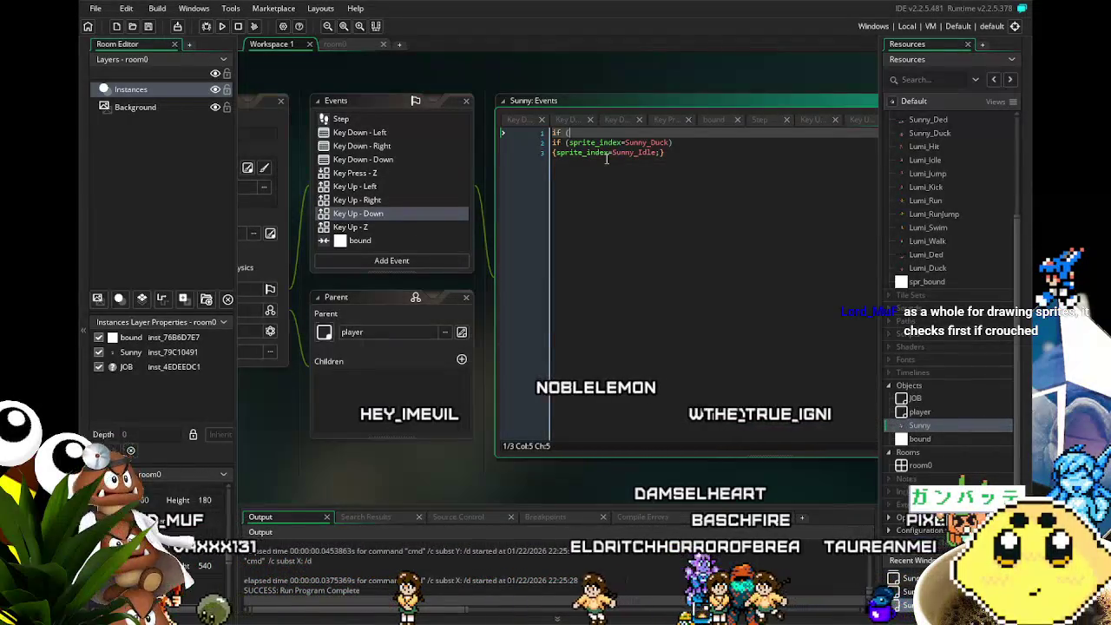
text(if !(vs)
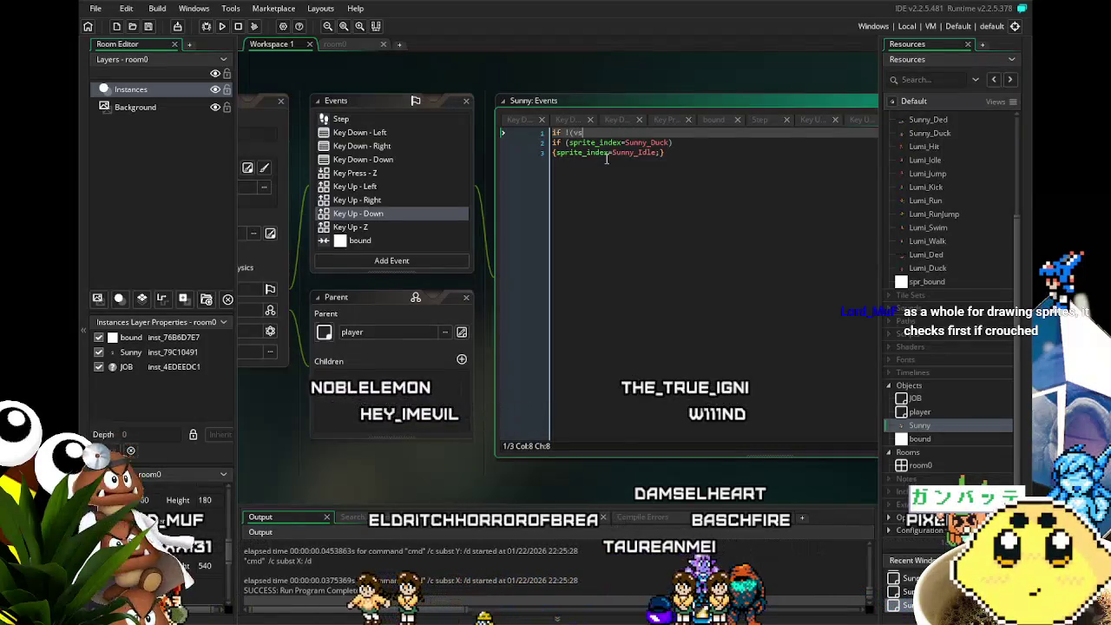
text(peed<)
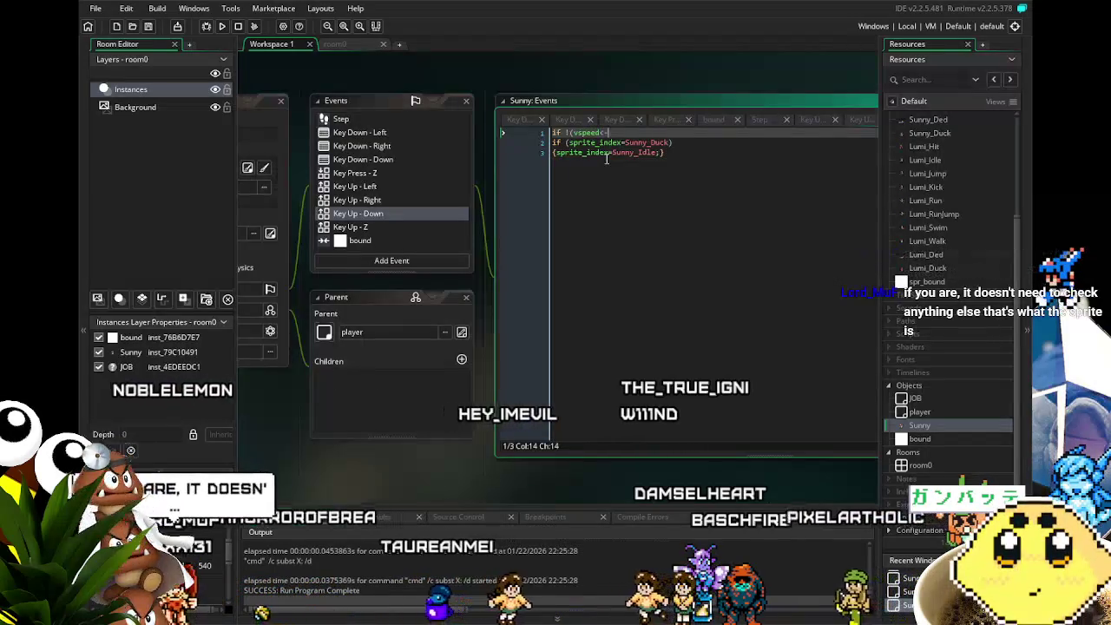
text(0)
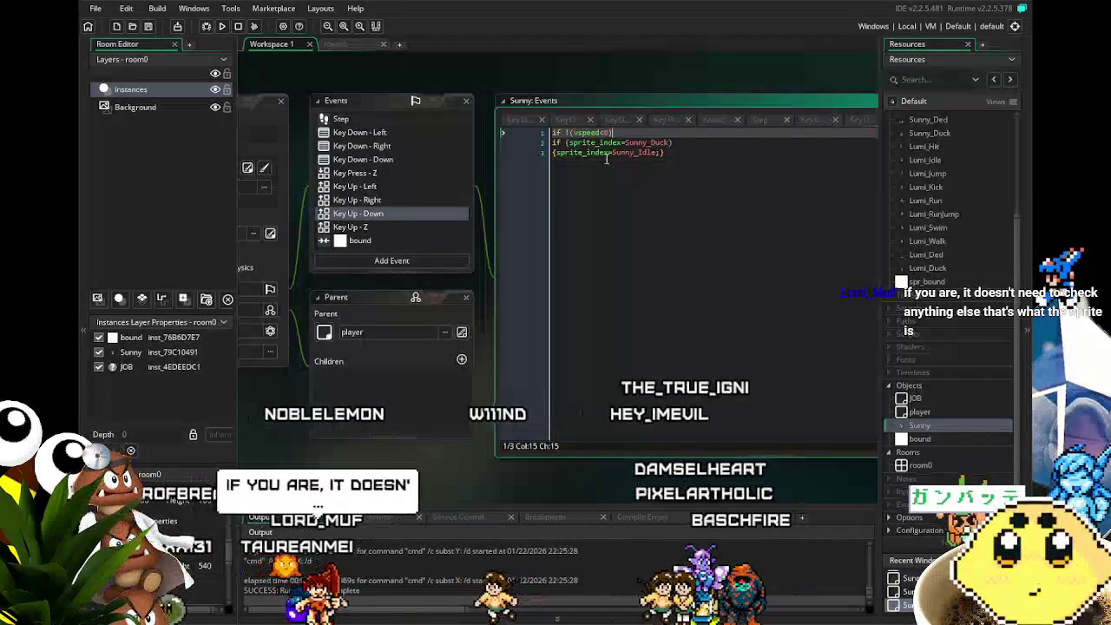
click(608, 163)
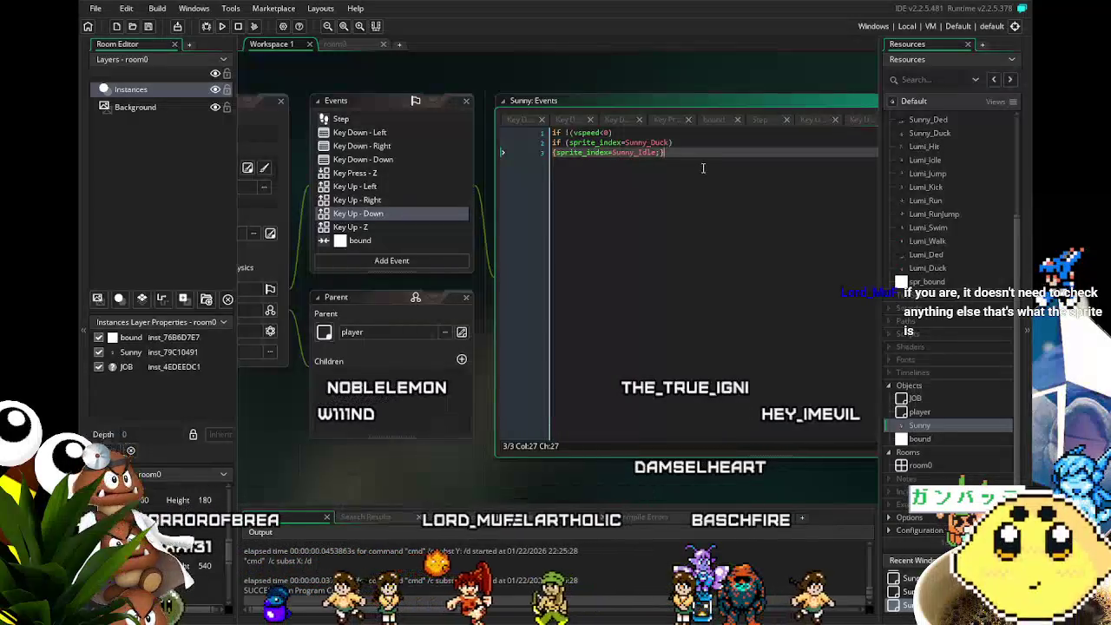
Duplicate the three-line vspeed block below the original.
drag(657, 160, 491, 132)
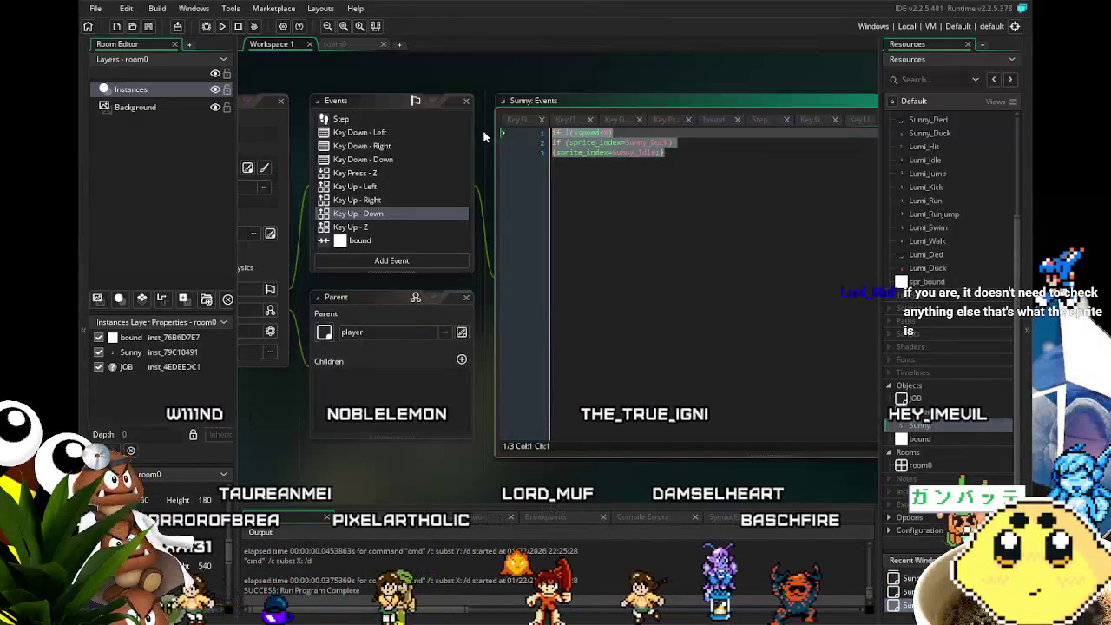
click(575, 152)
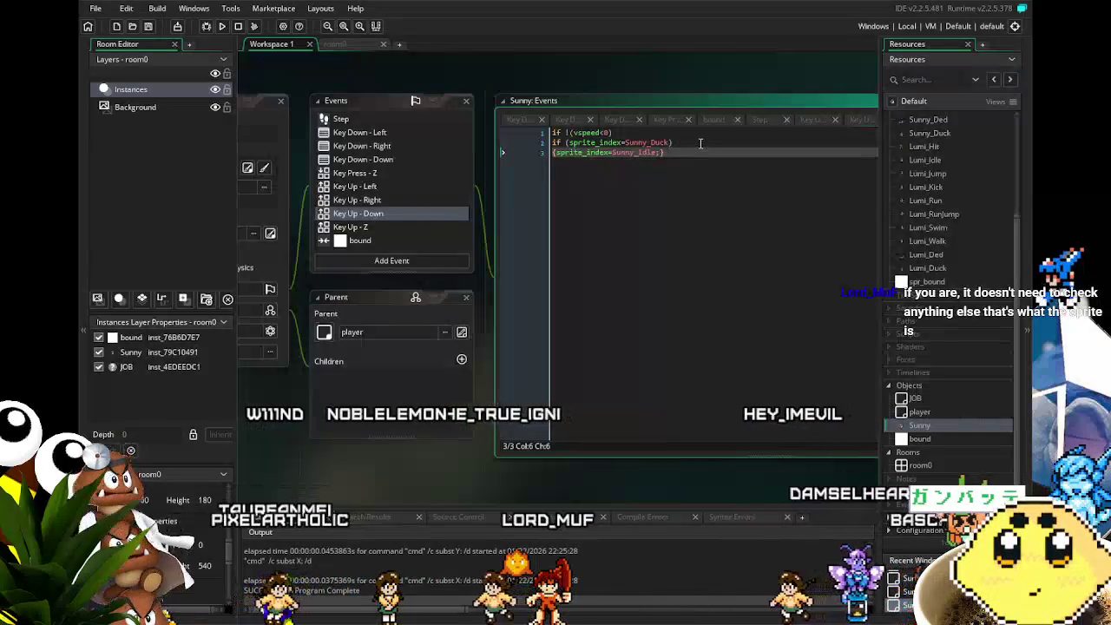
drag(692, 155, 509, 123)
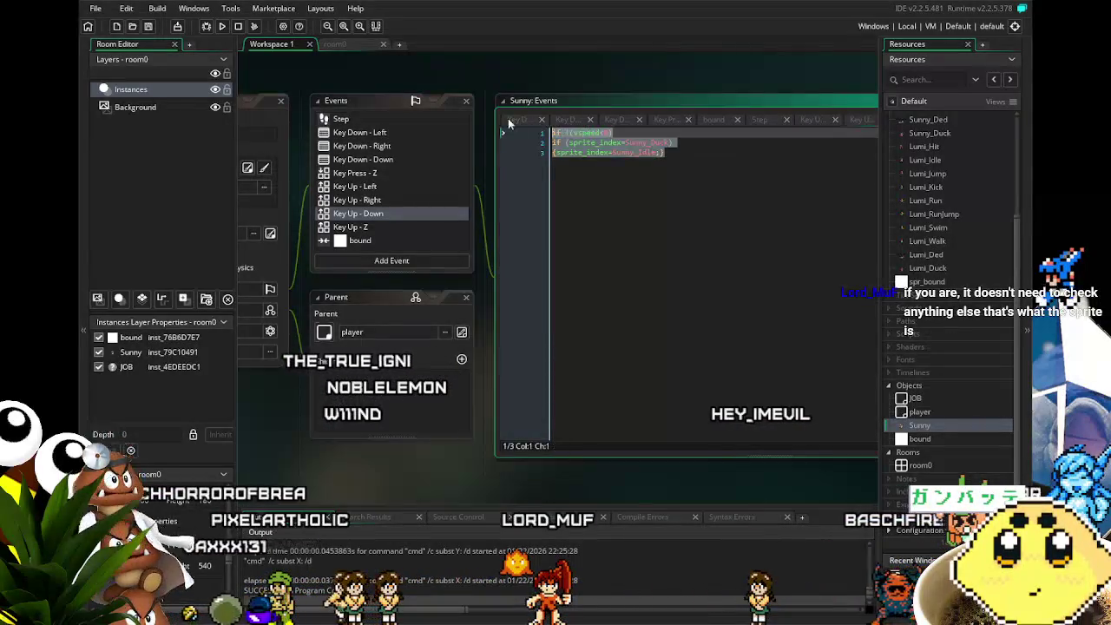
key(ctrl+c)
click(692, 154)
key(Return)
key(Return)
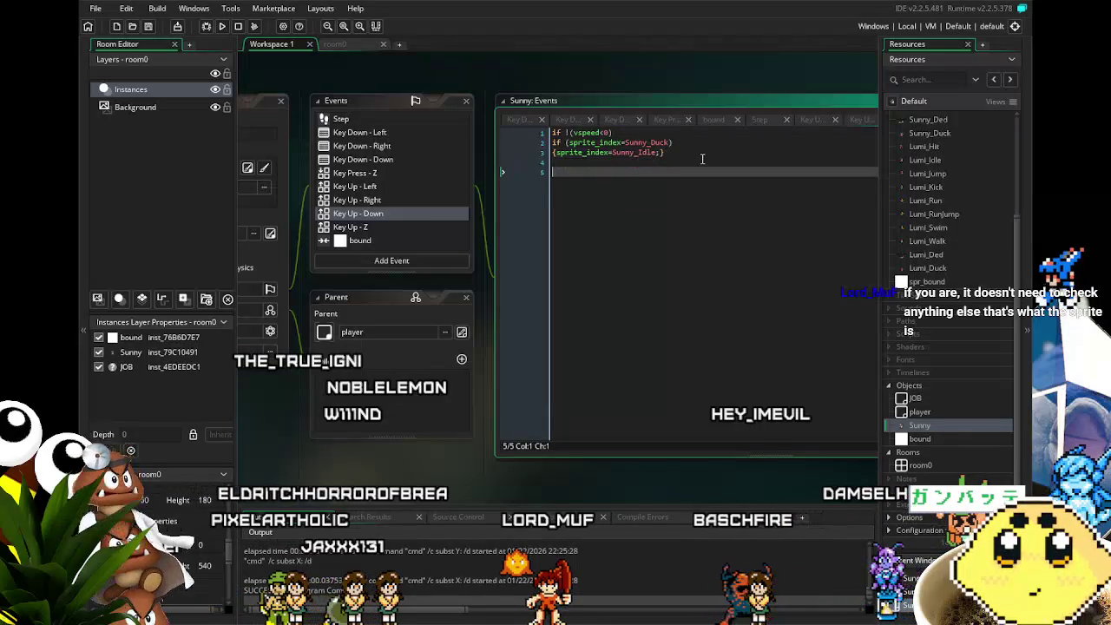
key(ctrl+v)
Change the copy to if (vspeed<0) with Sunny_Jump, then review the Step and Key Press - Z code.
click(570, 171)
key(BackSpace)
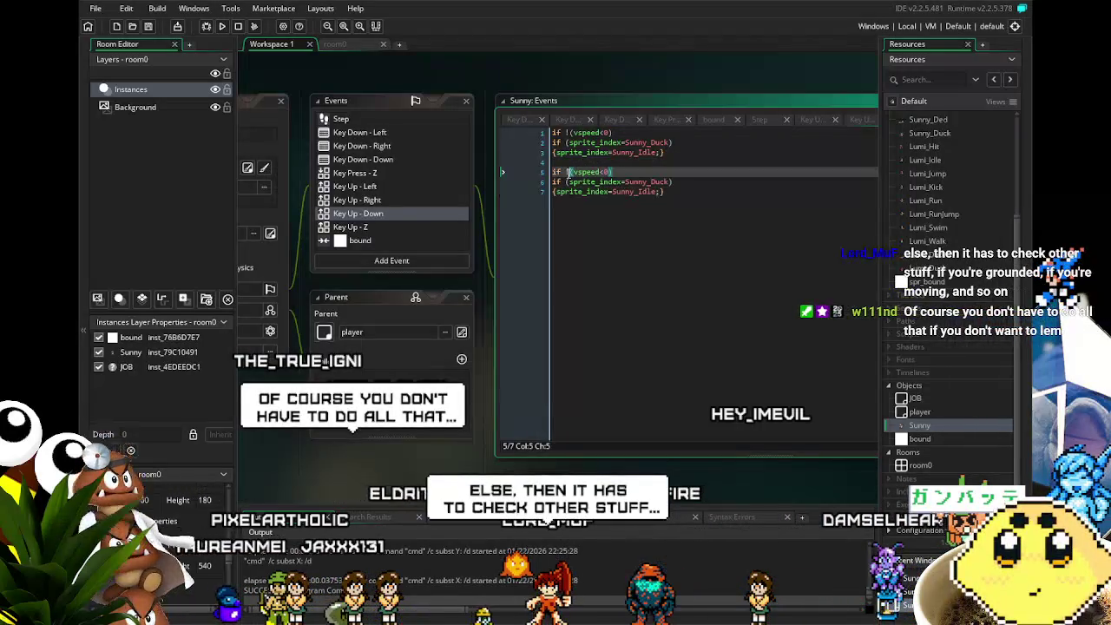
click(656, 192)
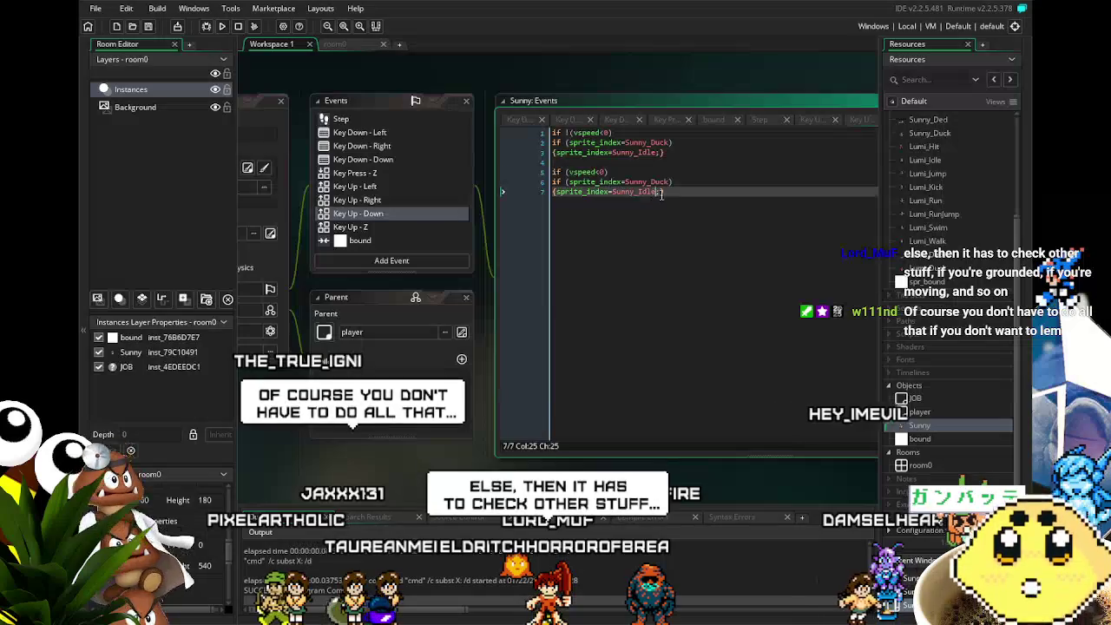
key(BackSpace)
key(BackSpace)
key(BackSpace)
text(Jump)
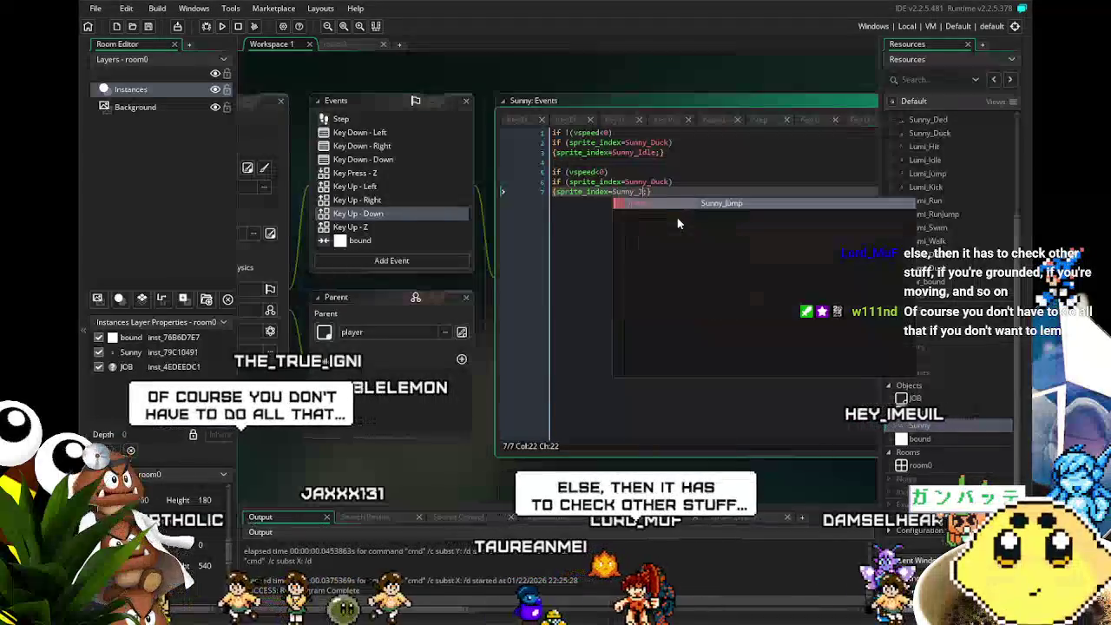
key(End)
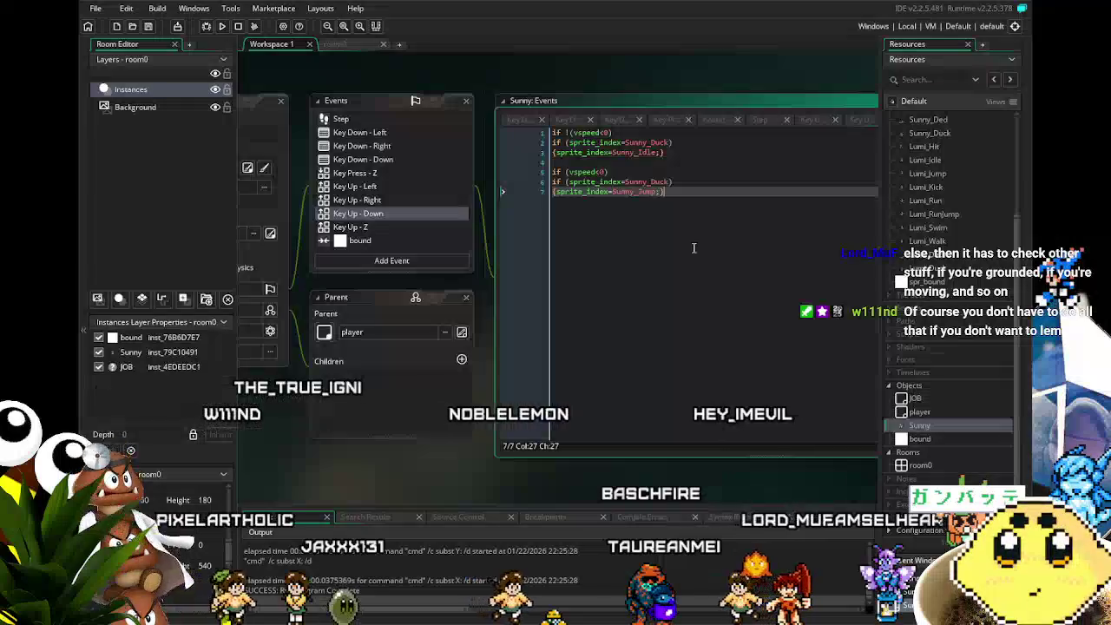
click(372, 118)
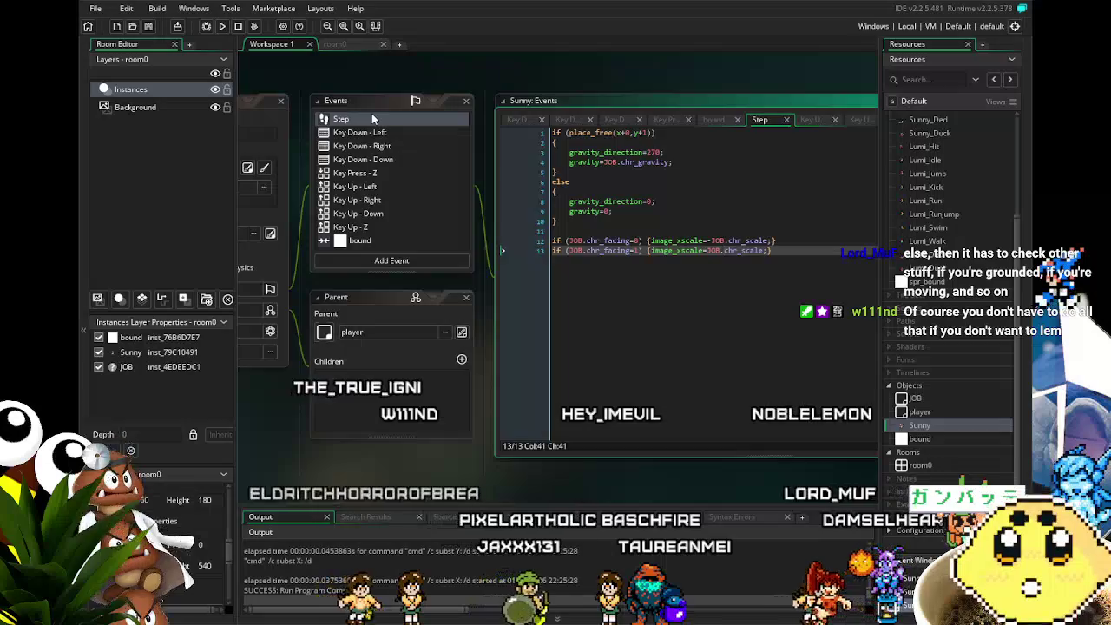
click(360, 175)
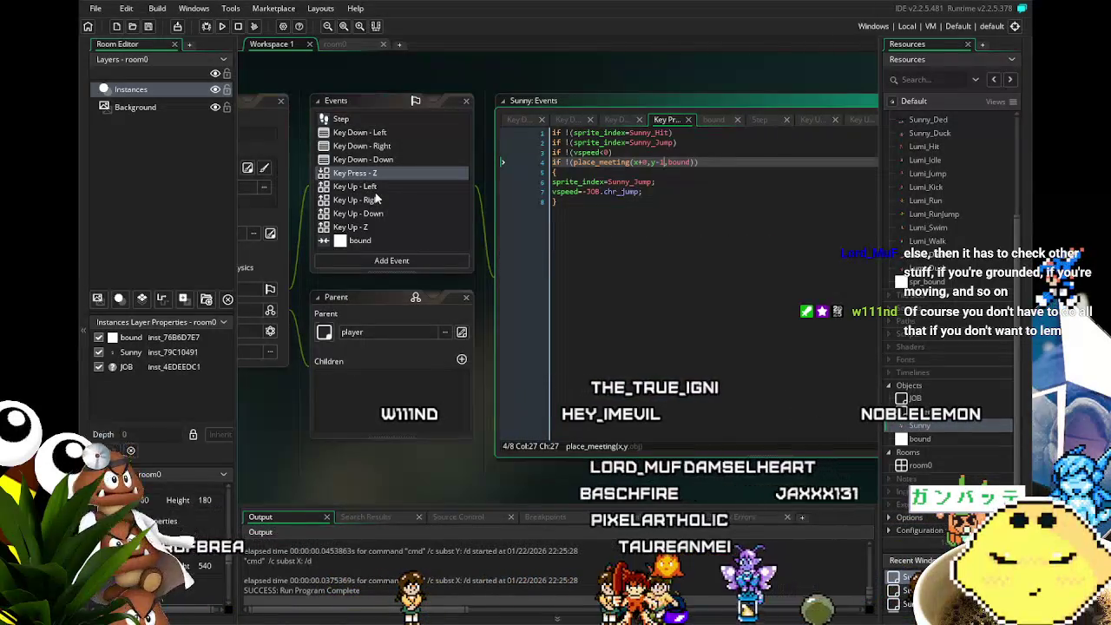
Run the game, walk Sunny left and right while jumping, then close it with Escape.
click(222, 27)
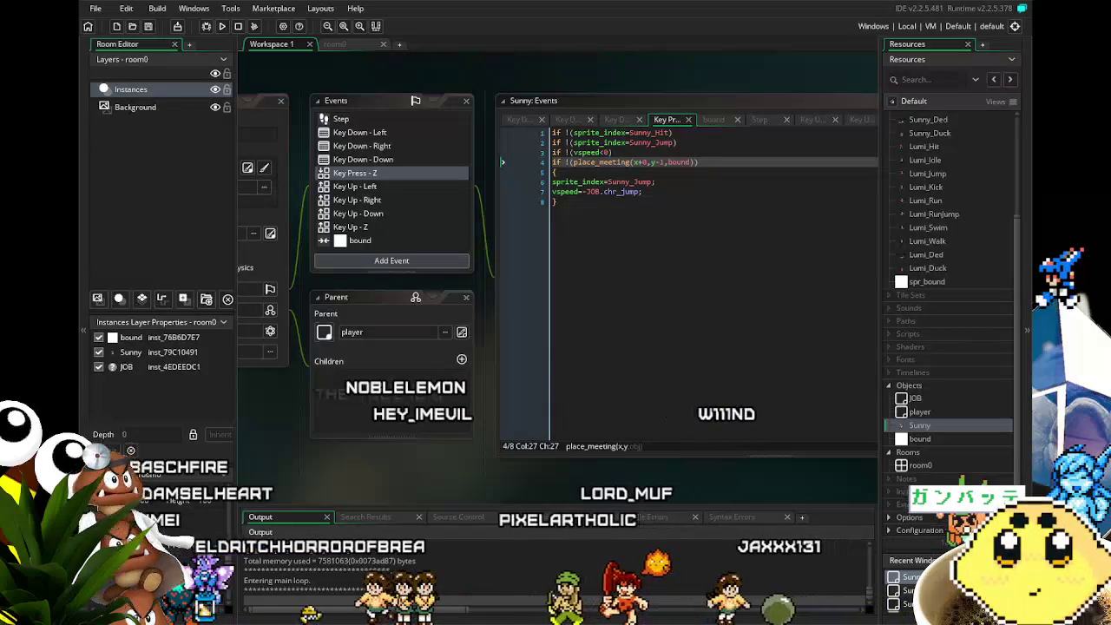
key(Right)
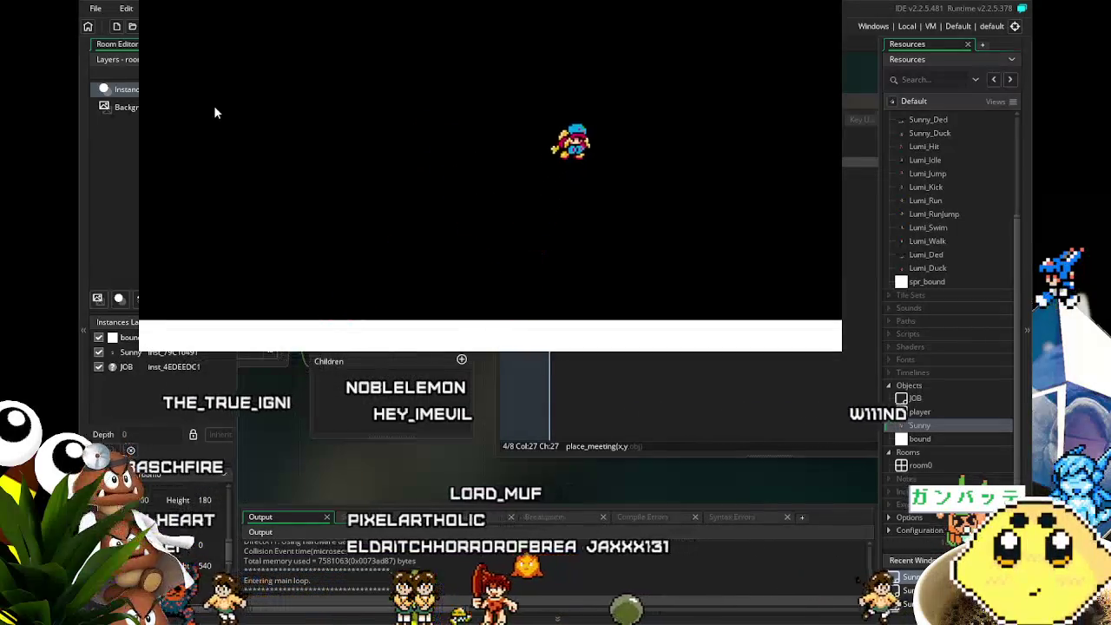
key(Left)
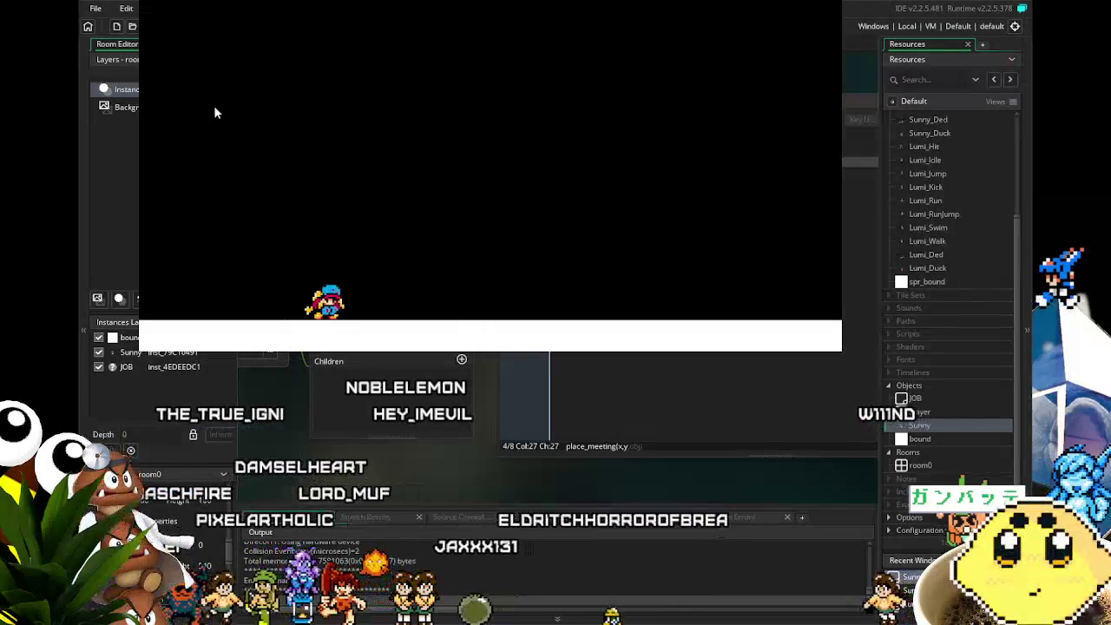
key(Right)
key(Right)
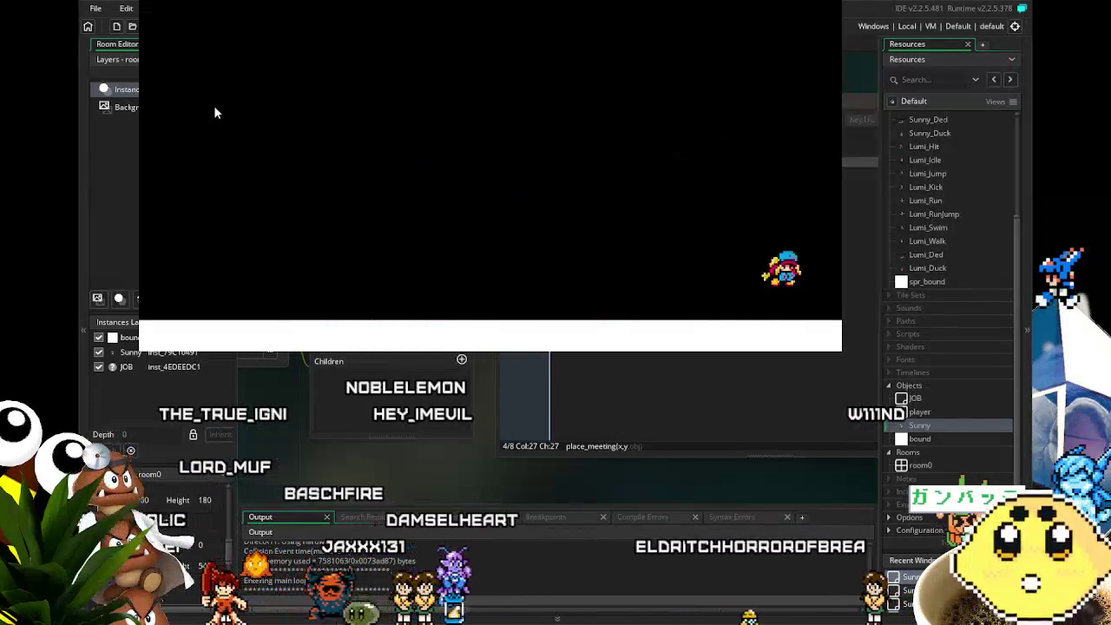
key(Left)
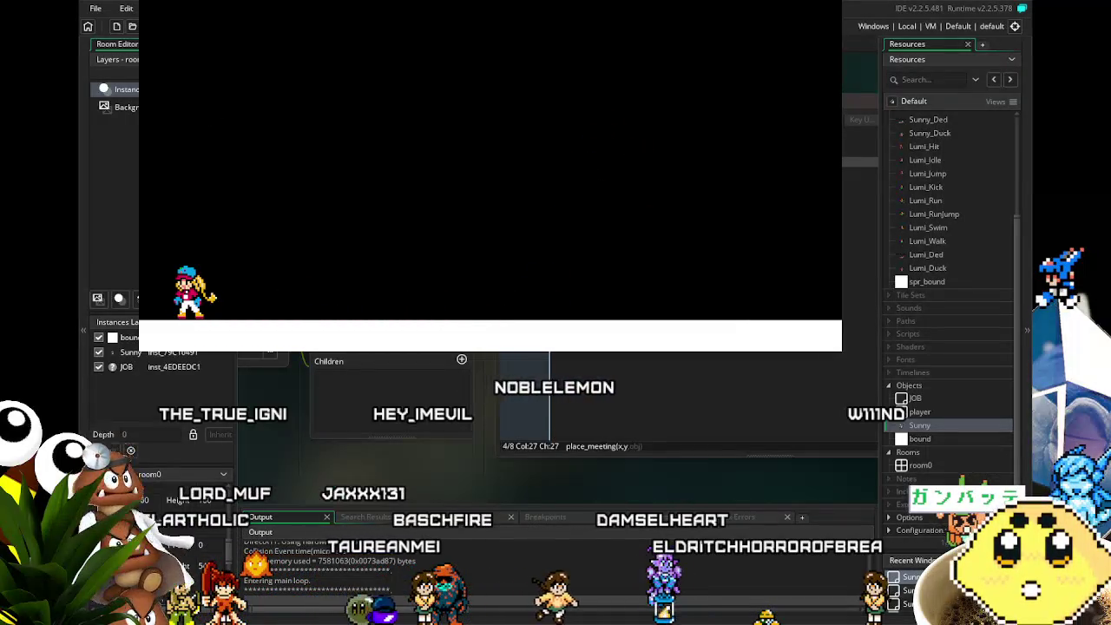
key(Escape)
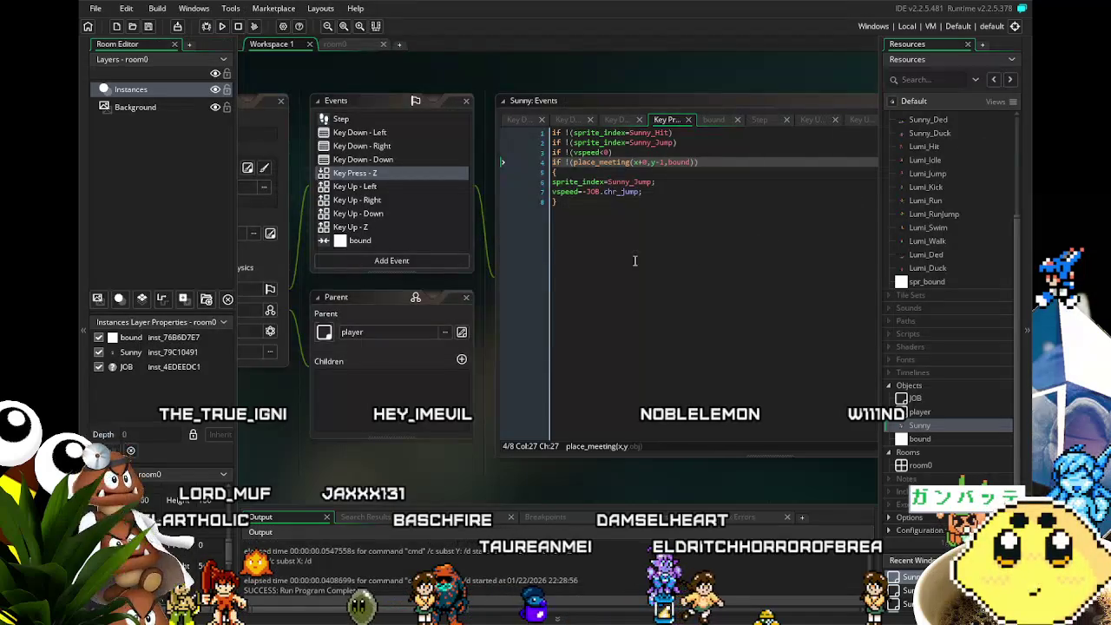
Delete the vspeed jump block and undo back to the single Sunny_Duck-to-Sunny_Idle line.
click(384, 215)
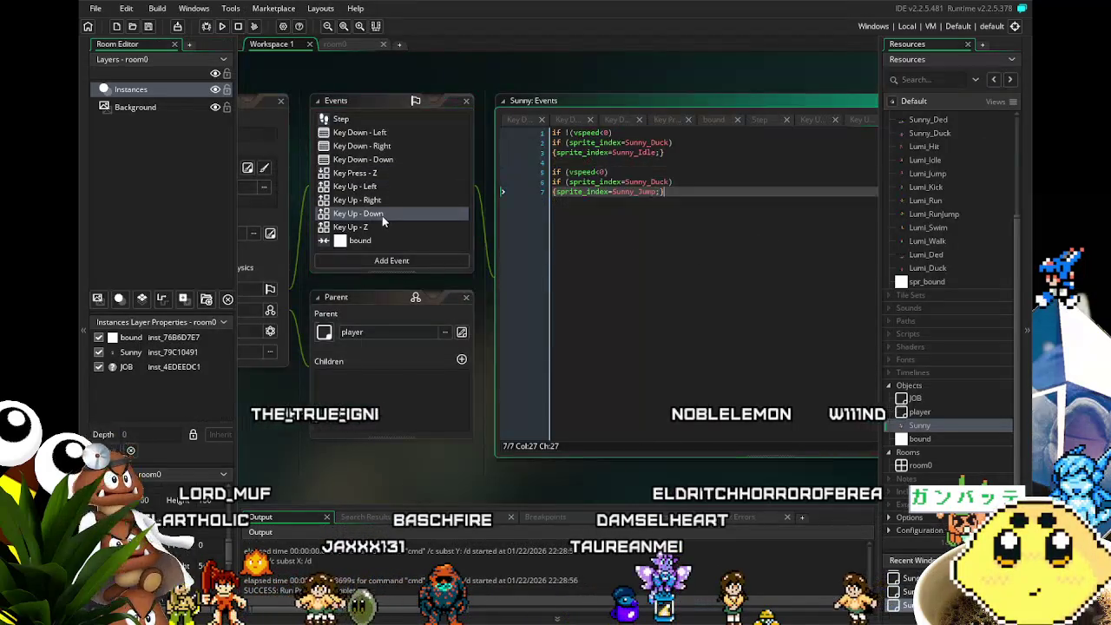
drag(671, 235, 513, 164)
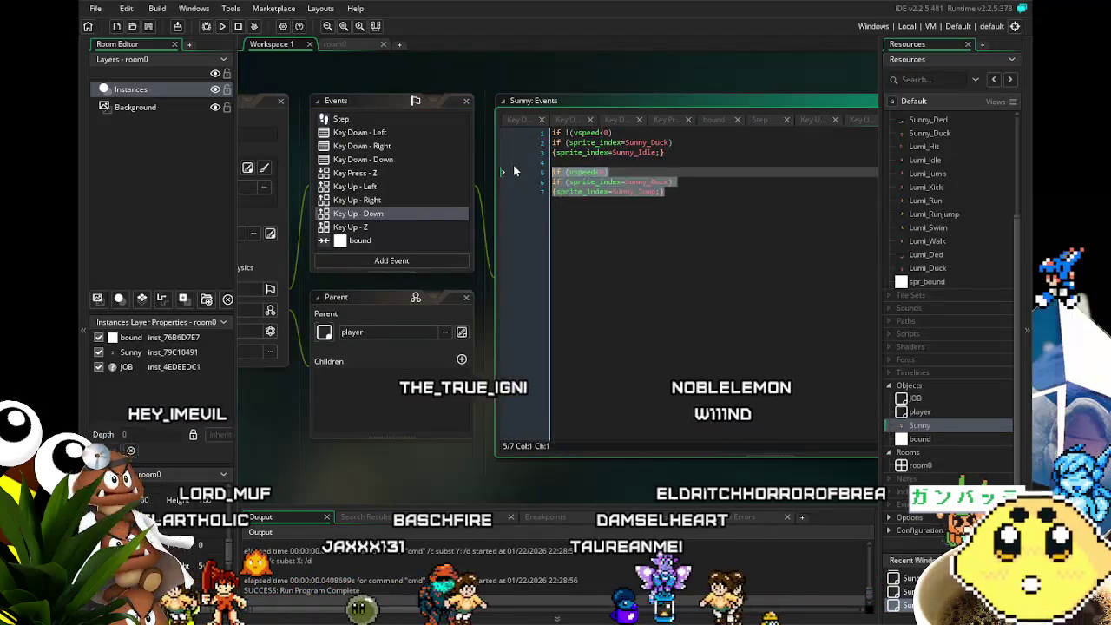
key(BackSpace)
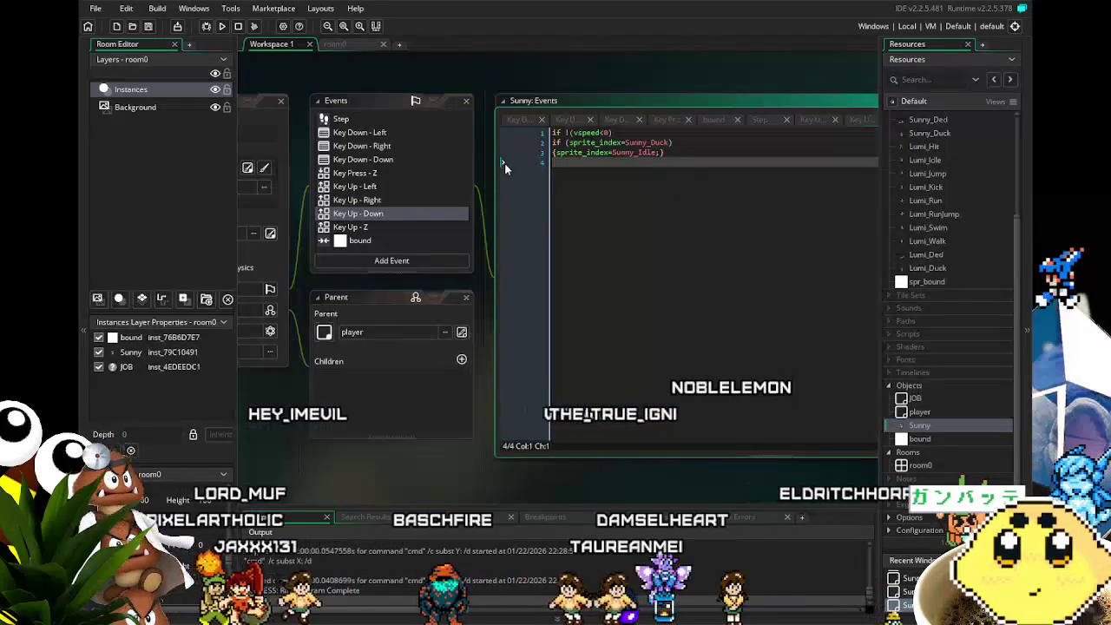
key(ctrl+z)
key(ctrl+z)
key(ctrl+y)
key(ctrl+y)
key(ctrl+z)
key(ctrl+z)
key(ctrl+z)
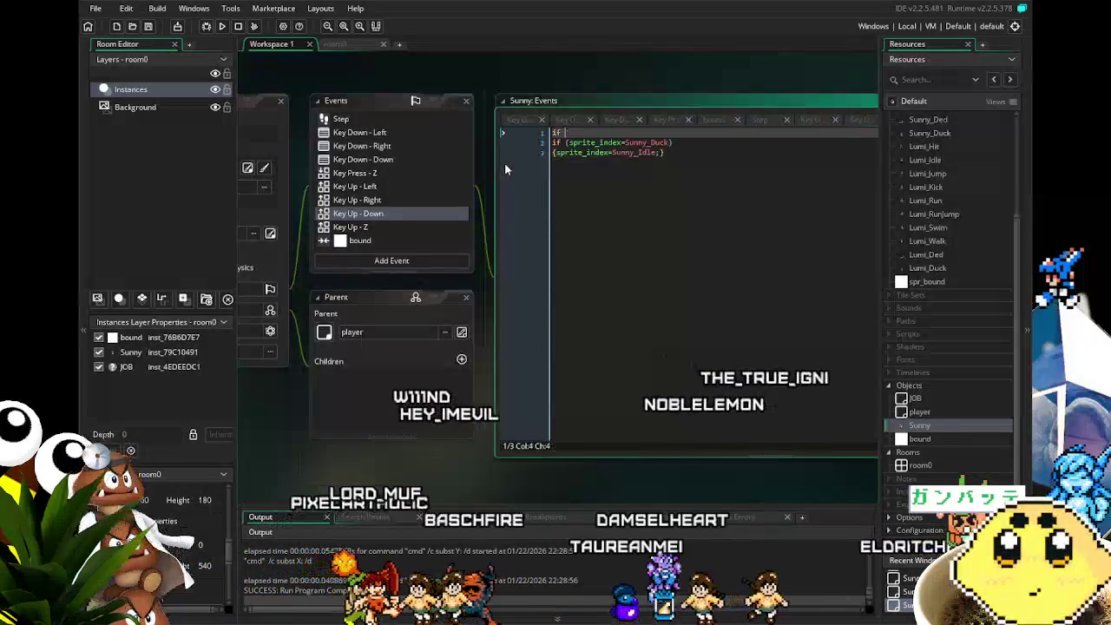
key(ctrl+z)
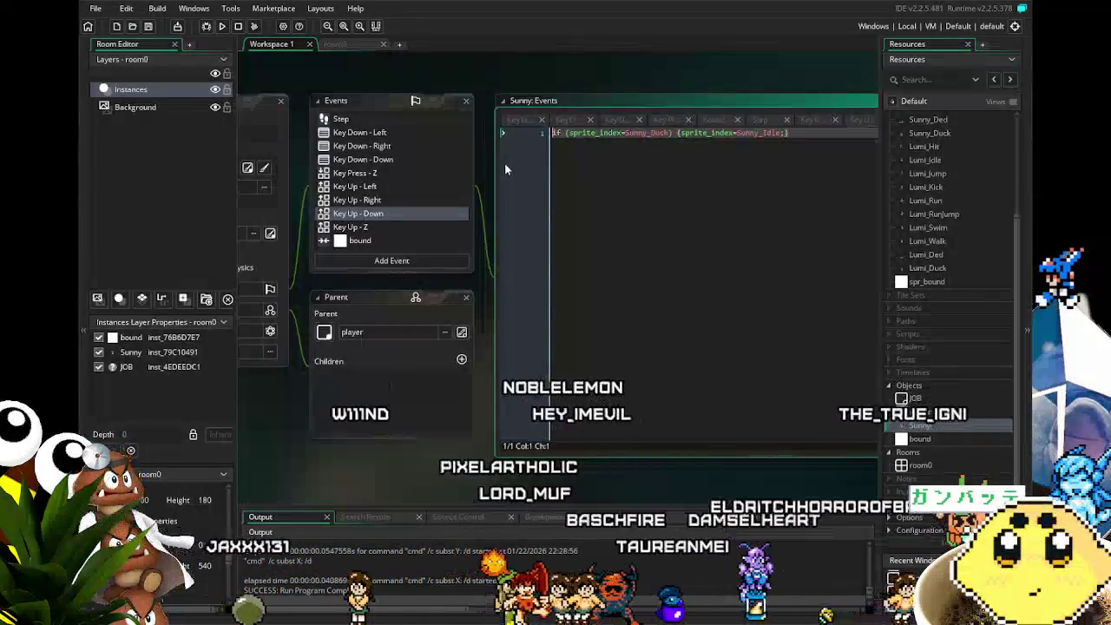
click(361, 391)
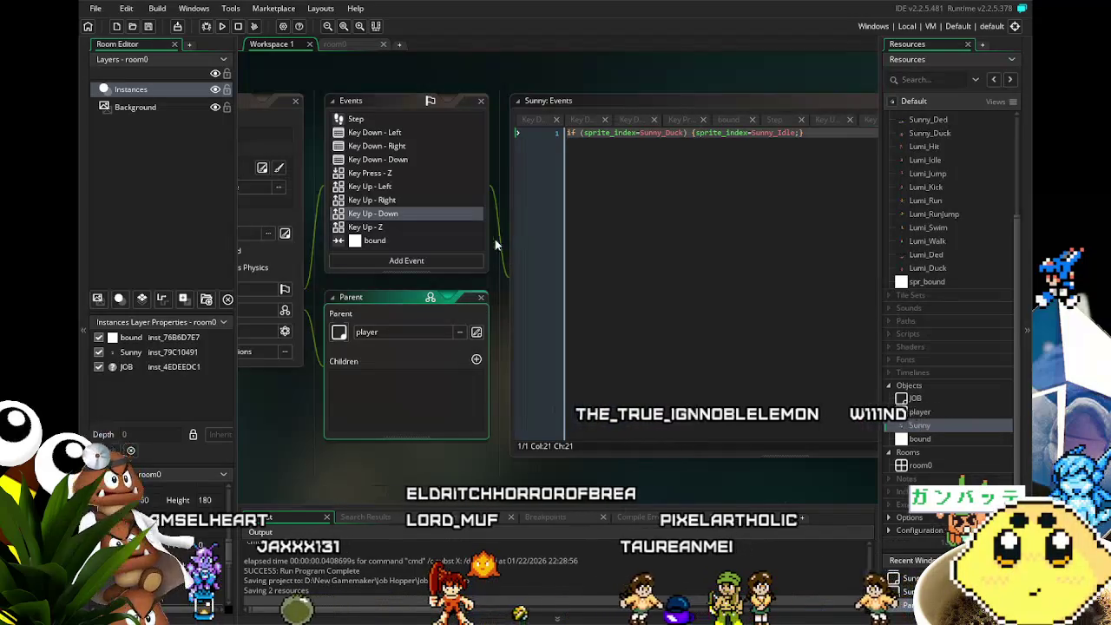
In Key Down - Left, try an if !(vspeed<0) line below the Sunny_Walk code.
scroll(447, 241, up, 2)
drag(322, 398, 373, 389)
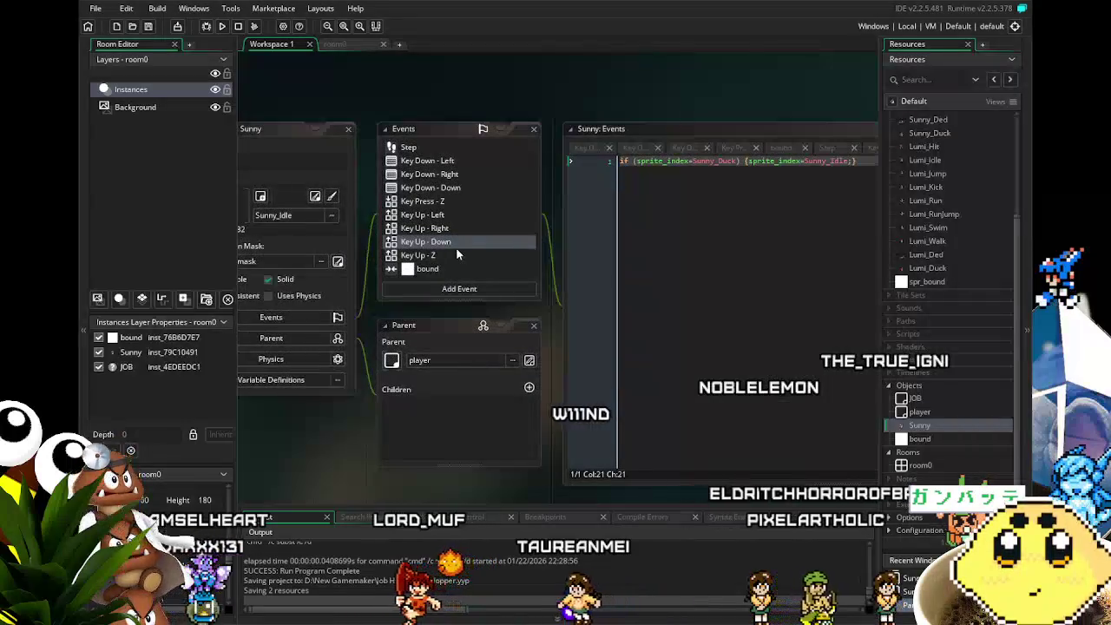
click(445, 162)
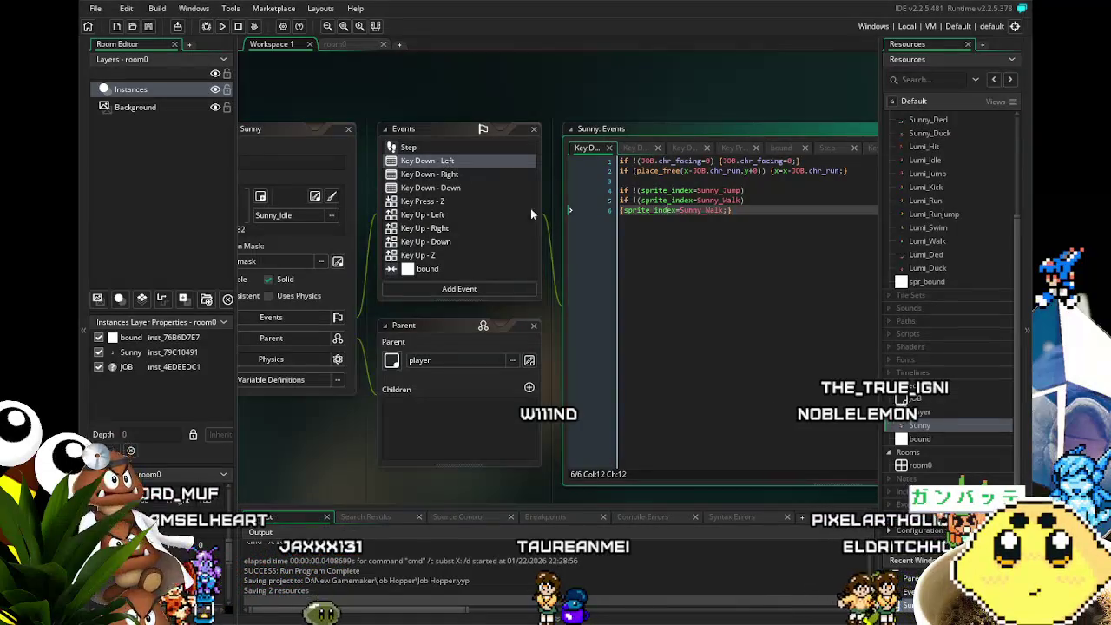
click(657, 210)
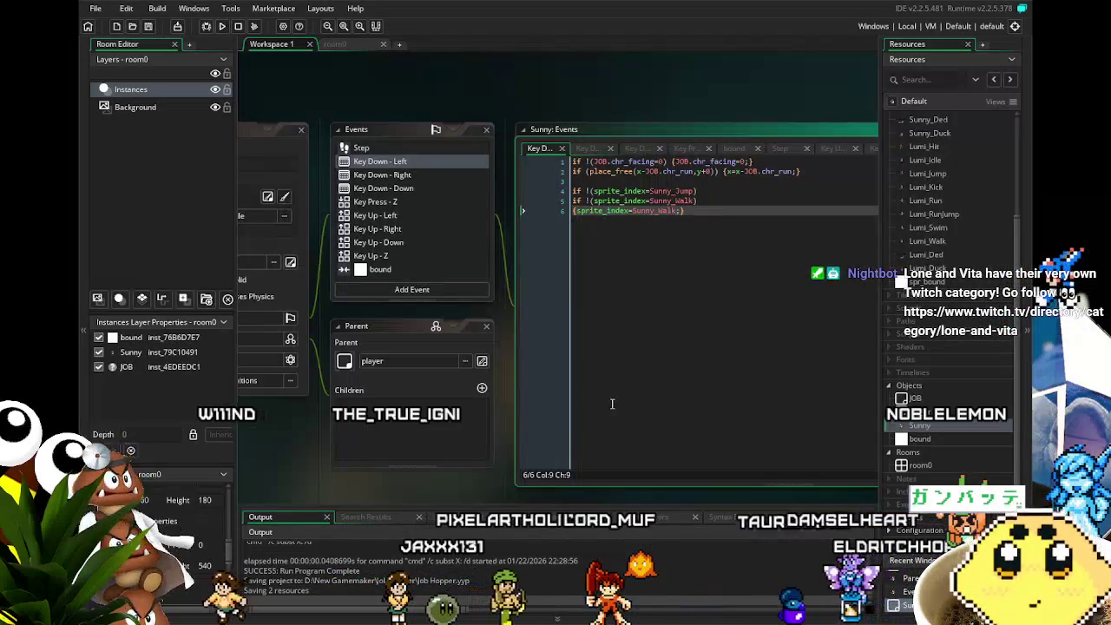
key(Return)
key(Return)
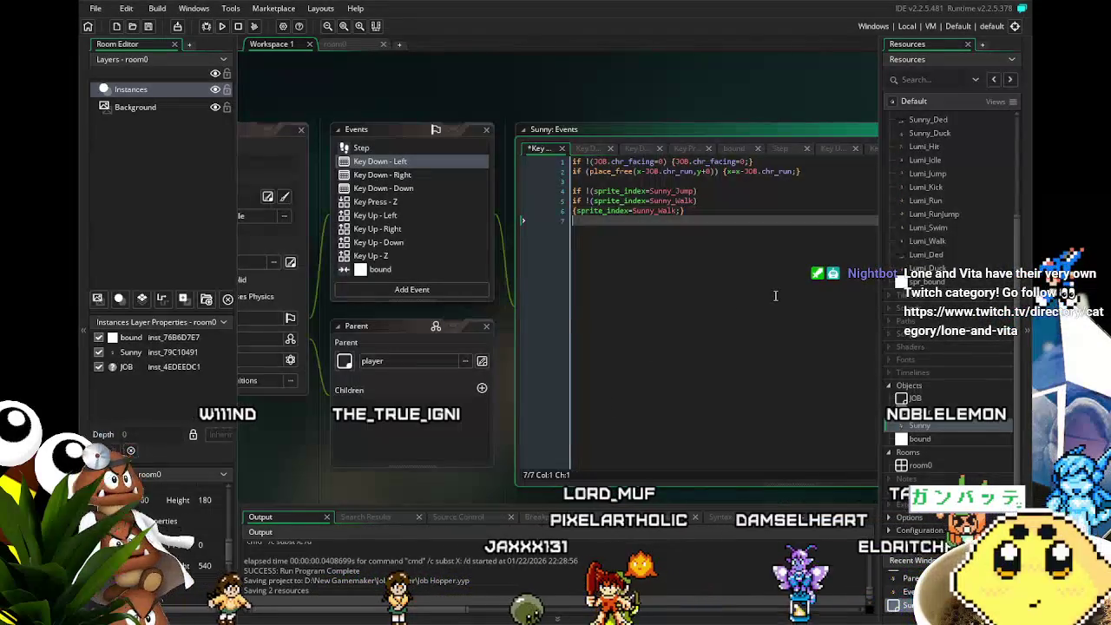
text(if)
text( !(v)
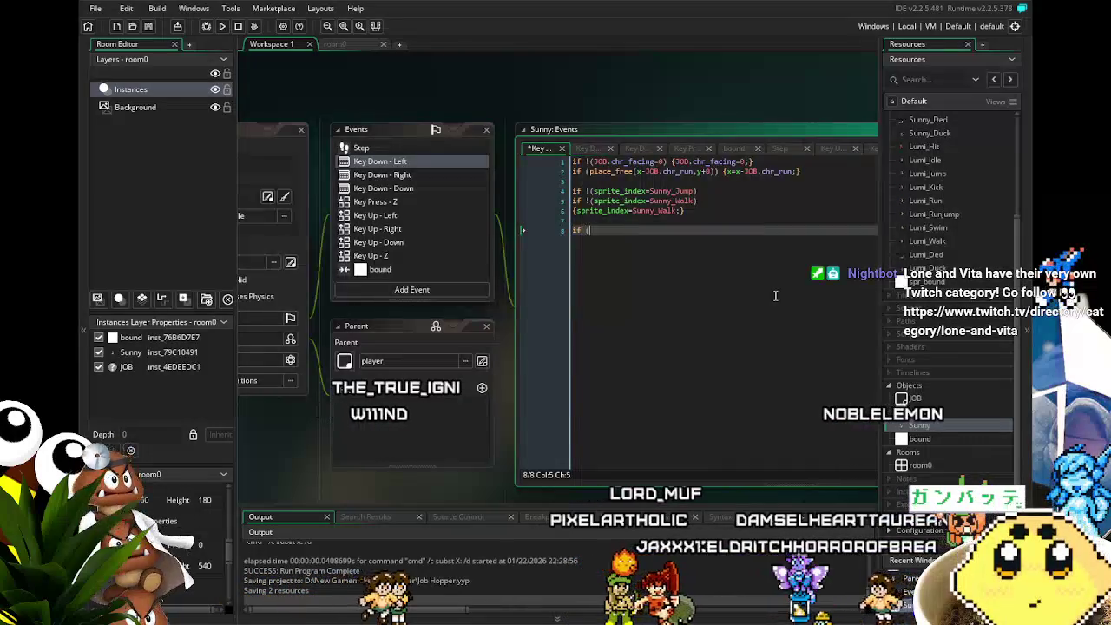
text(spe)
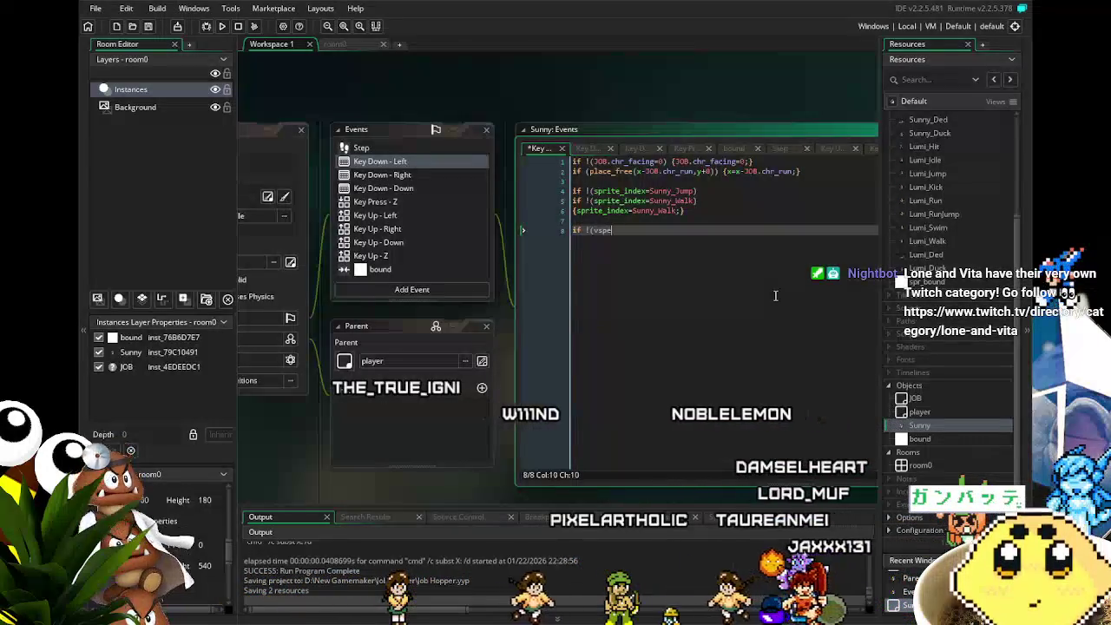
text(ed<0) {)
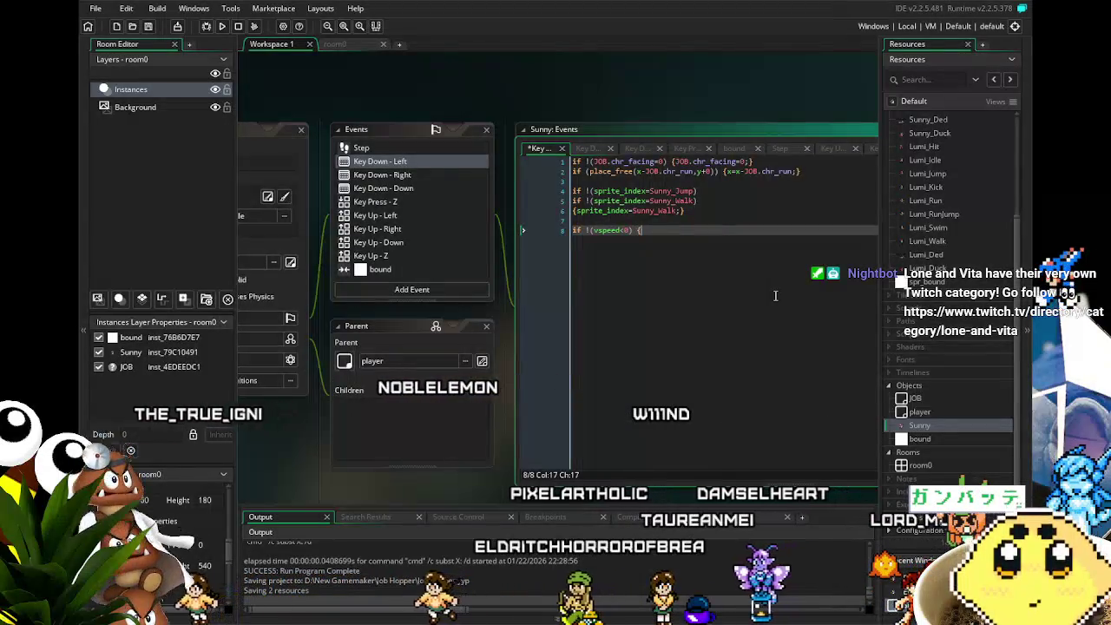
key(BackSpace)
key(BackSpace)
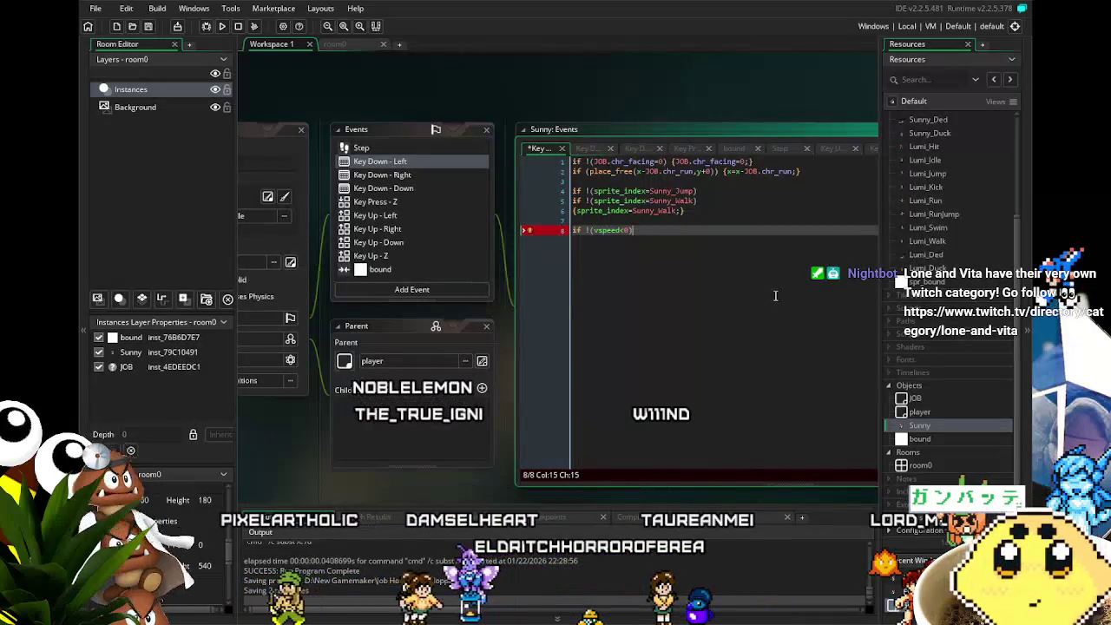
key(Return)
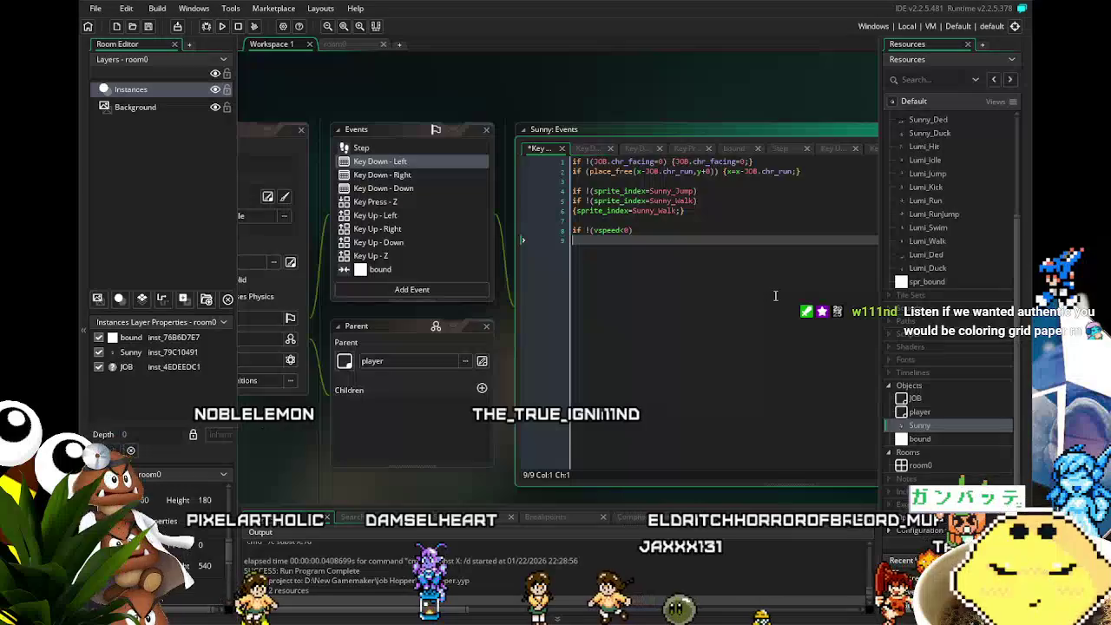
click(563, 231)
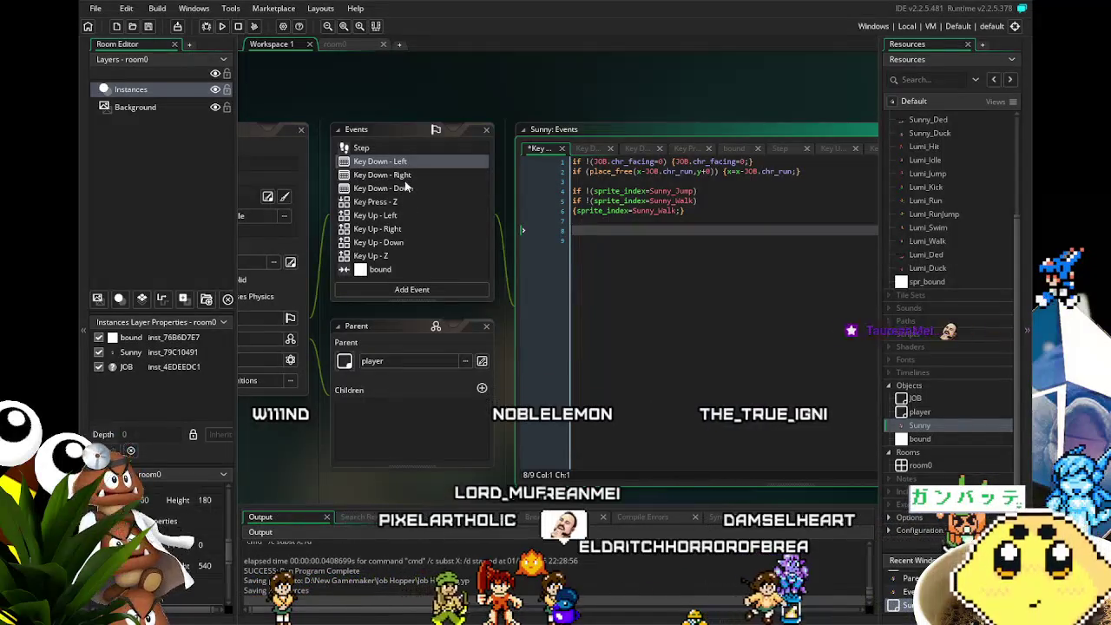
Review the Key Down - Right, Down and Left code, then place the caret above Right's sprite checks.
click(398, 176)
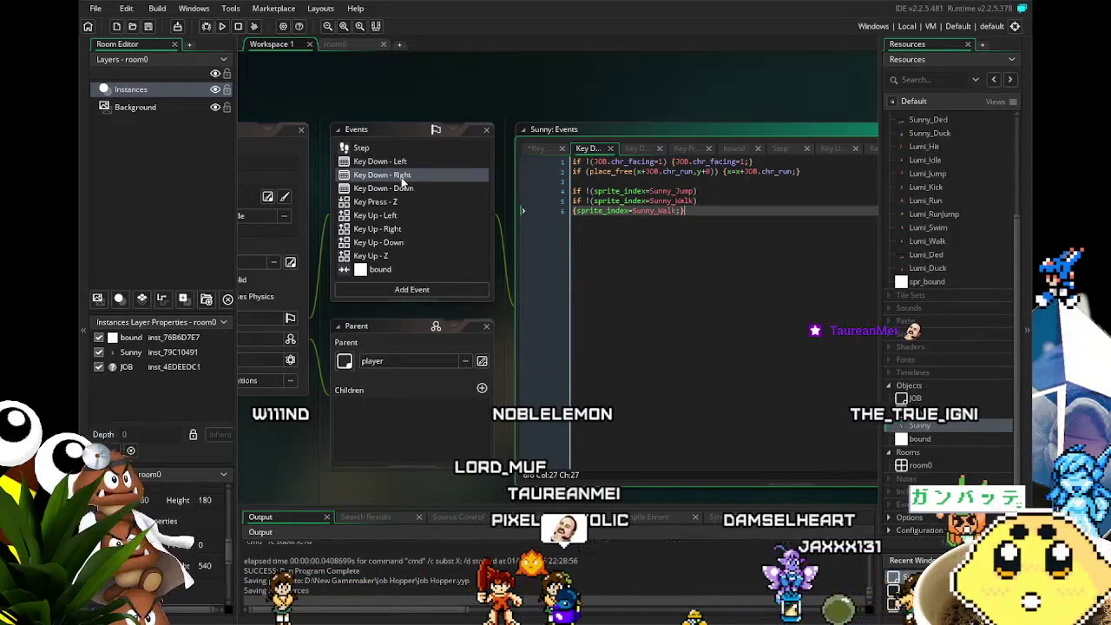
click(406, 193)
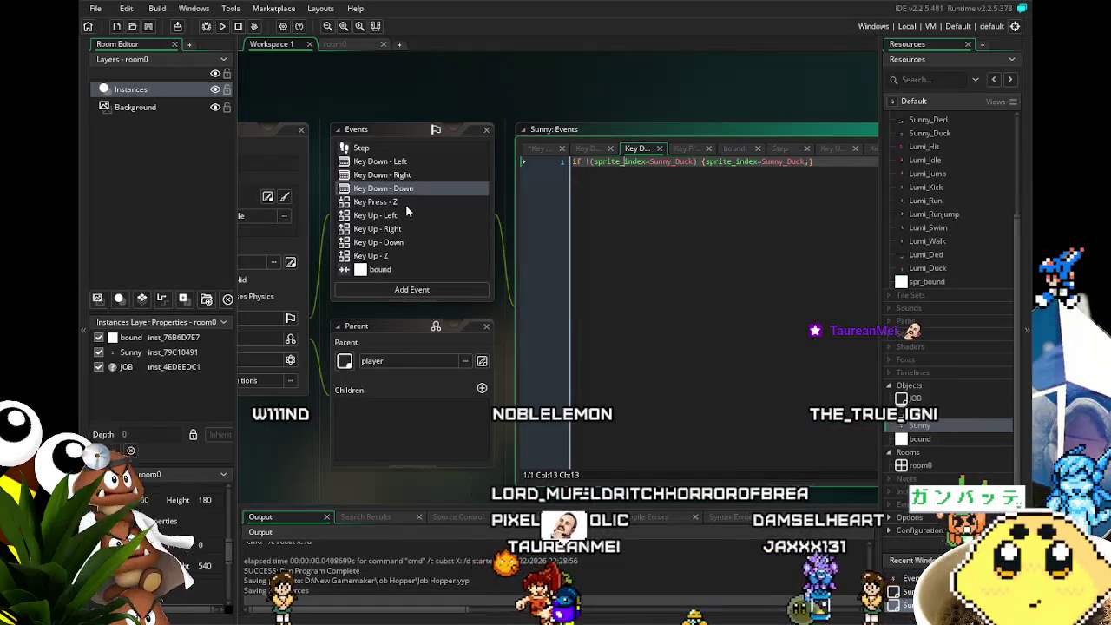
click(400, 162)
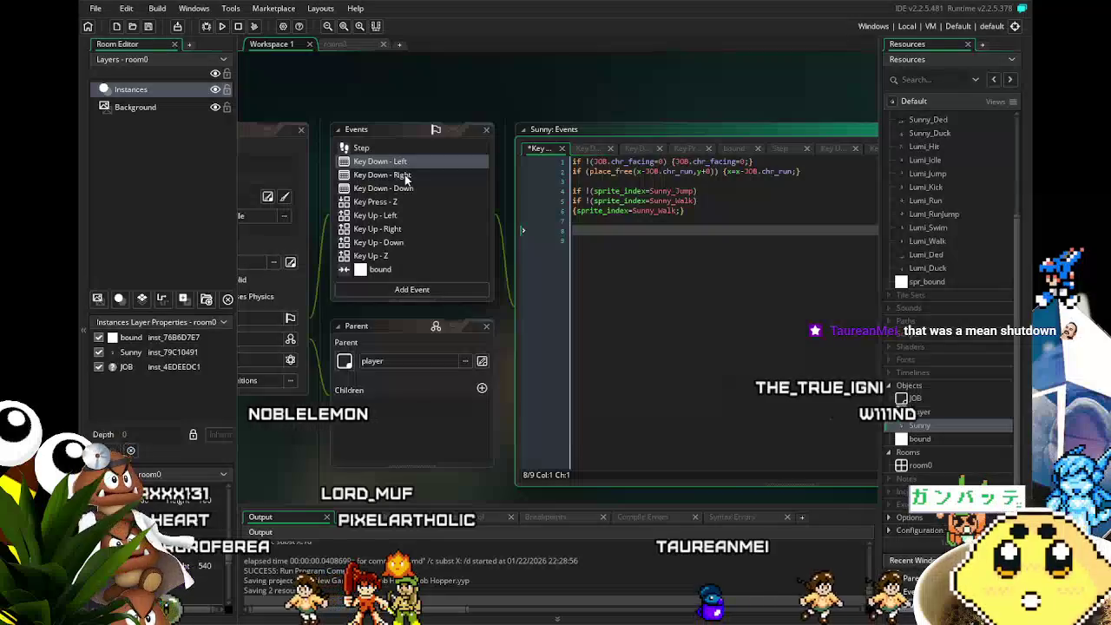
click(405, 176)
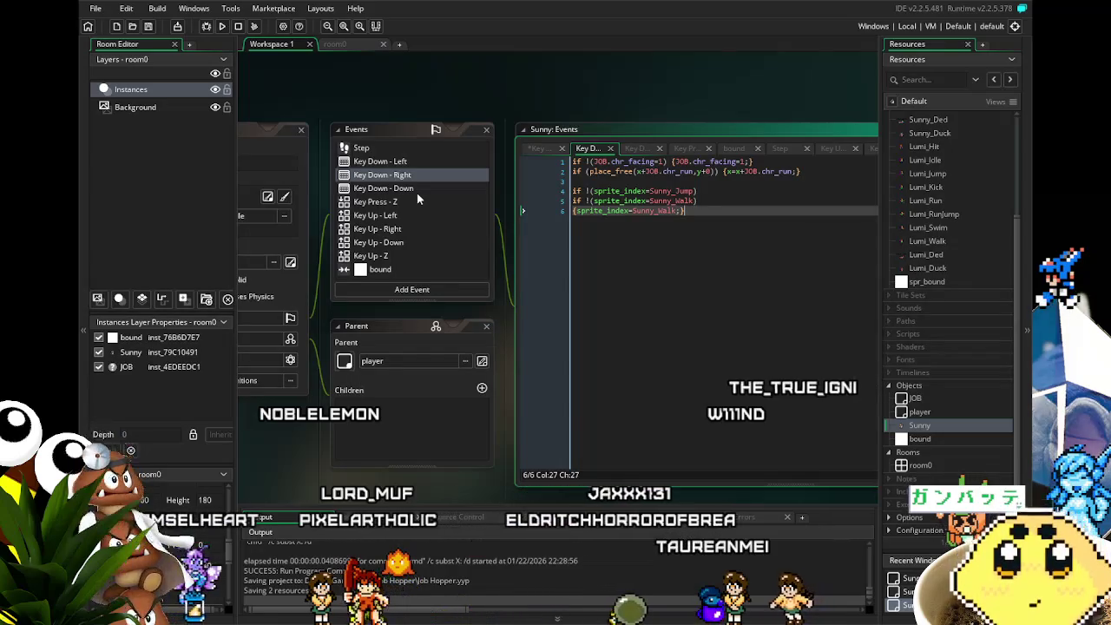
click(573, 191)
key(Return)
key(Up)
text(if !(vspeed<0))
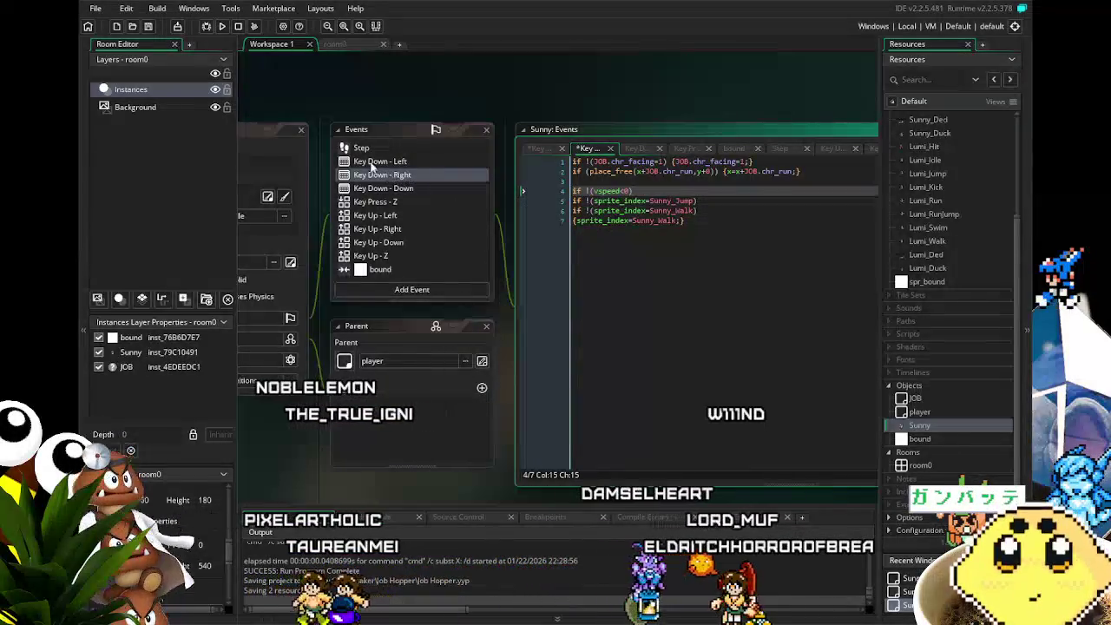
click(538, 147)
key(BackSpace)
key(BackSpace)
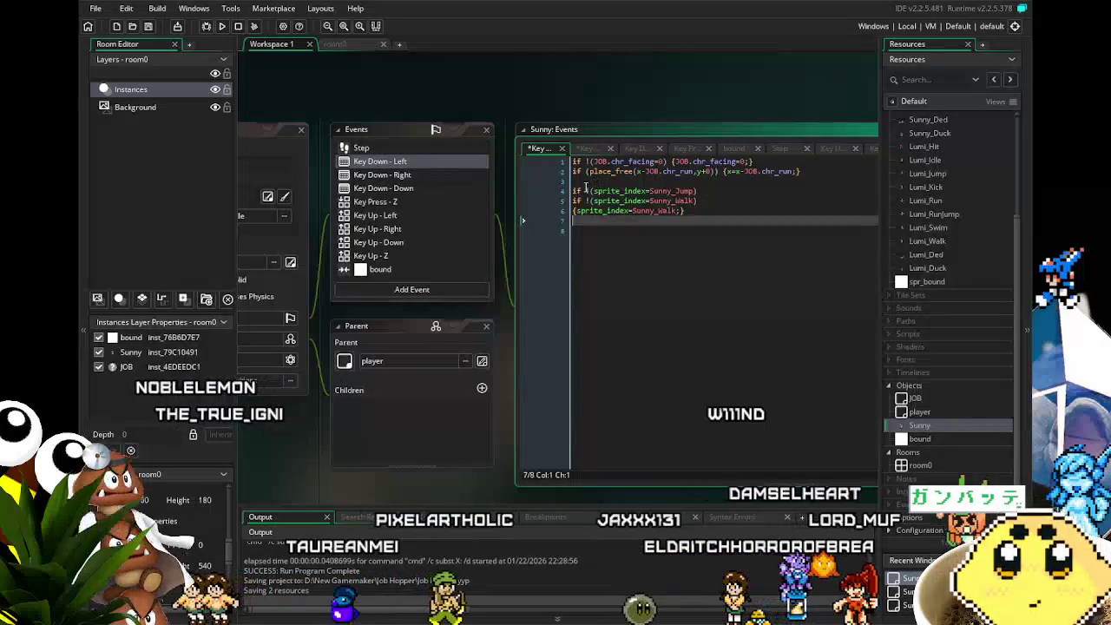
click(572, 191)
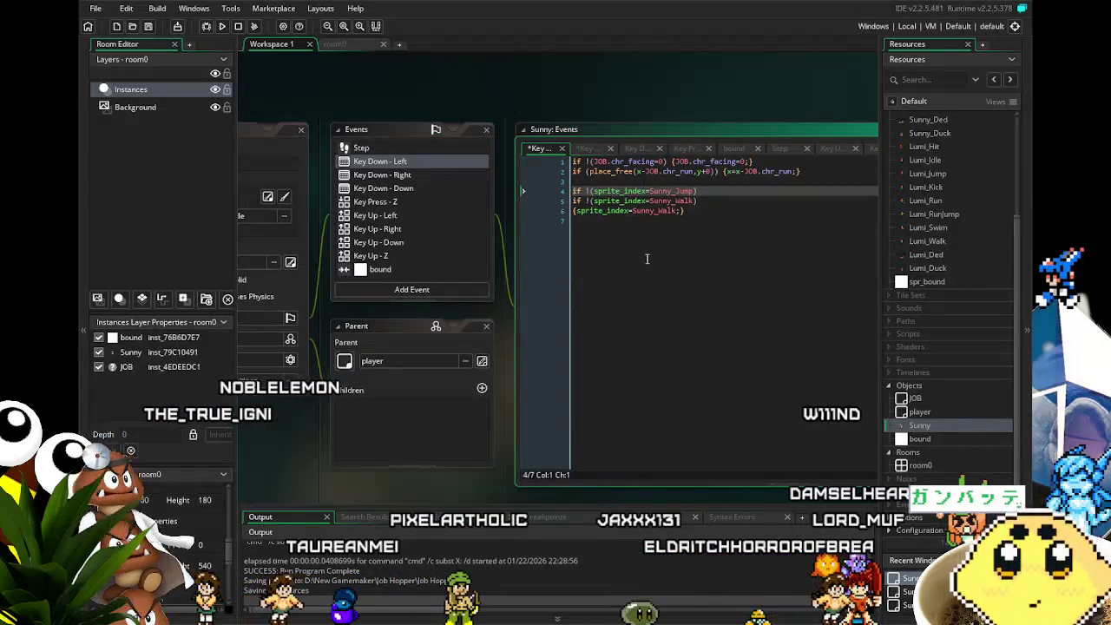
key(Return)
key(Up)
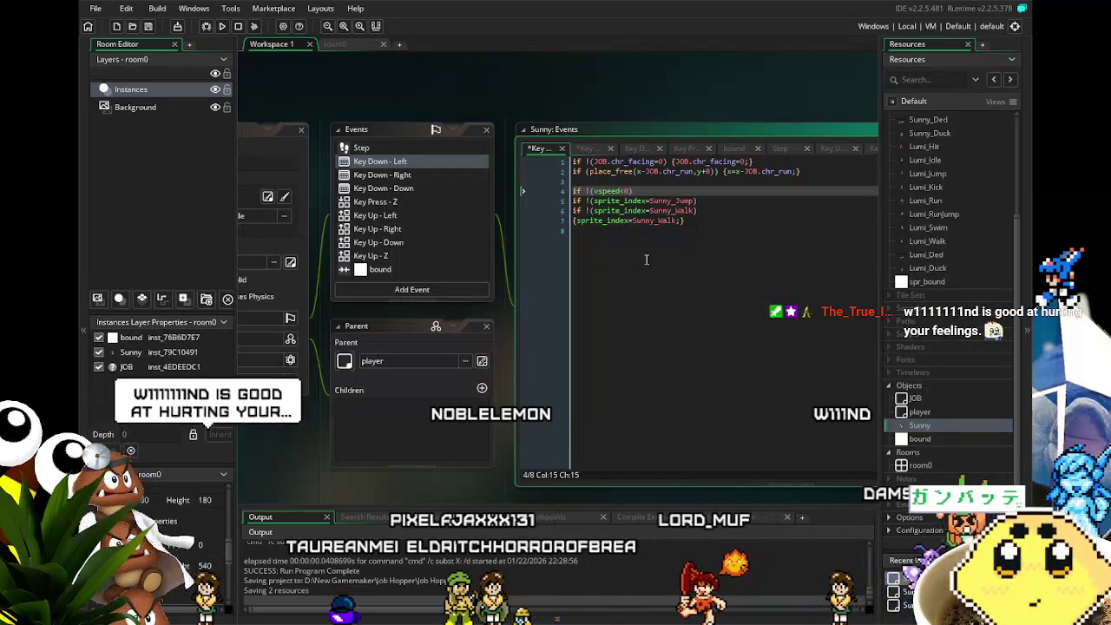
click(646, 258)
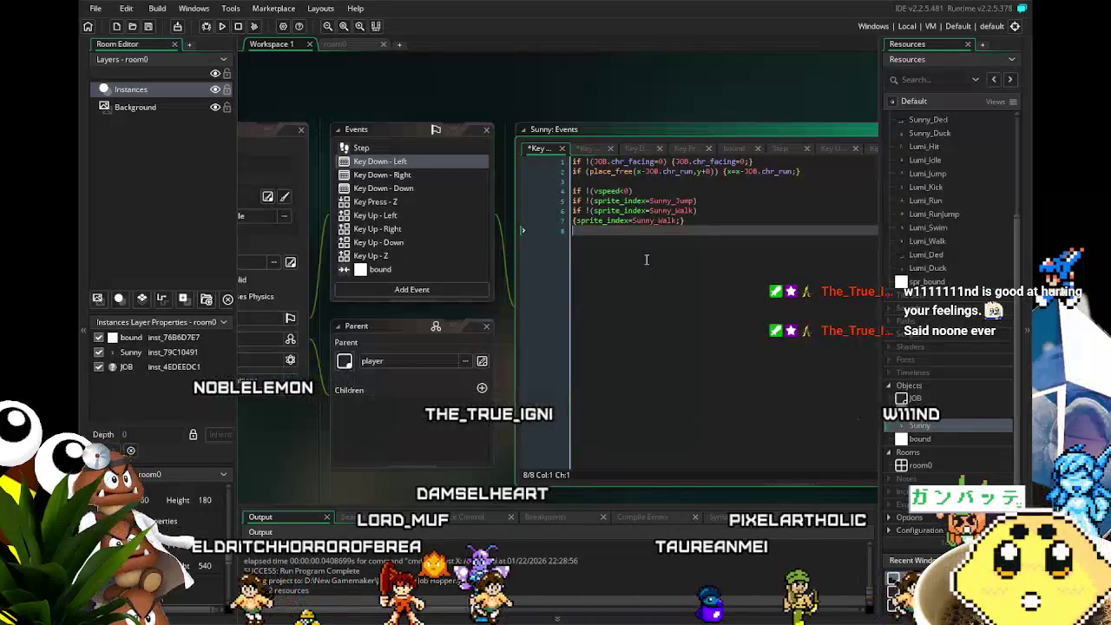
key(ctrl+z)
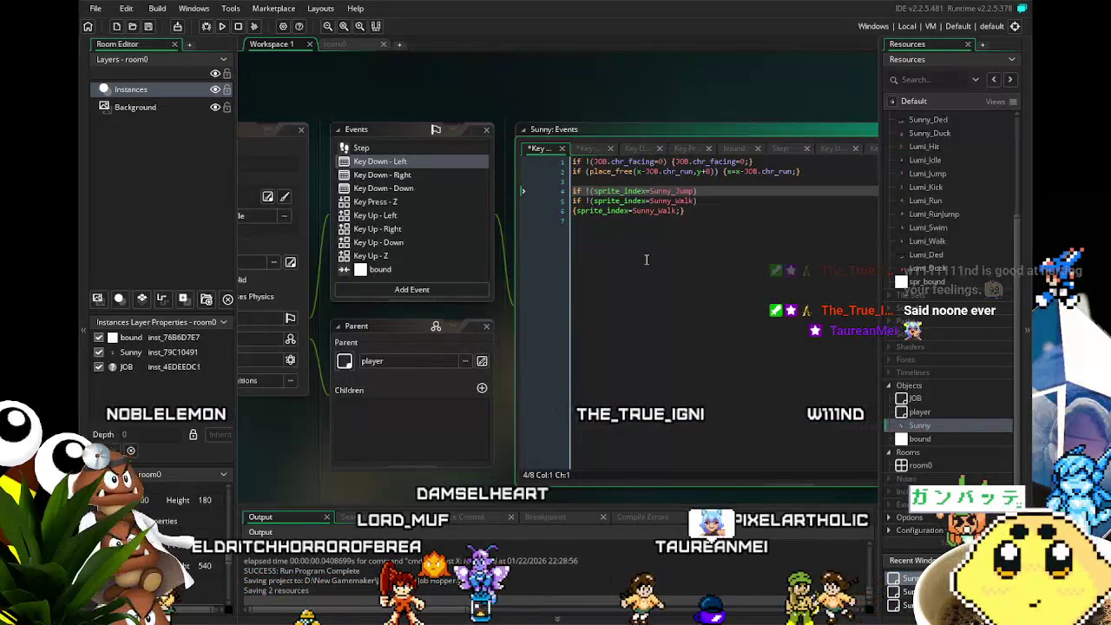
click(404, 175)
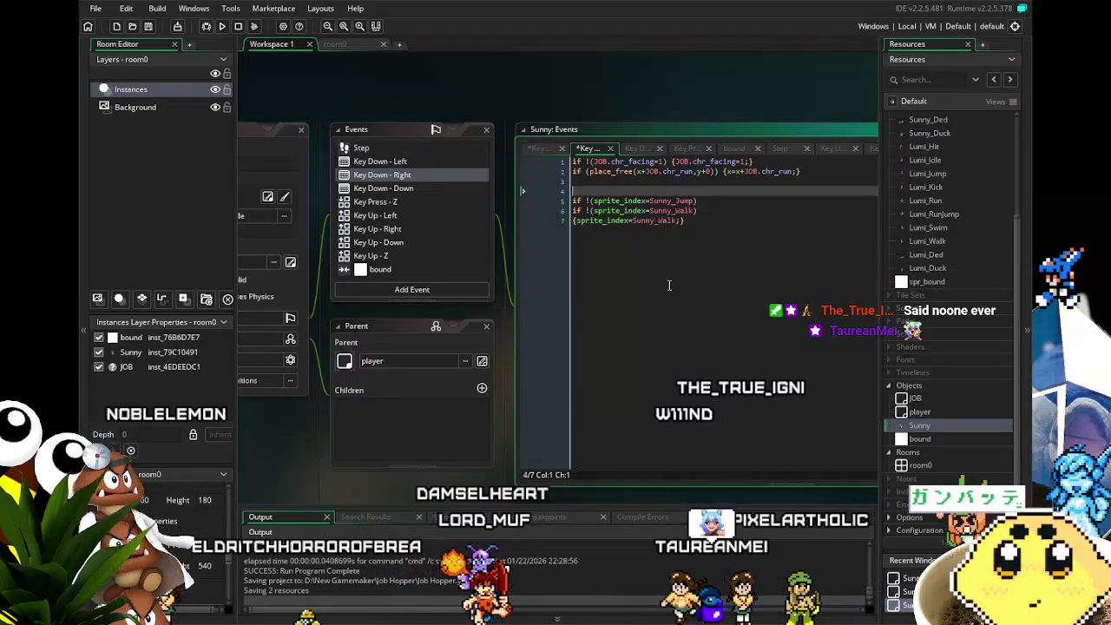
key(ctrl+z)
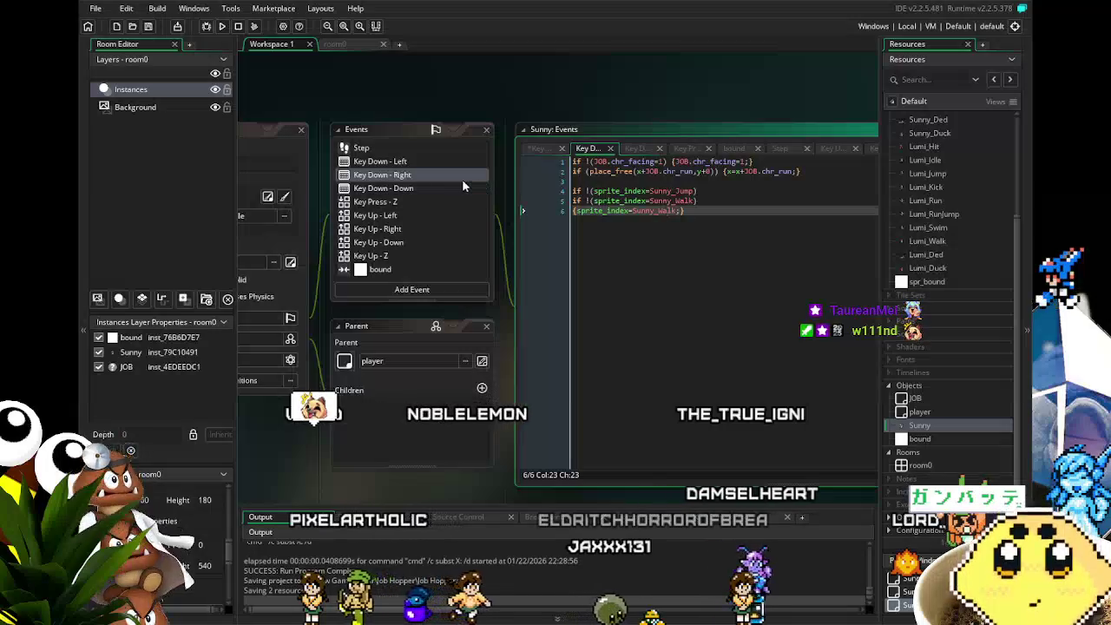
Check the Key Down - Down code, then return to the Key Down - Left code.
click(435, 189)
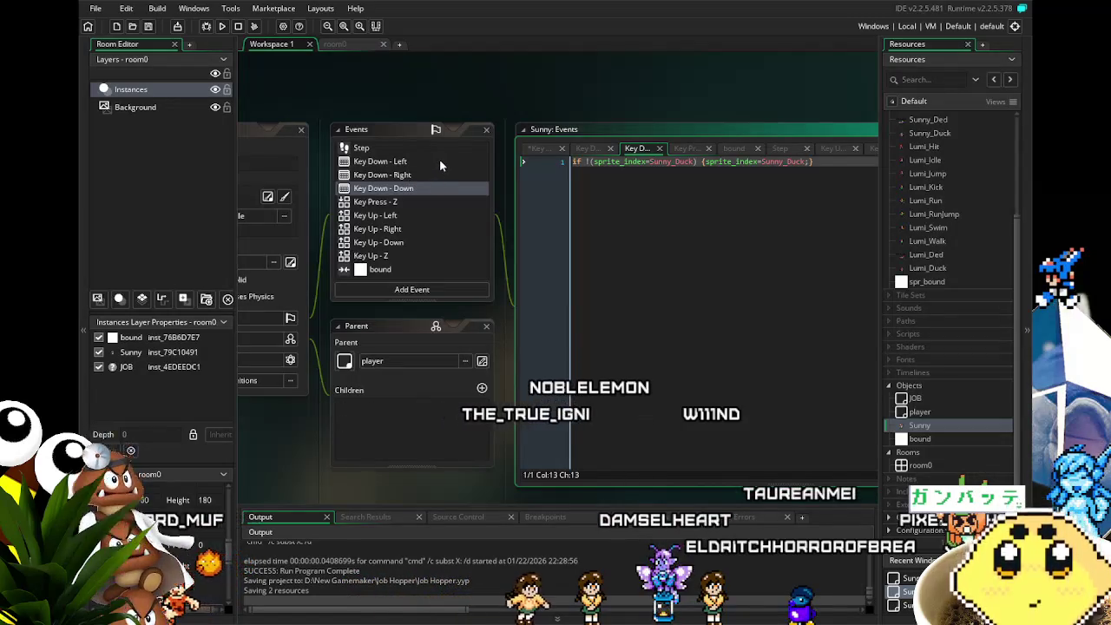
click(439, 161)
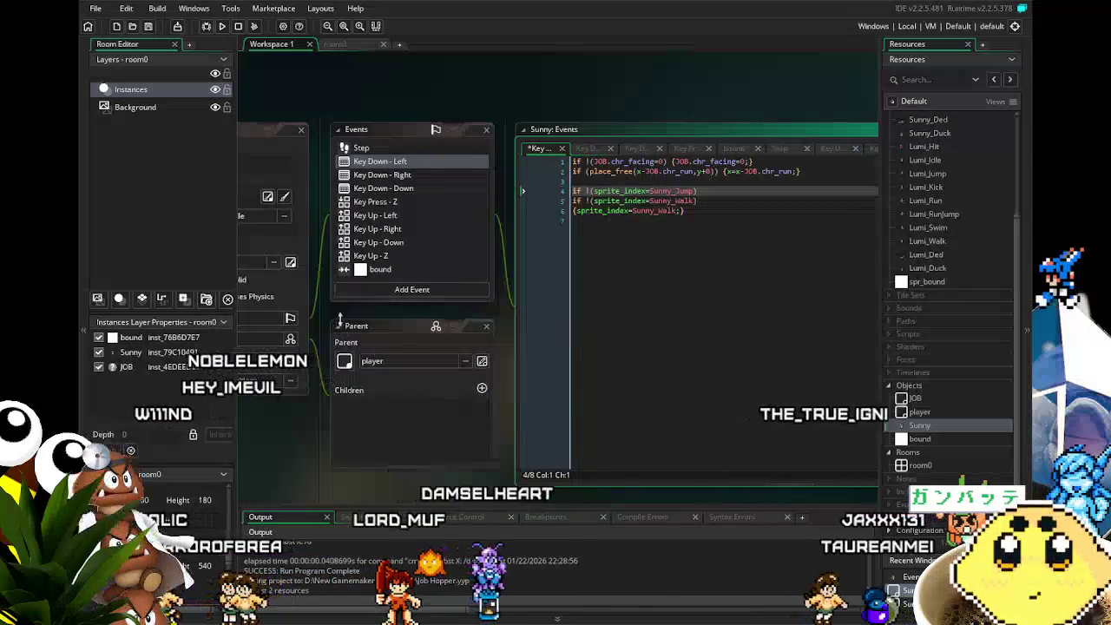
Break the place_free line into separate condition, movement and closing-brace lines, and save.
click(579, 172)
key(Return)
key(Return)
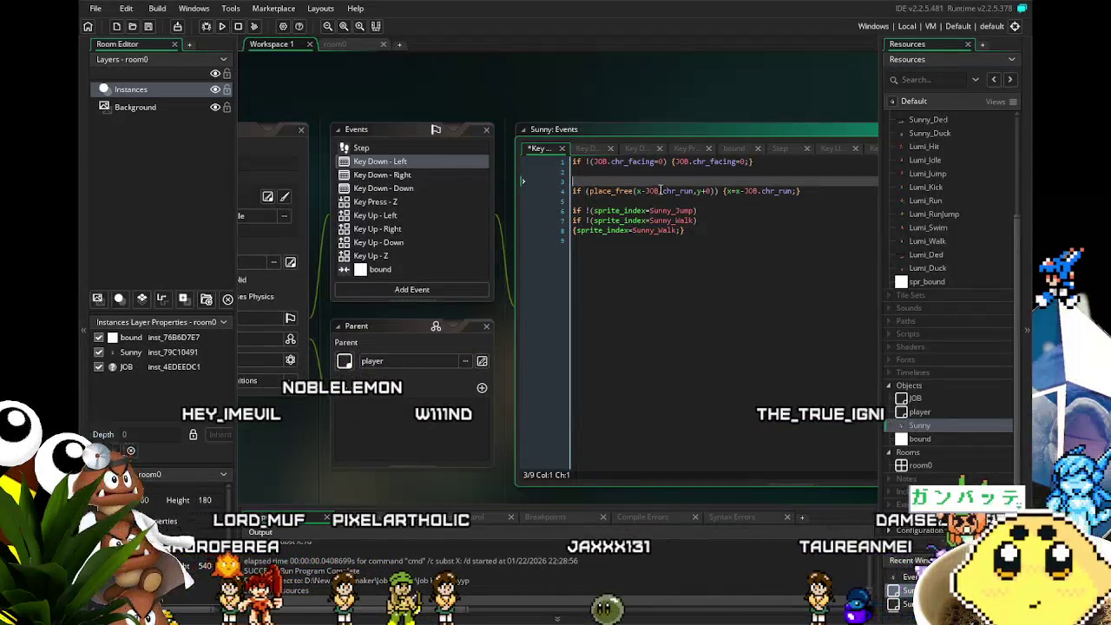
click(721, 191)
key(Return)
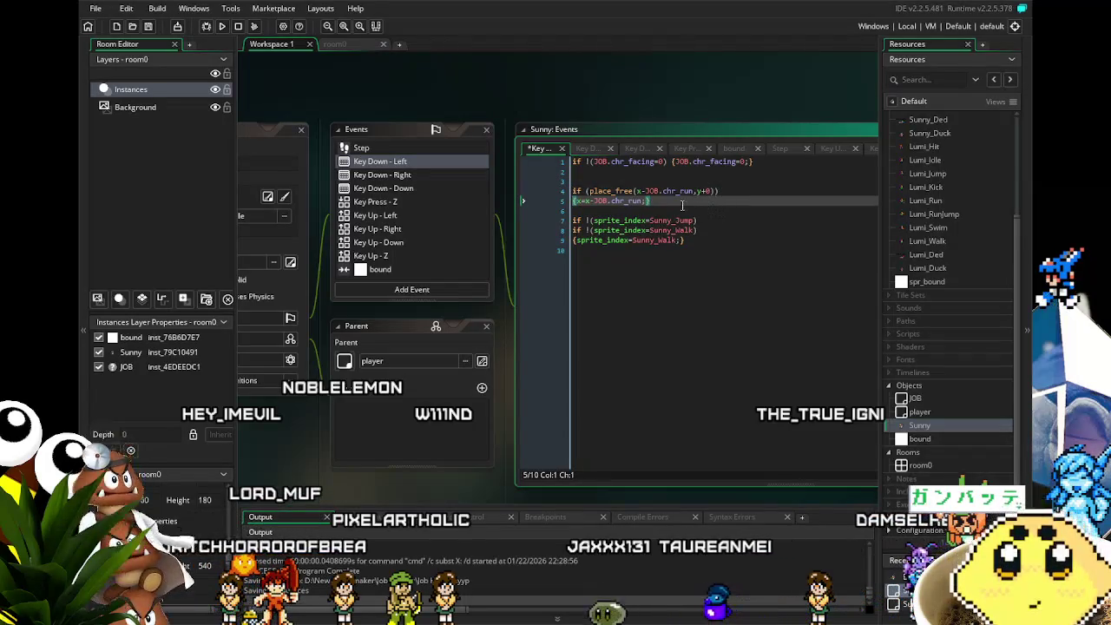
click(646, 201)
key(Return)
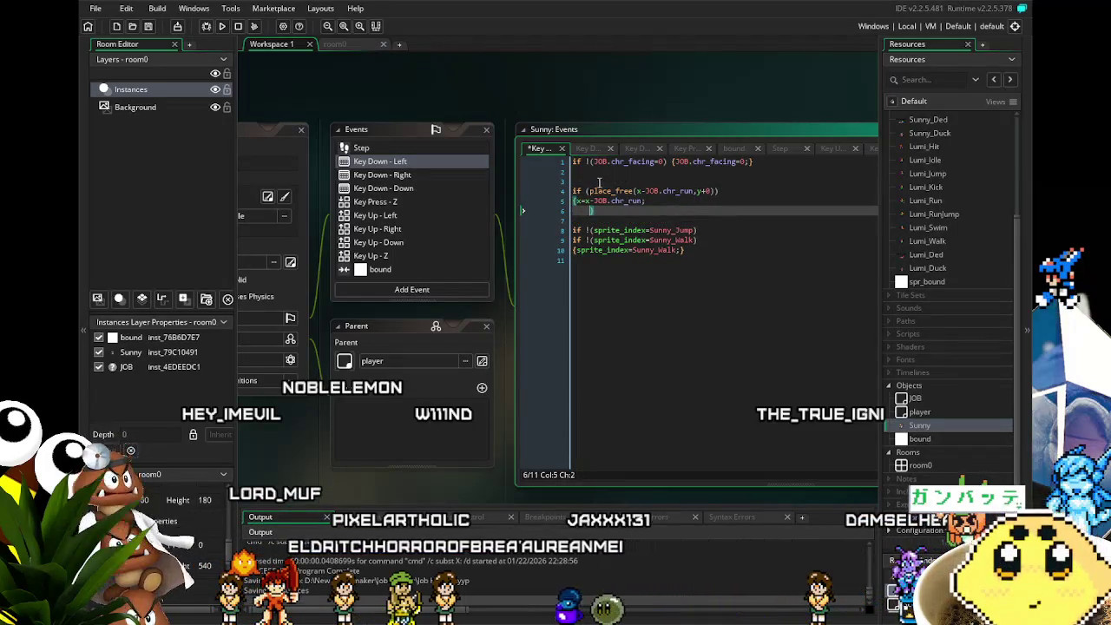
click(599, 182)
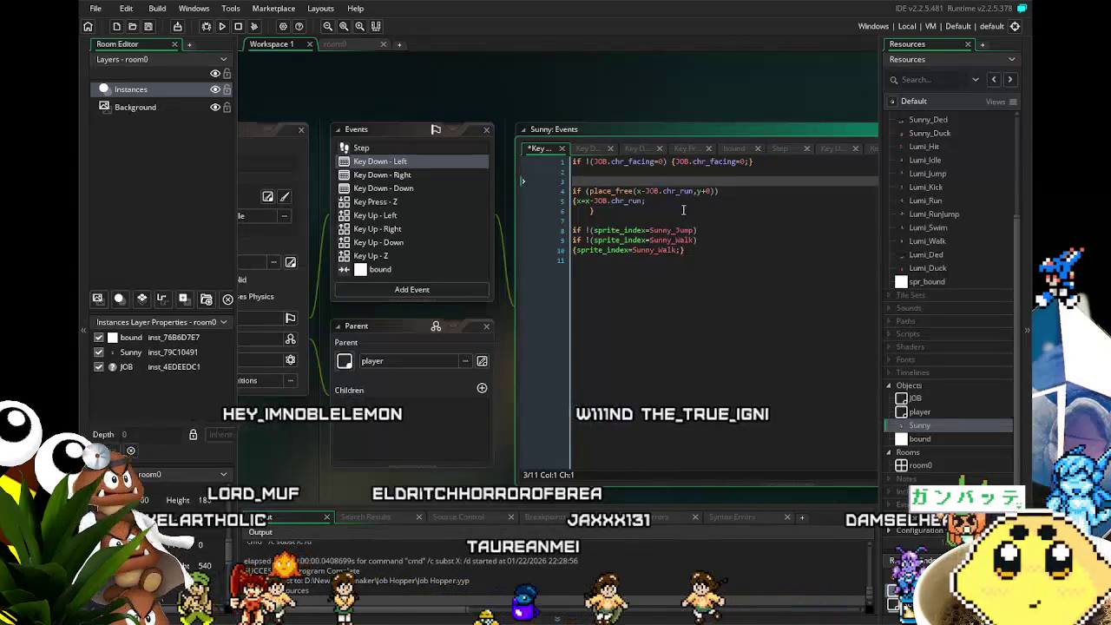
key(ctrl+s)
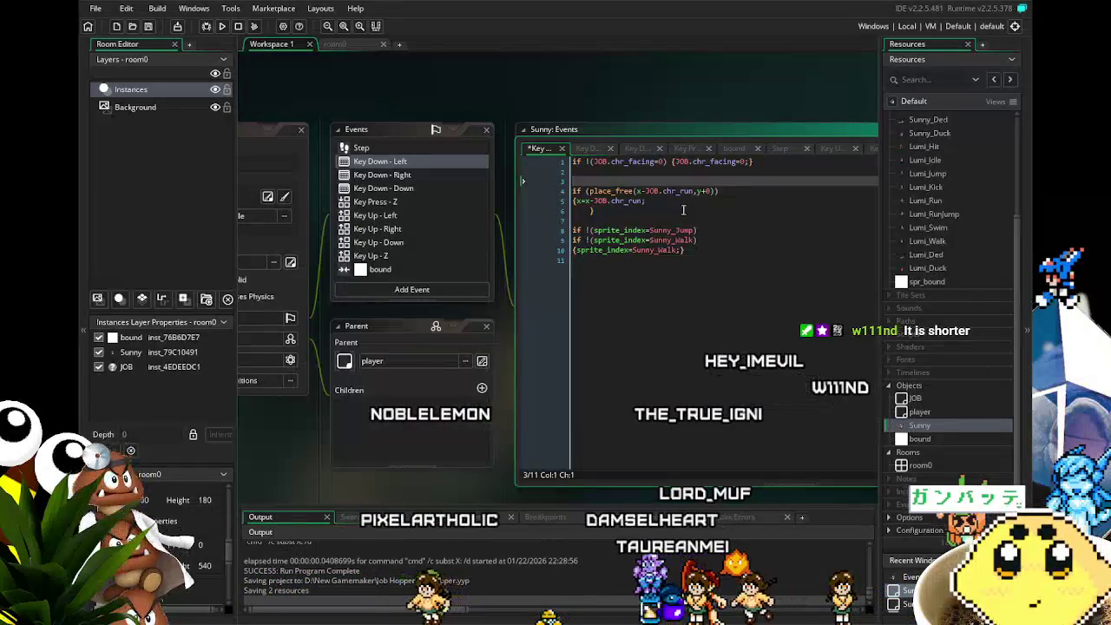
Rejoin the movement and brace onto the place_free line and delete blank line 3.
click(683, 211)
key(Left)
key(BackSpace)
key(BackSpace)
key(Home)
key(BackSpace)
key(Home)
key(BackSpace)
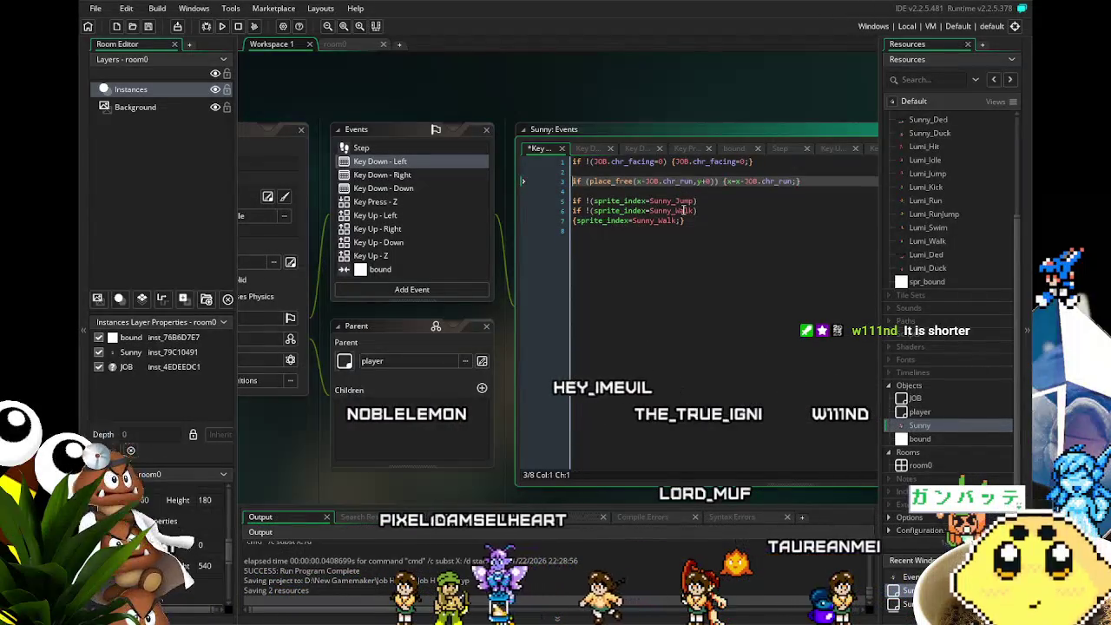
click(743, 277)
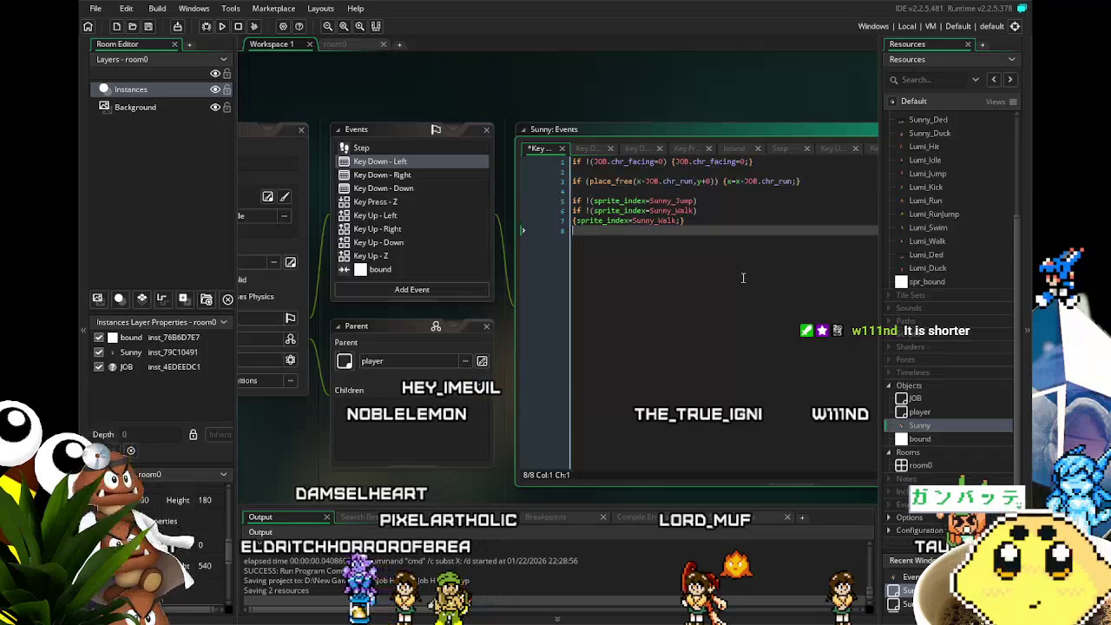
click(395, 175)
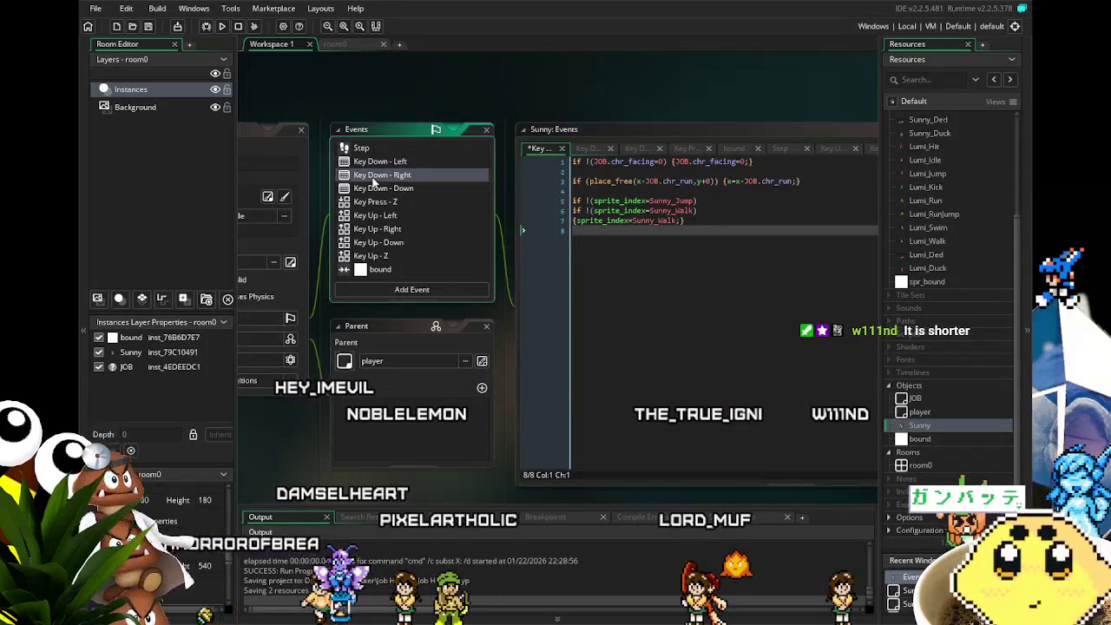
Add a blank line after the facing check in Key Down - Right and save.
click(573, 171)
key(Return)
click(652, 303)
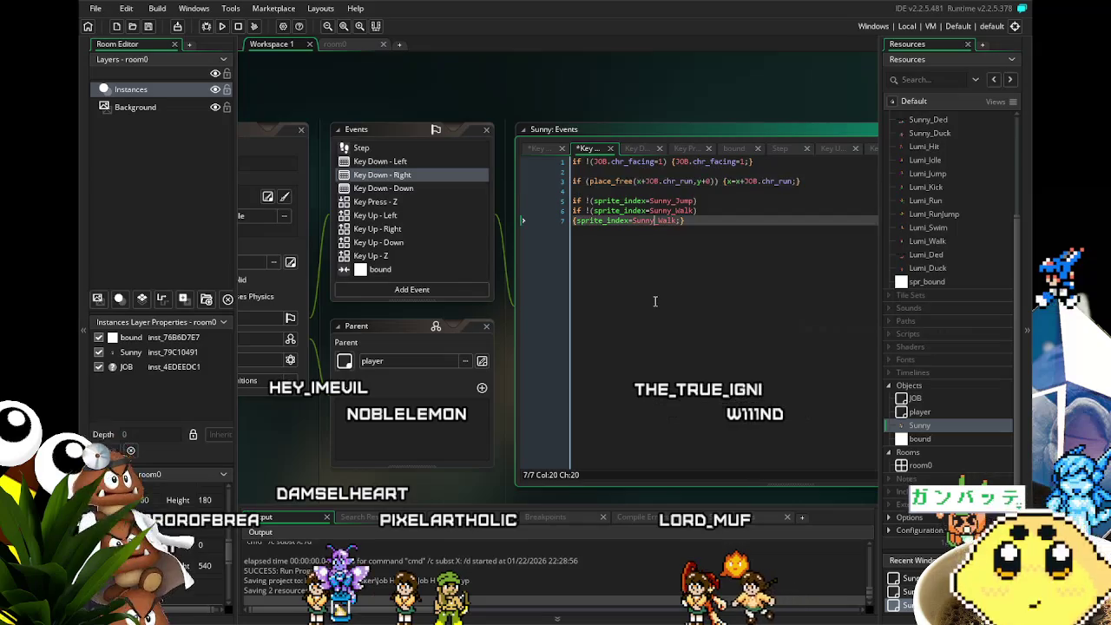
key(ctrl+s)
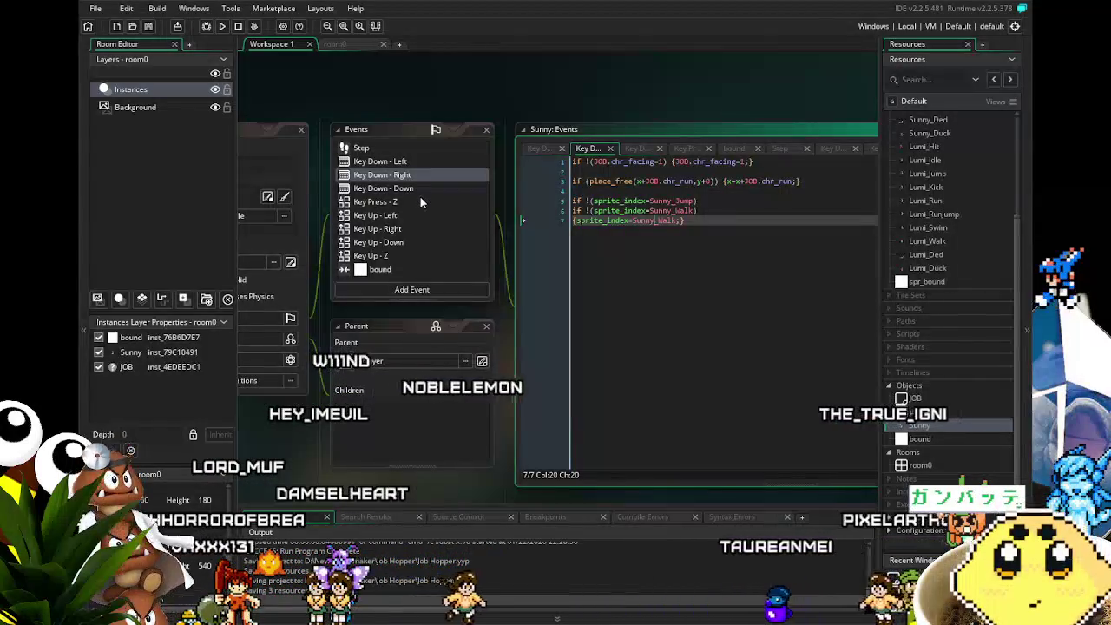
click(418, 198)
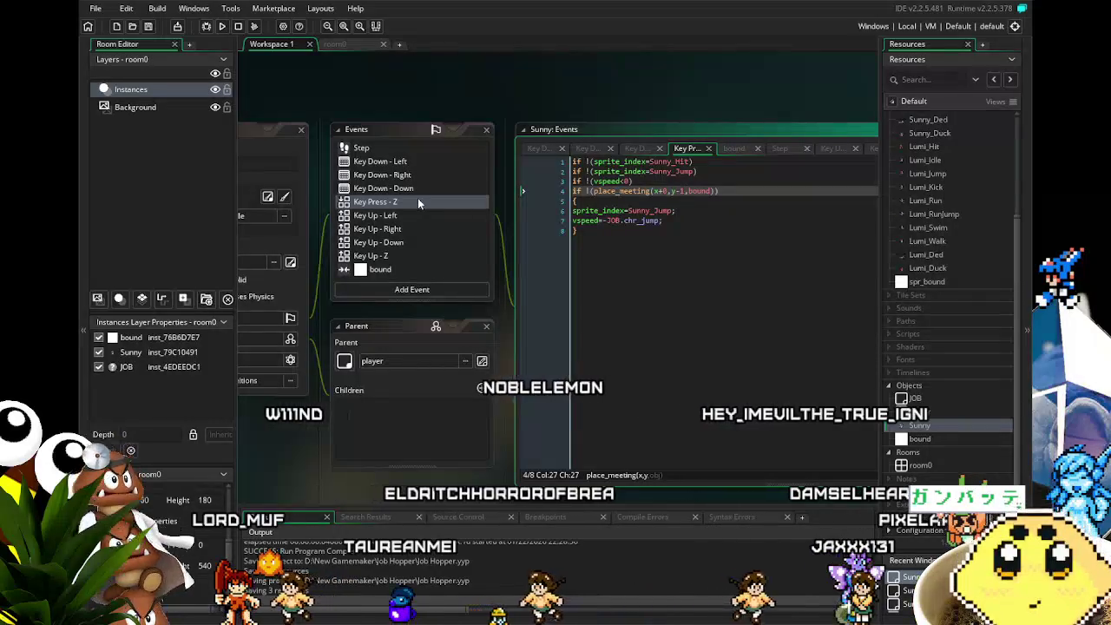
Add an if (sprite_index=Sunny_Duck) line setting vspeed from JOB.chr_jump, and save.
click(671, 228)
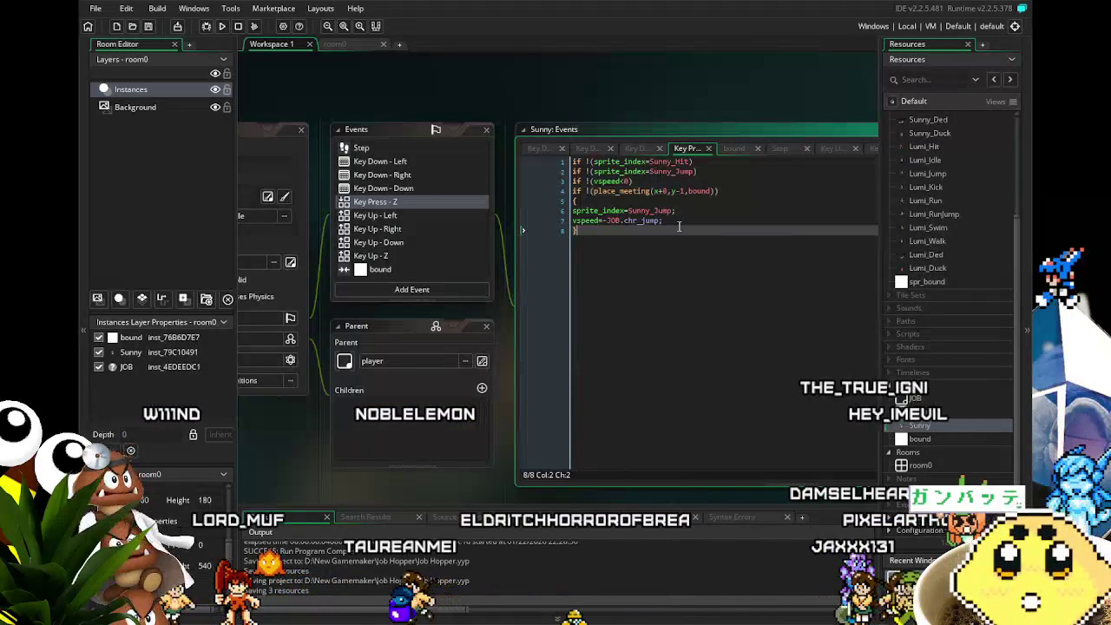
click(669, 220)
key(Return)
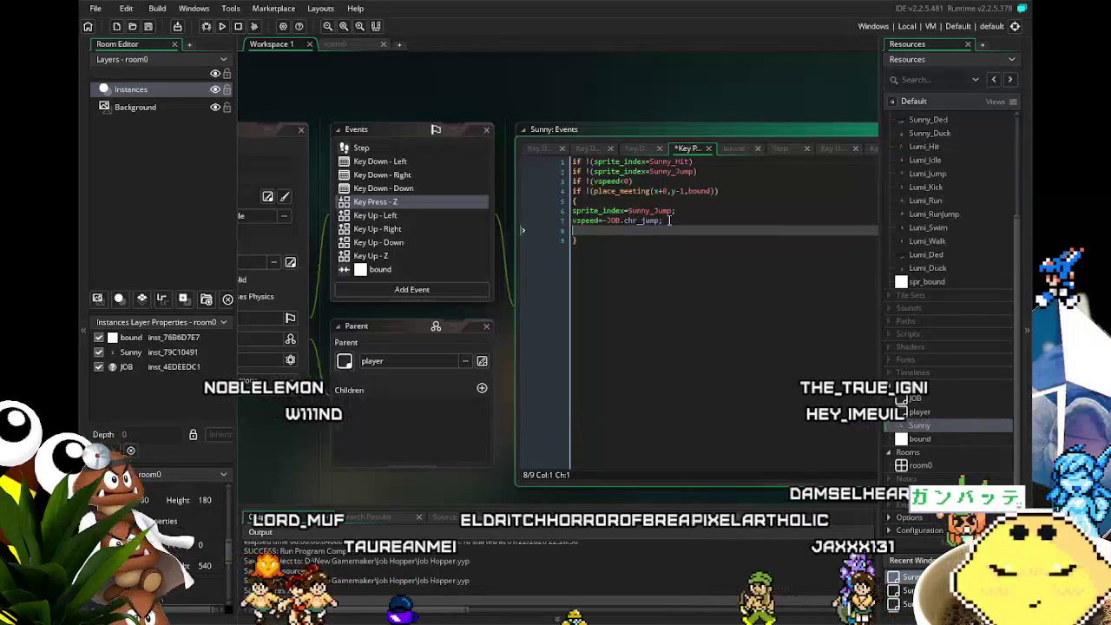
text(if (spr)
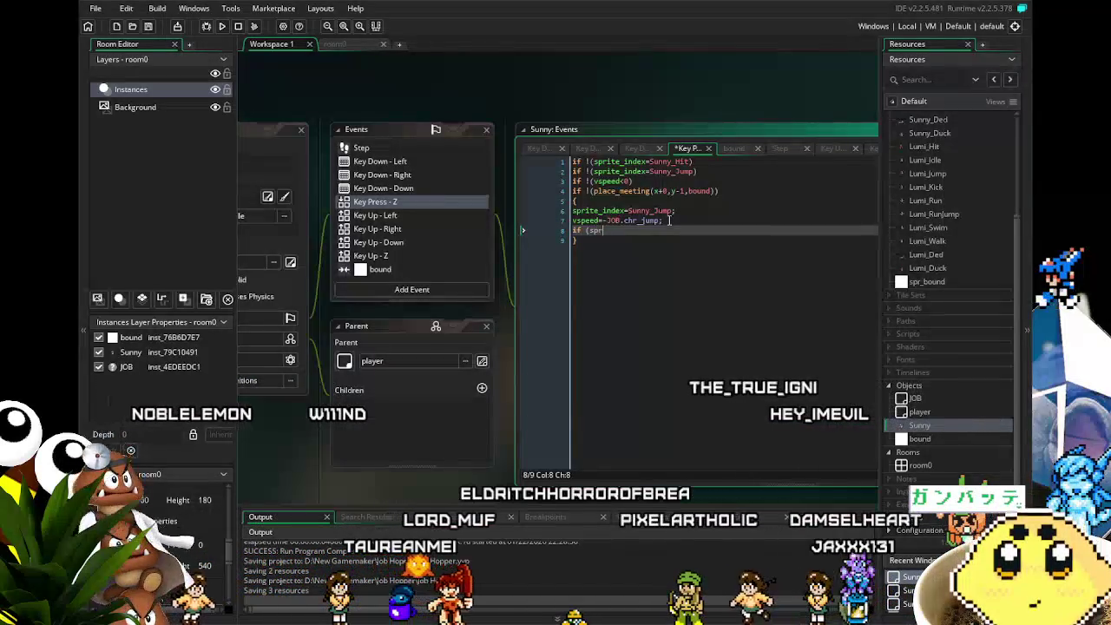
text(ite_index=)
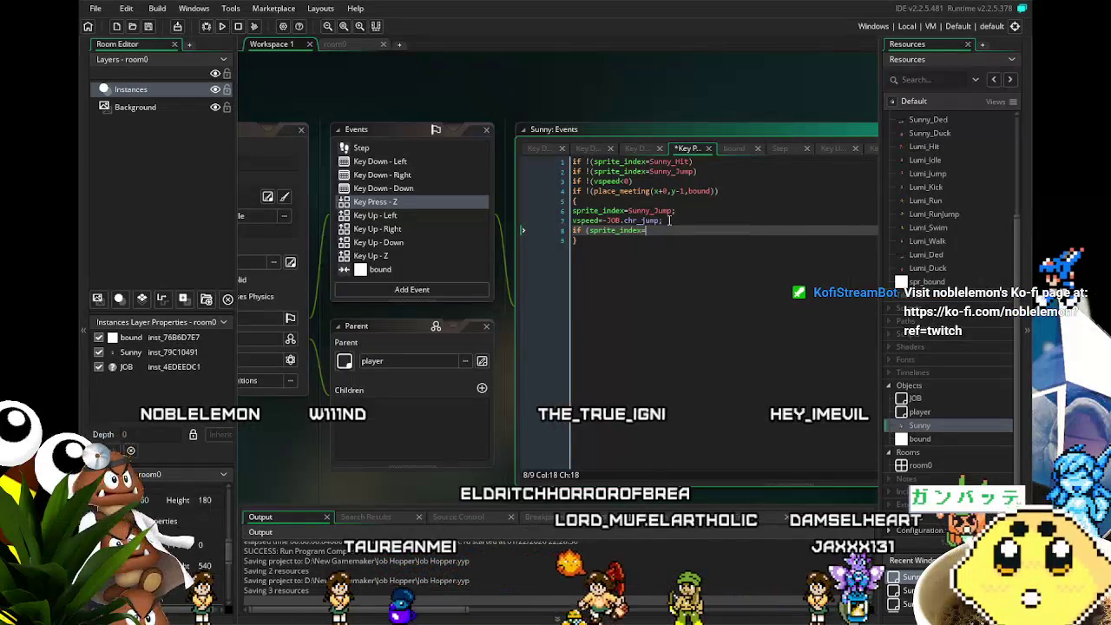
text(Sunny_)
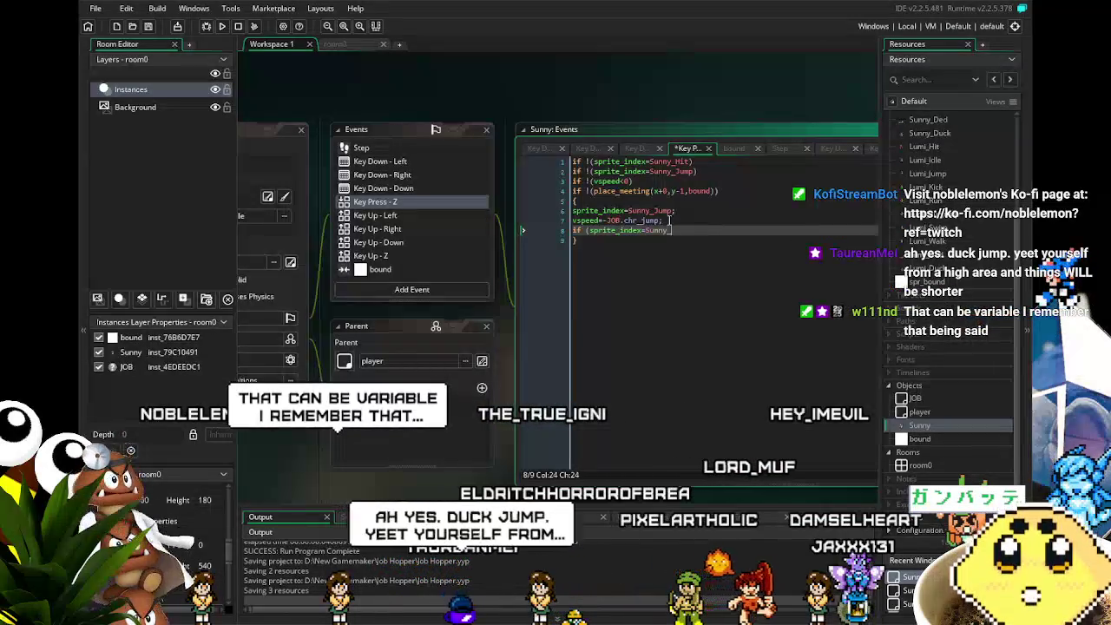
text(Duck)
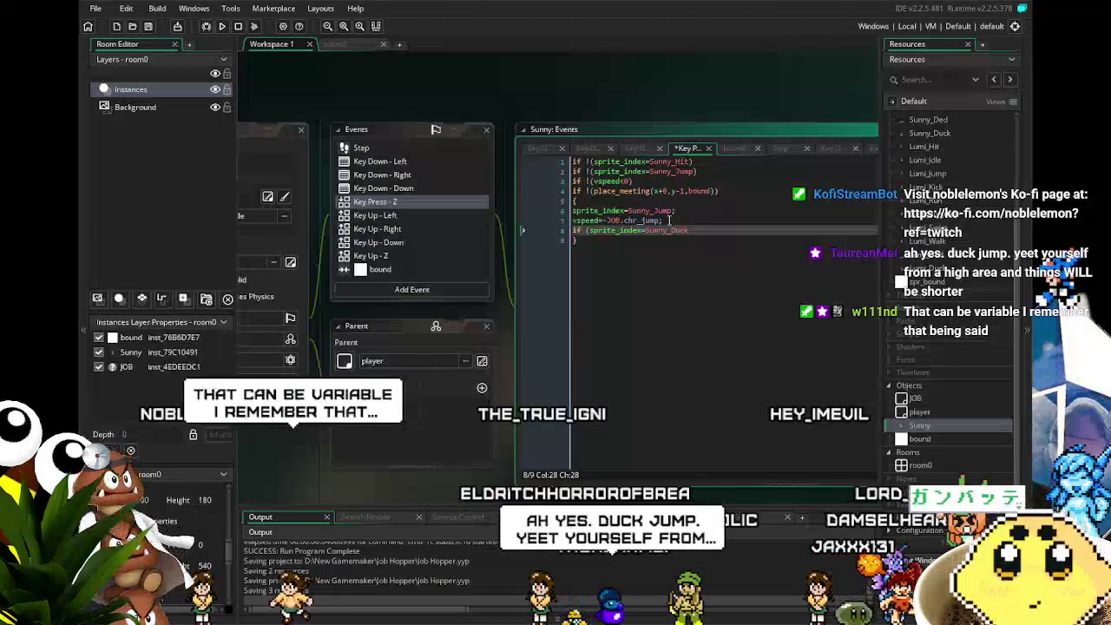
text() {v)
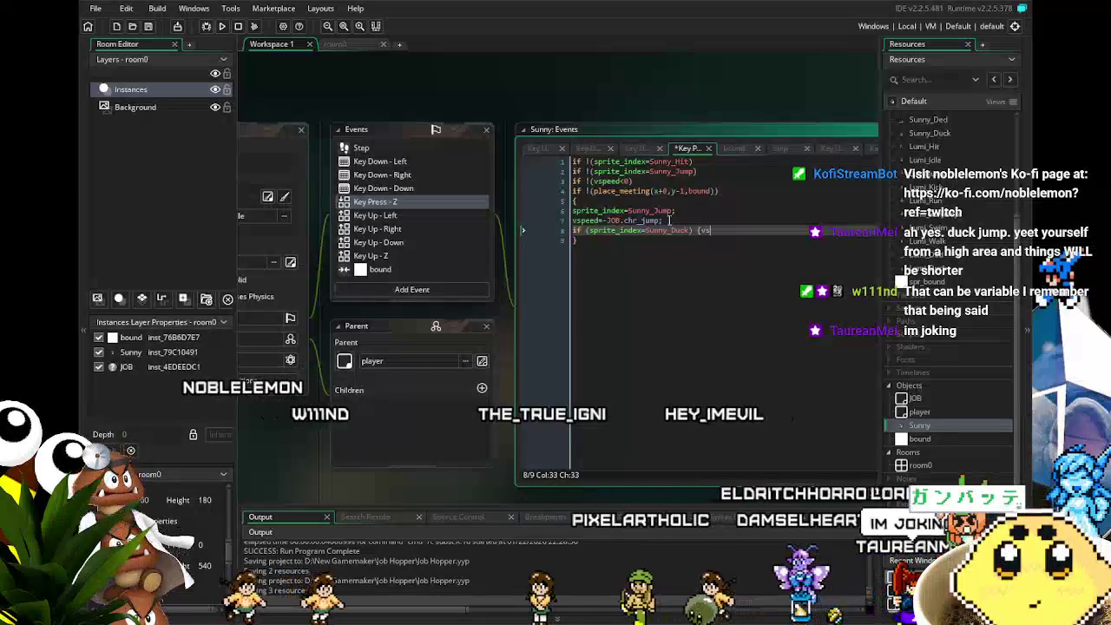
text(speed)
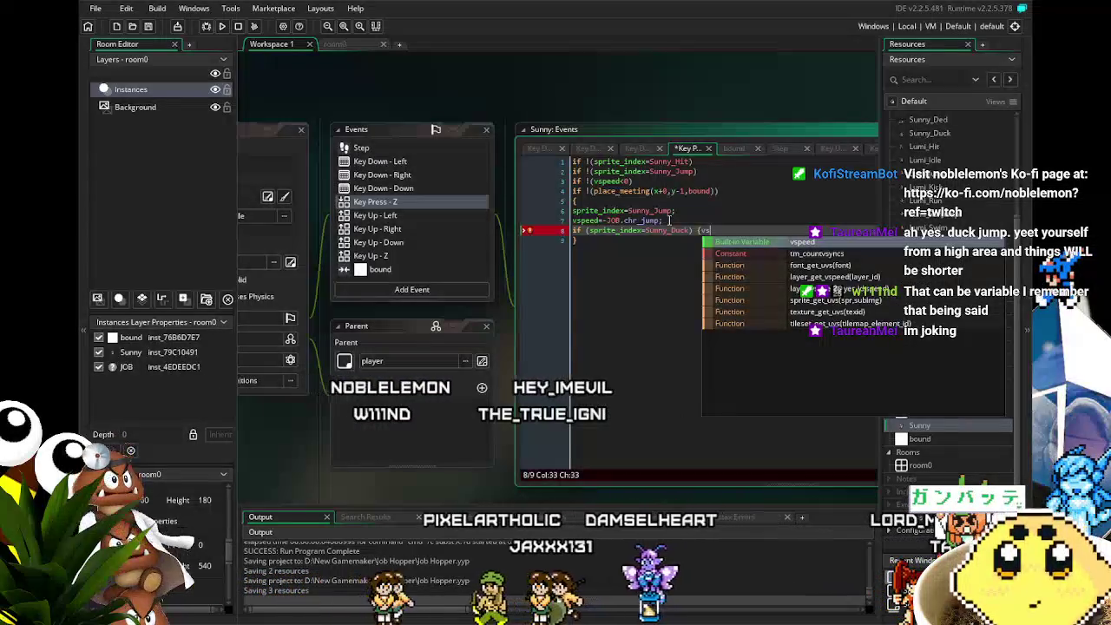
text(=-JOB)
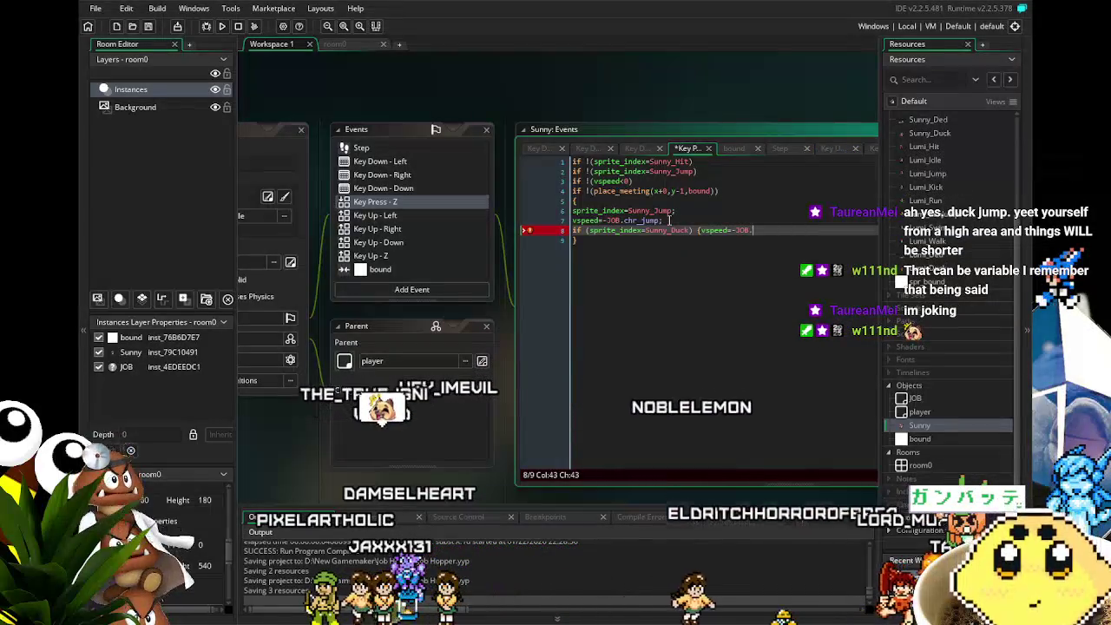
text(.chr)
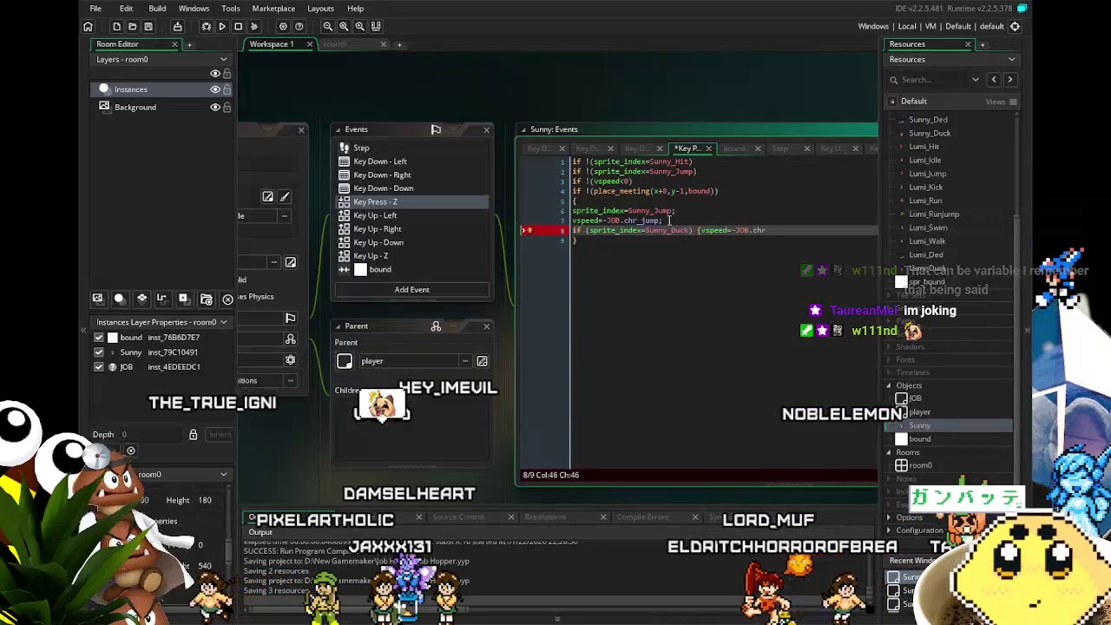
key(BackSpace)
key(BackSpace)
key(BackSpace)
text(_ju)
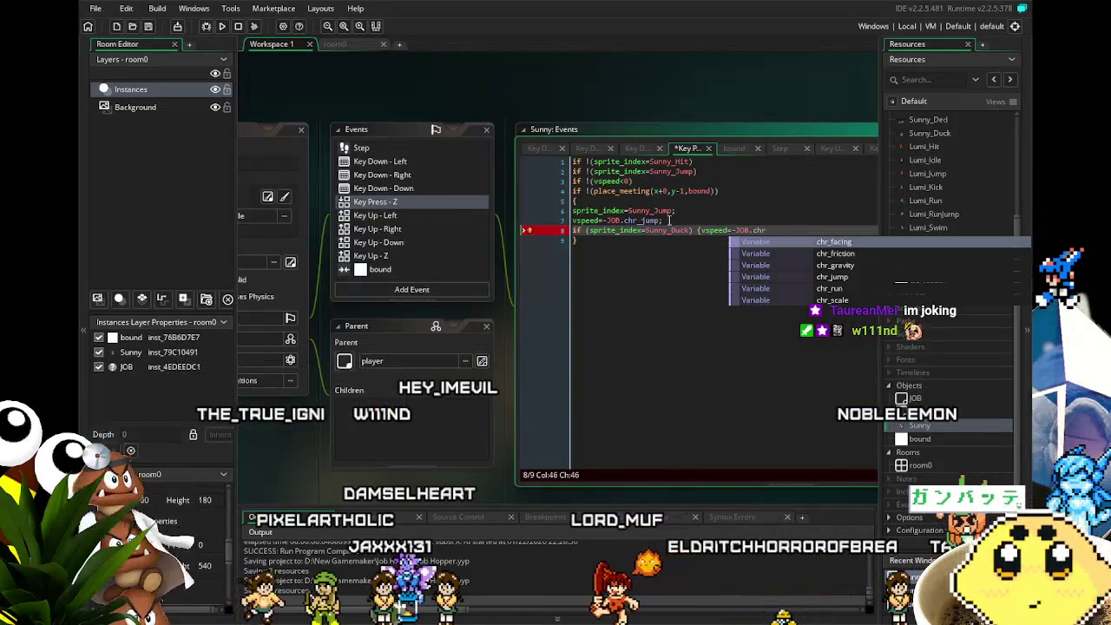
text(mp/2;)
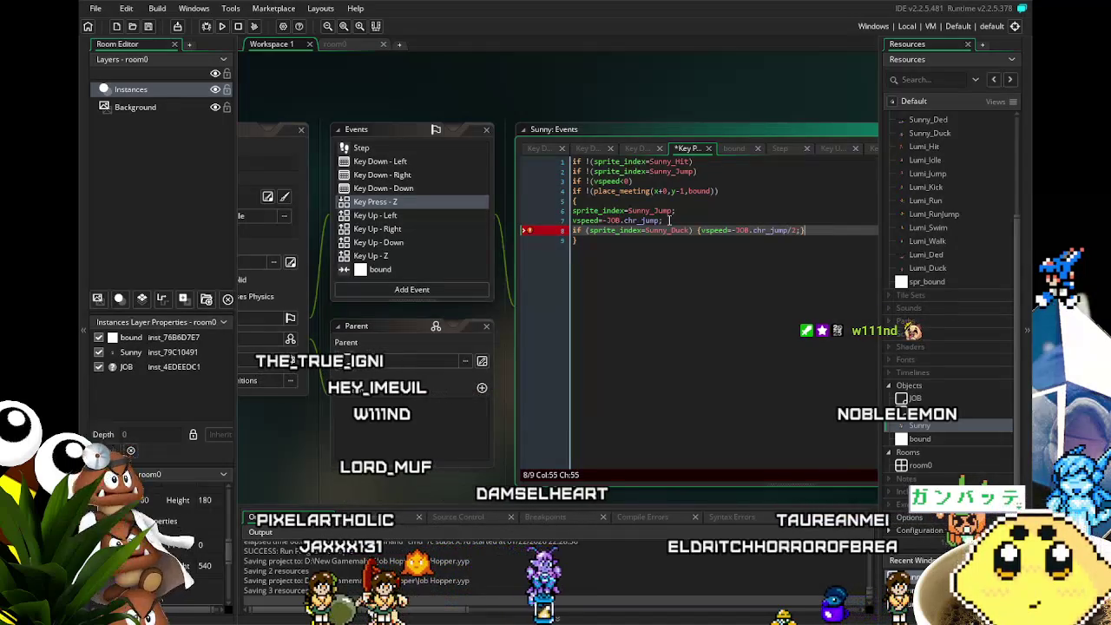
key(ctrl+s)
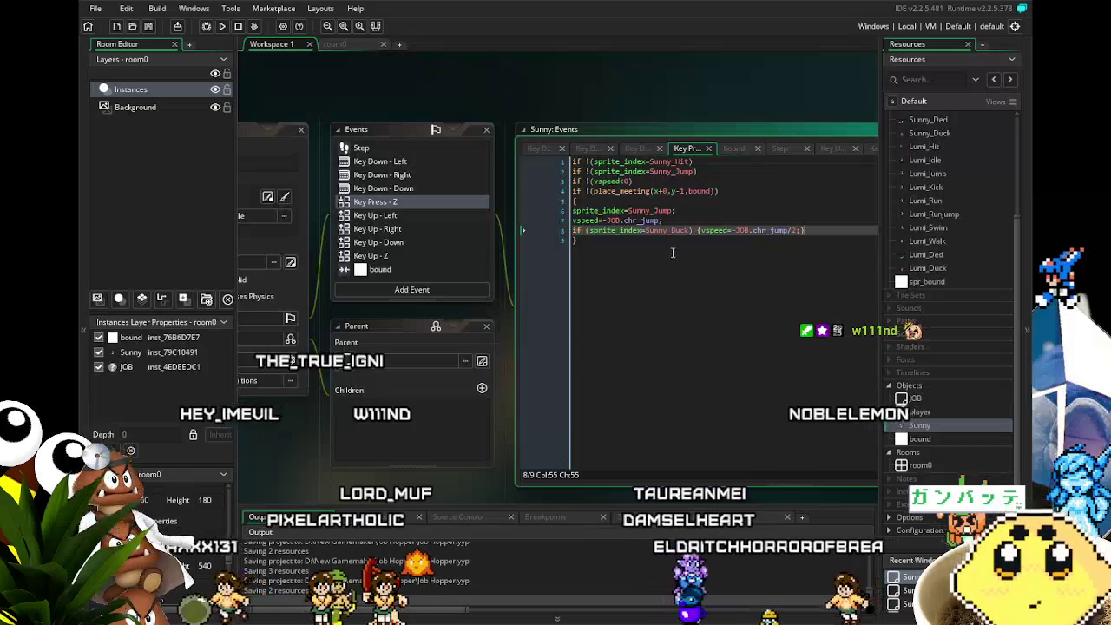
Put the original full-jump vspeed line under a not-Sunny_Duck sprite_index check and save.
key(Home)
key(shift+Up)
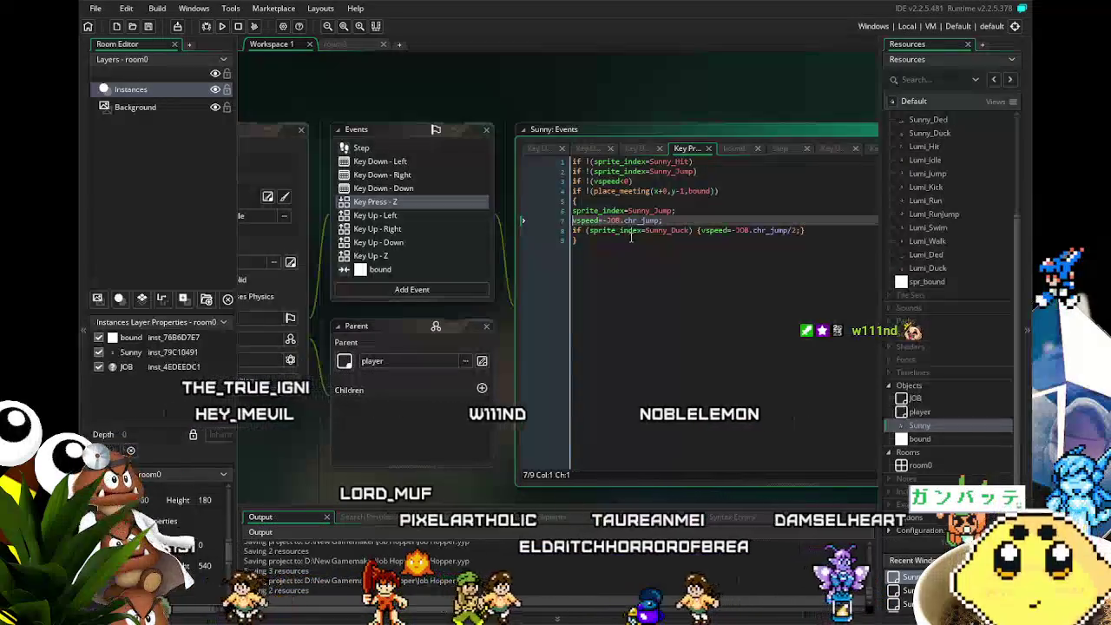
text(if ()
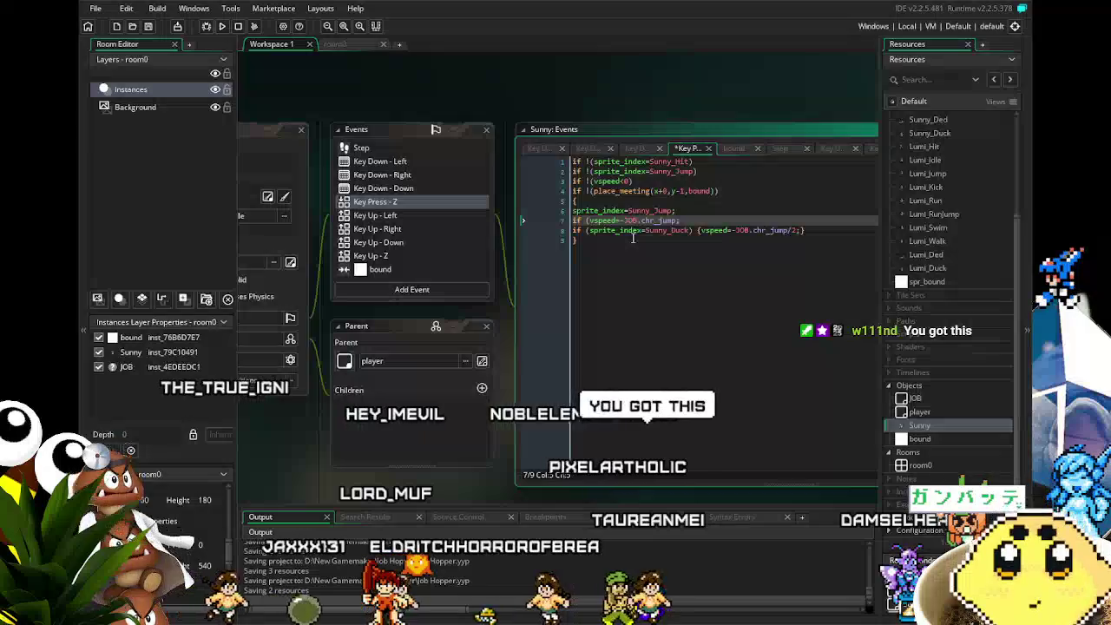
text(spri)
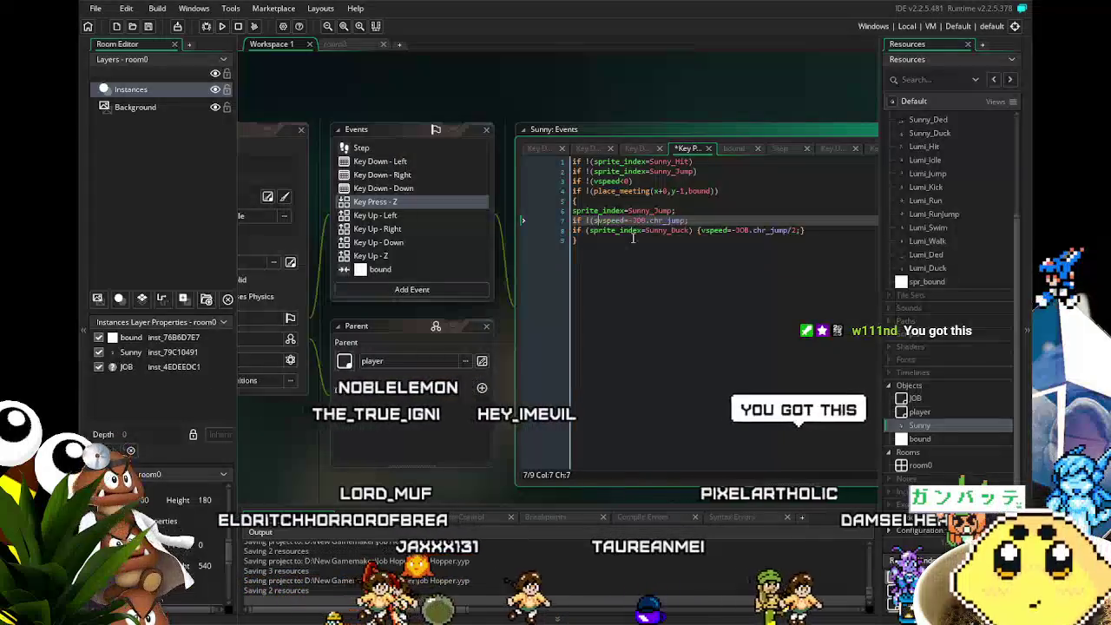
text(te_index)
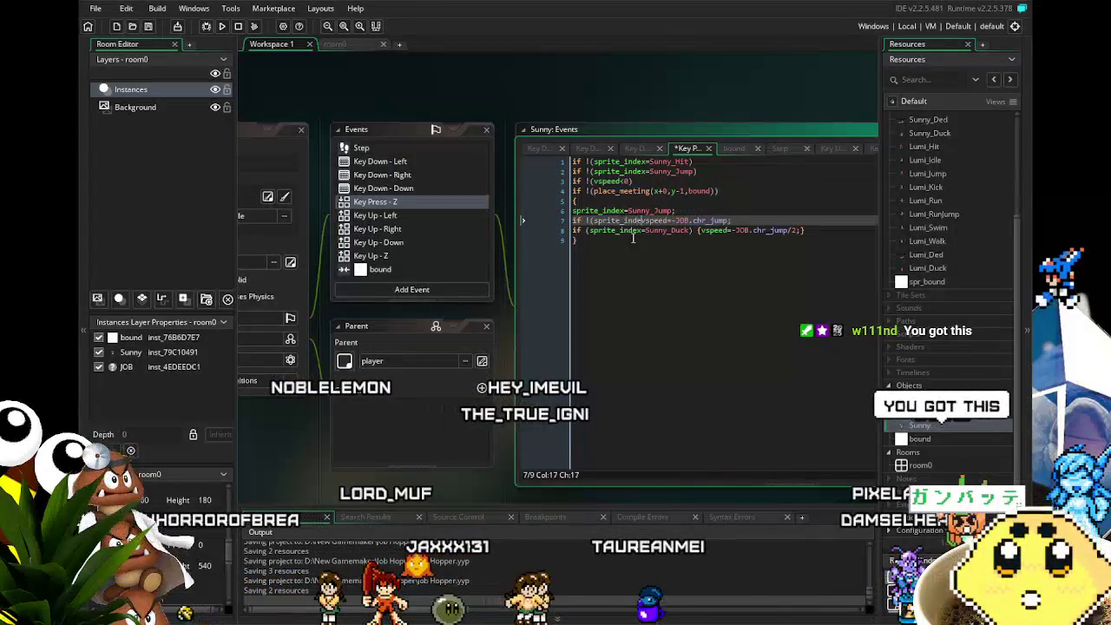
text(=Sunny_Duck) {)
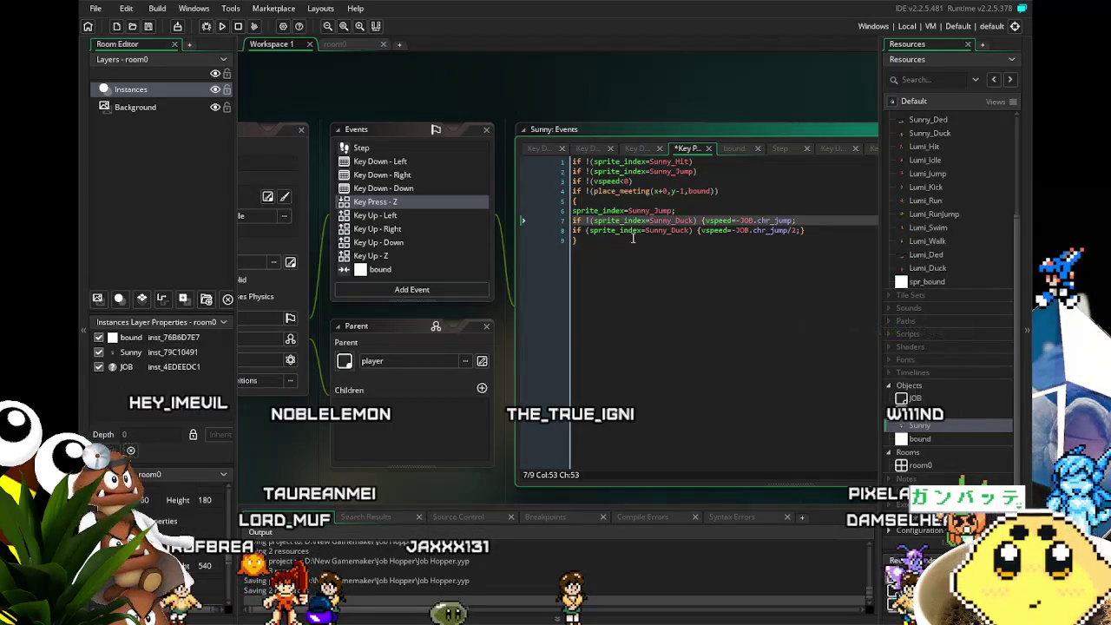
text(})
click(600, 306)
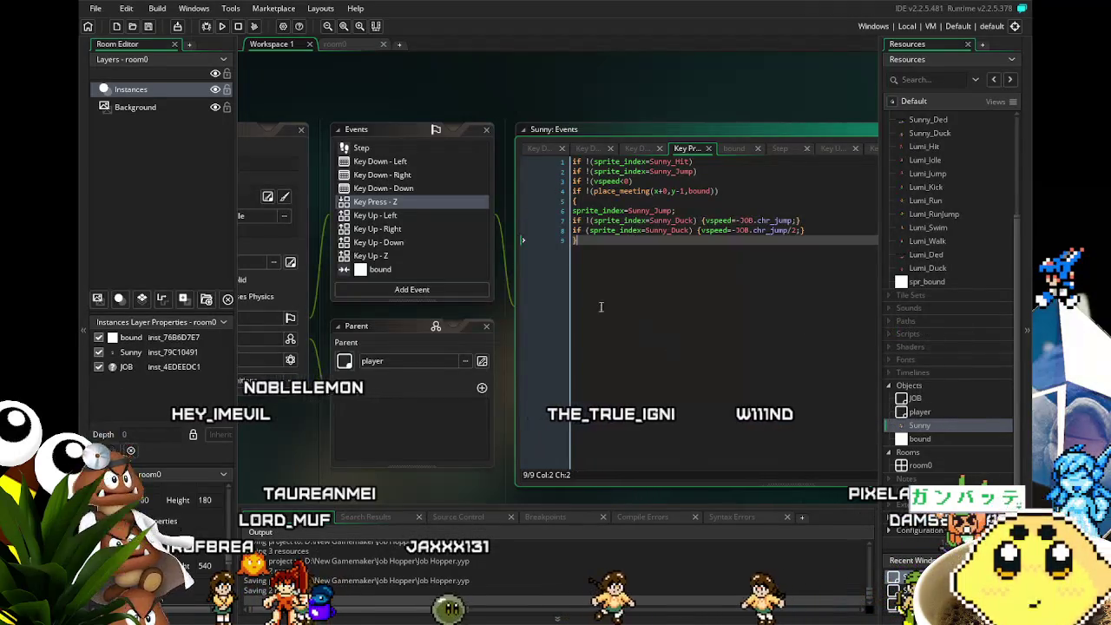
click(148, 27)
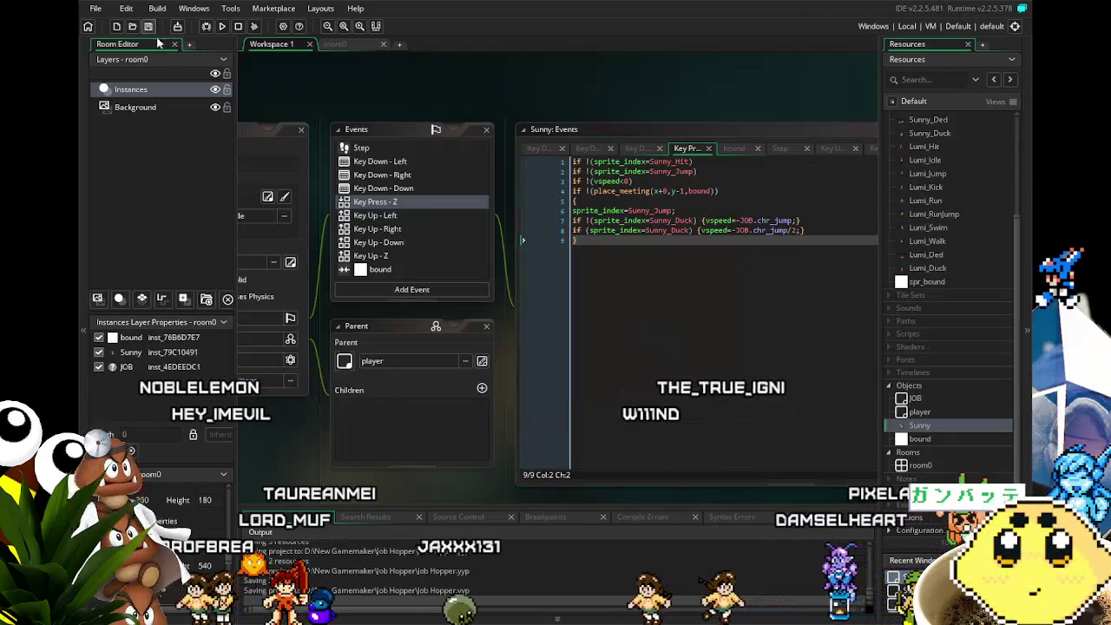
Run the game, jump with space while running left and right, then close it.
click(223, 27)
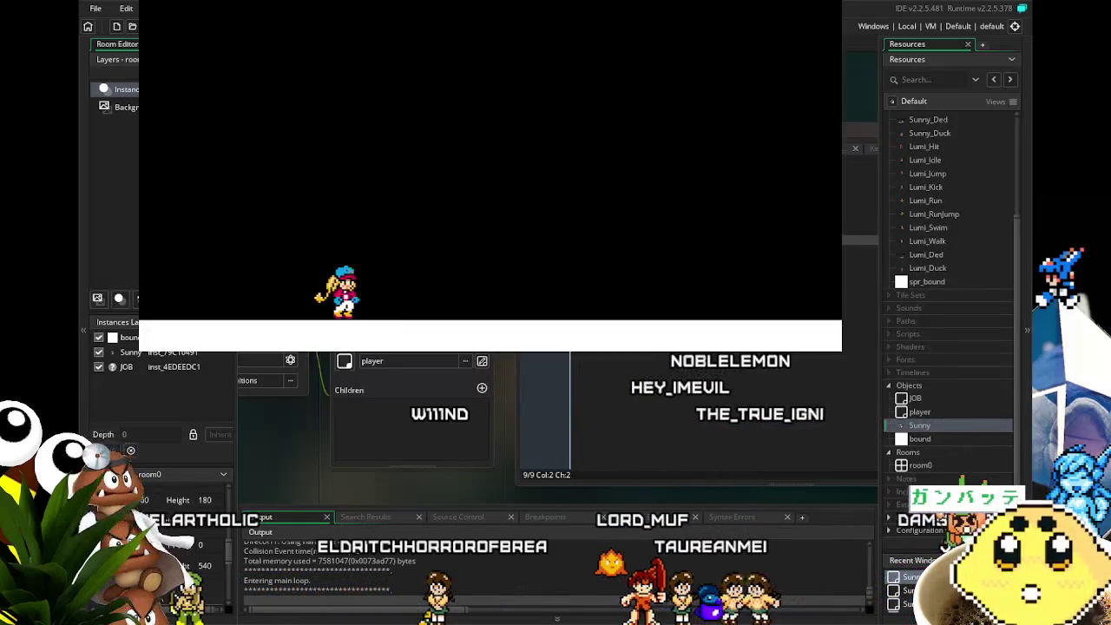
key(space)
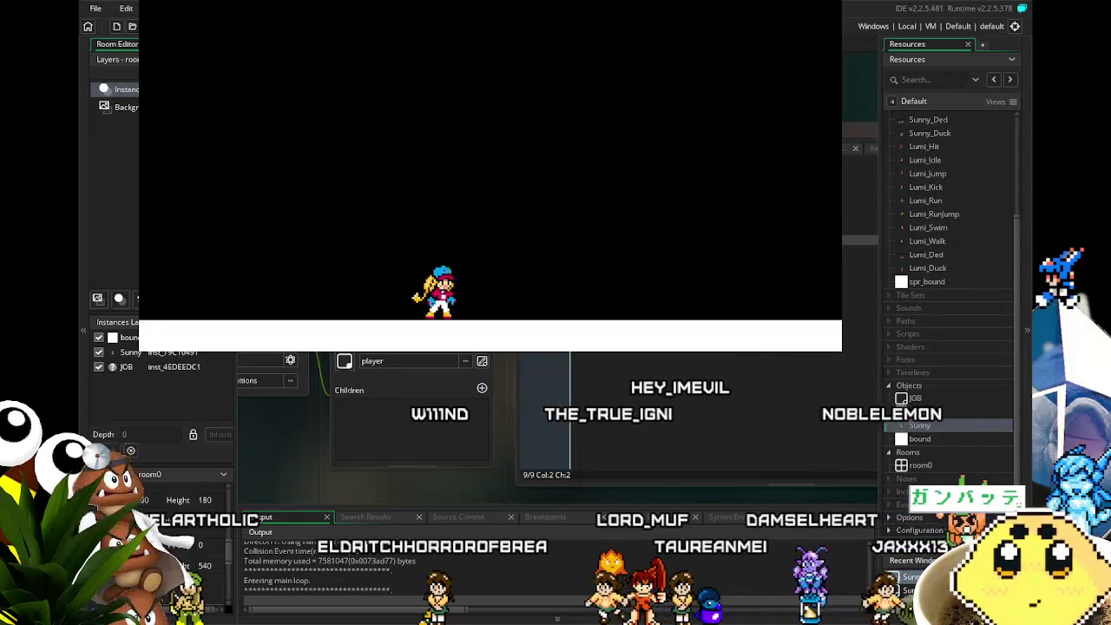
key(space)
key(space)
key(Left)
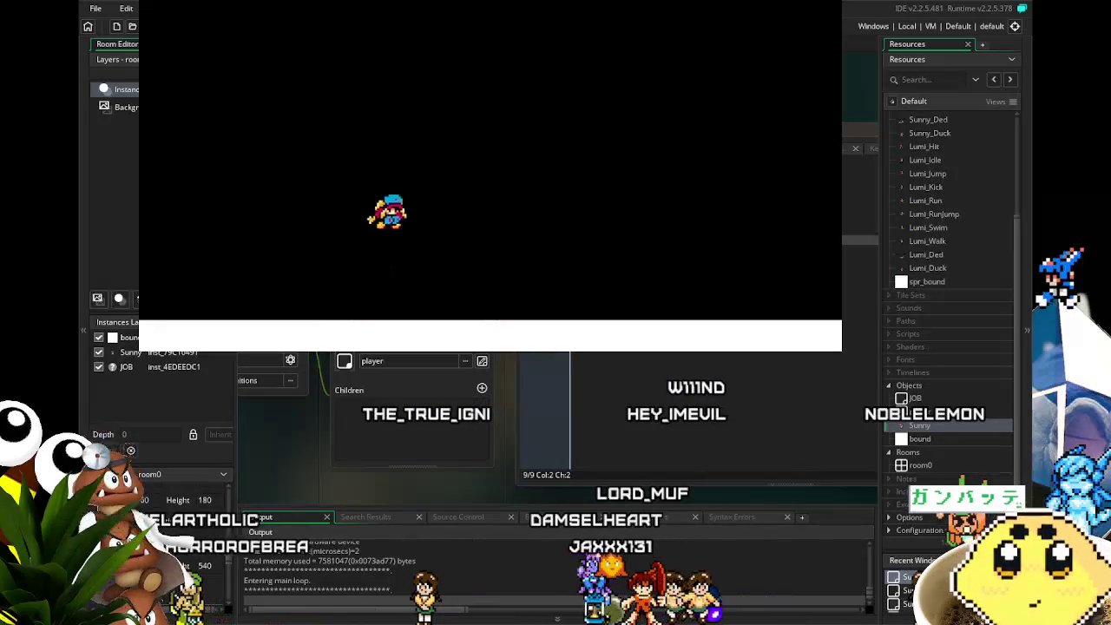
key(Right)
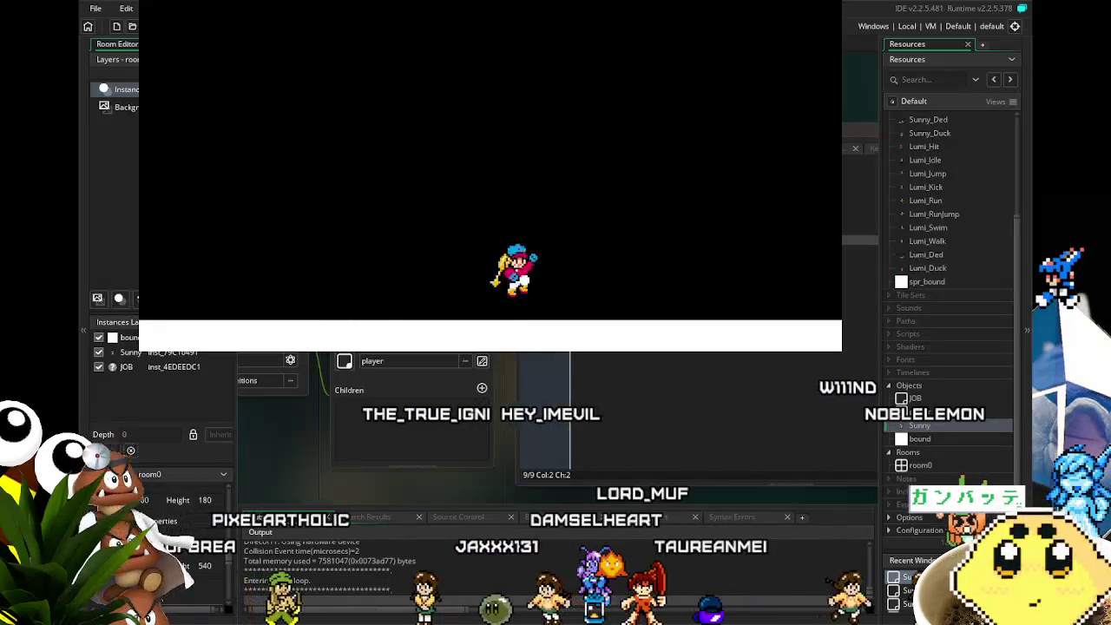
key(space)
key(Left)
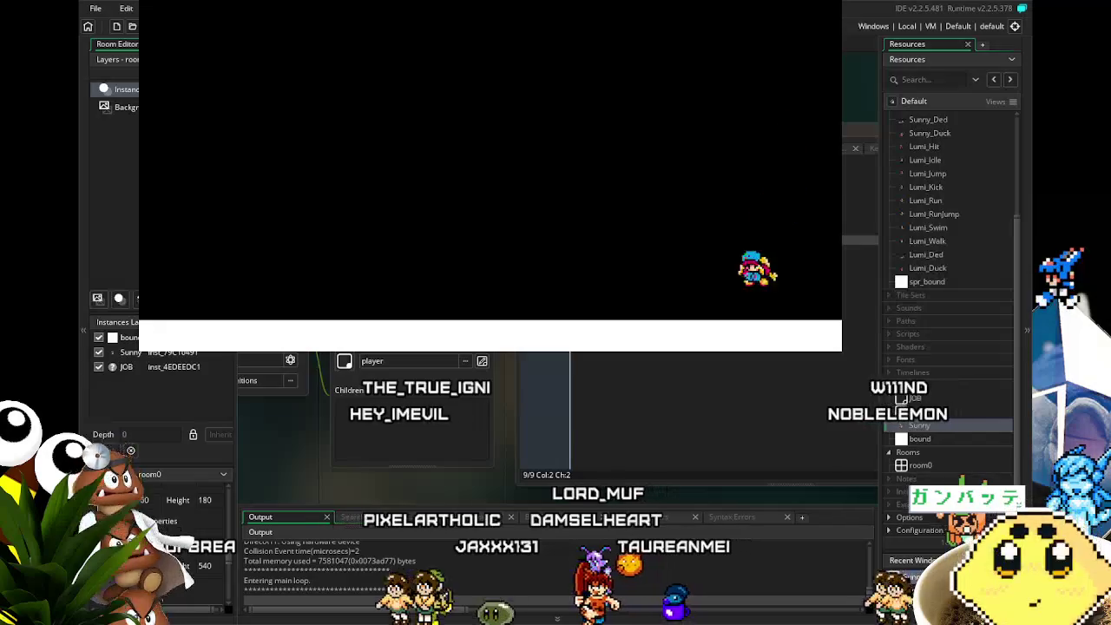
key(space)
key(Left)
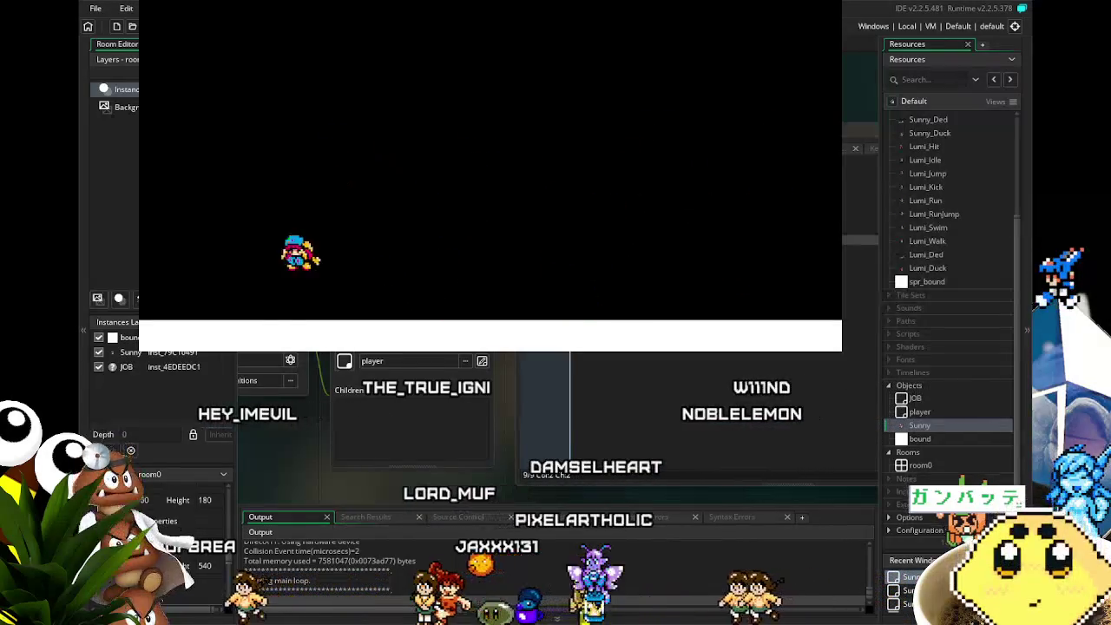
key(space)
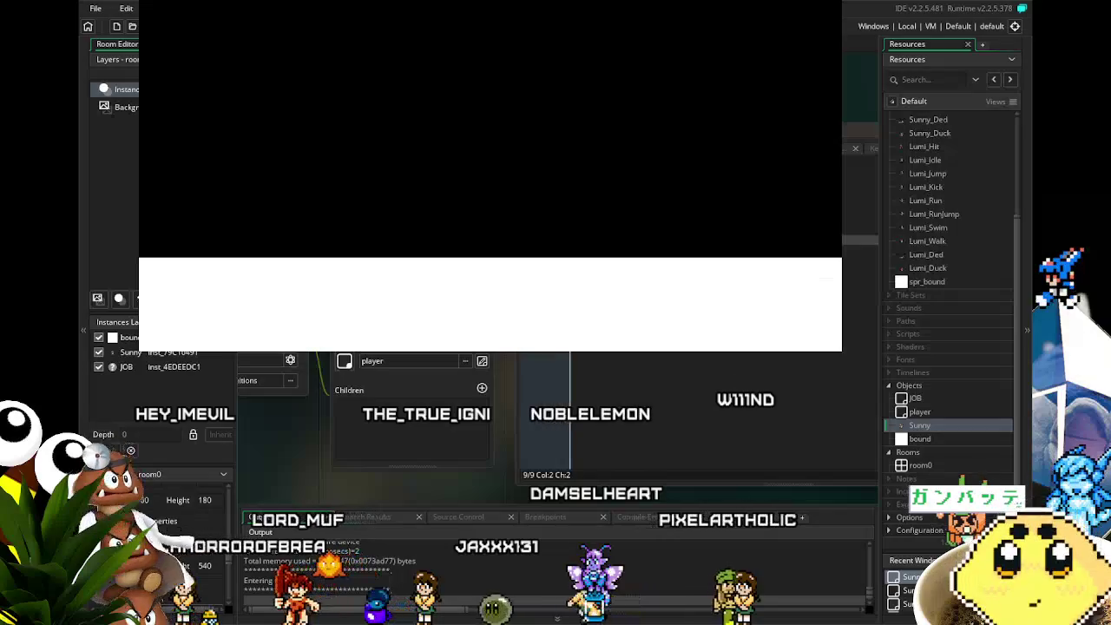
key(Escape)
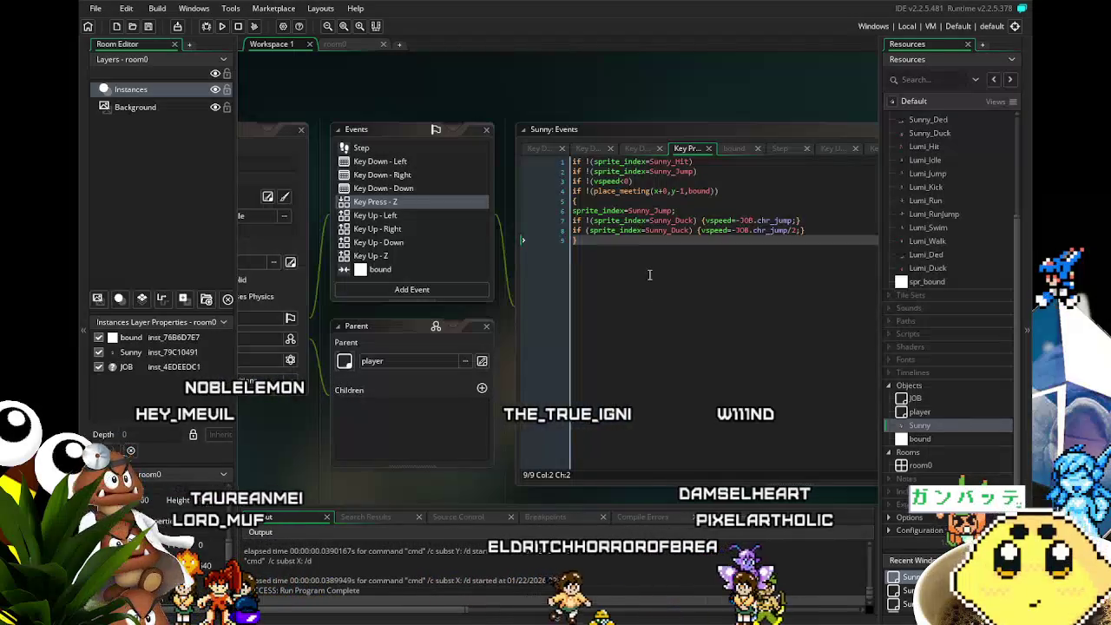
Move sprite_index=Sunny_Jump; from line 6 into the non-ducking jump braces, save, and remove the blank line.
click(594, 230)
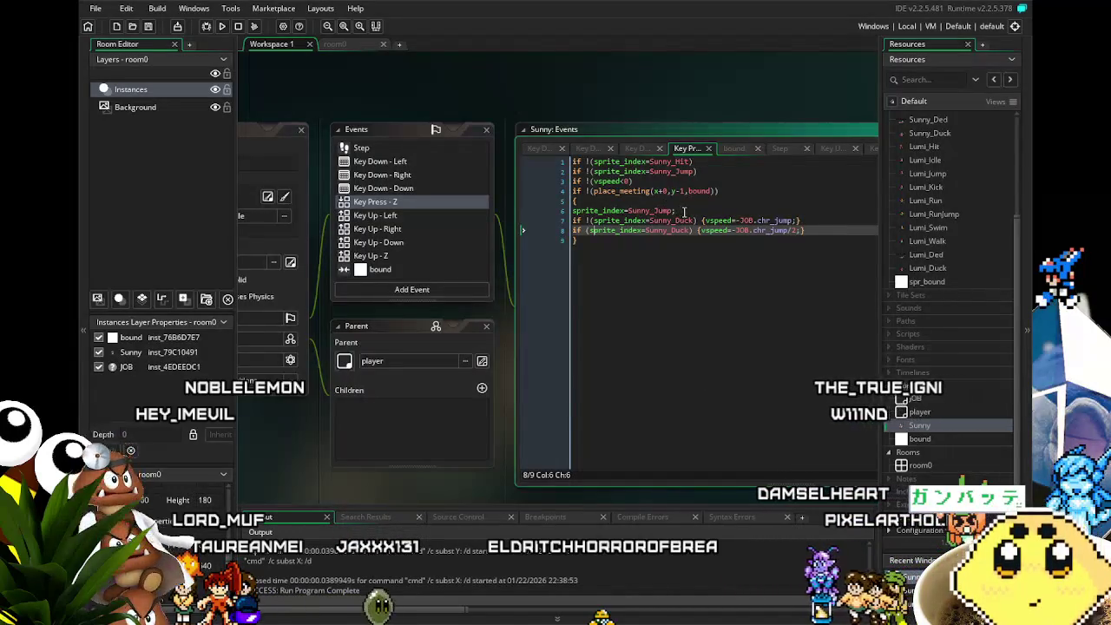
drag(684, 211, 618, 211)
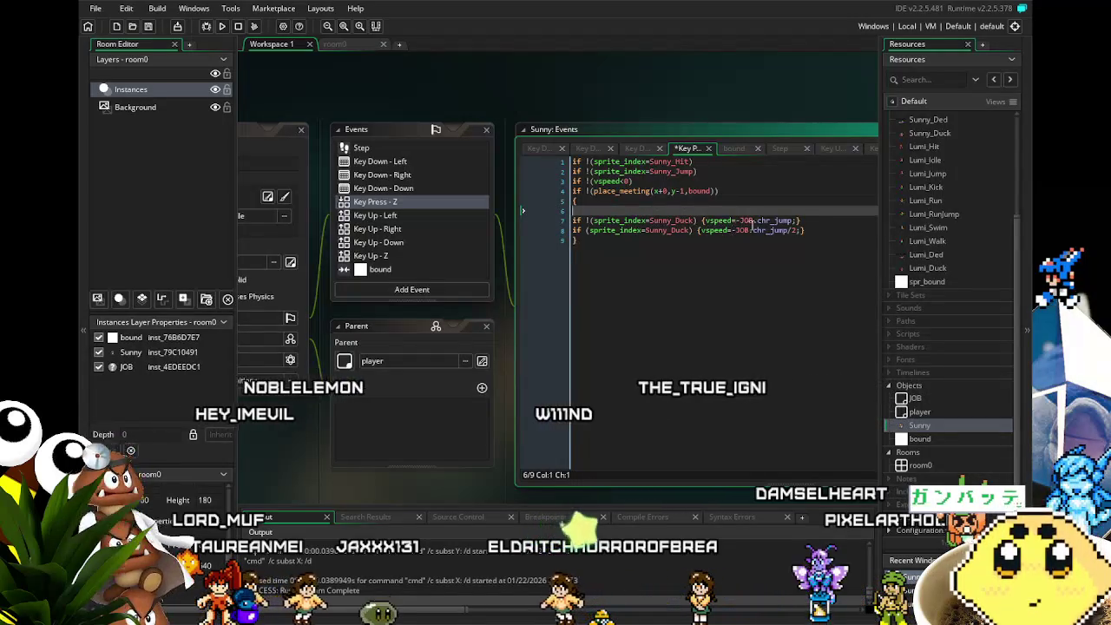
click(797, 220)
text(sprite_index=Sunny_Jump;)
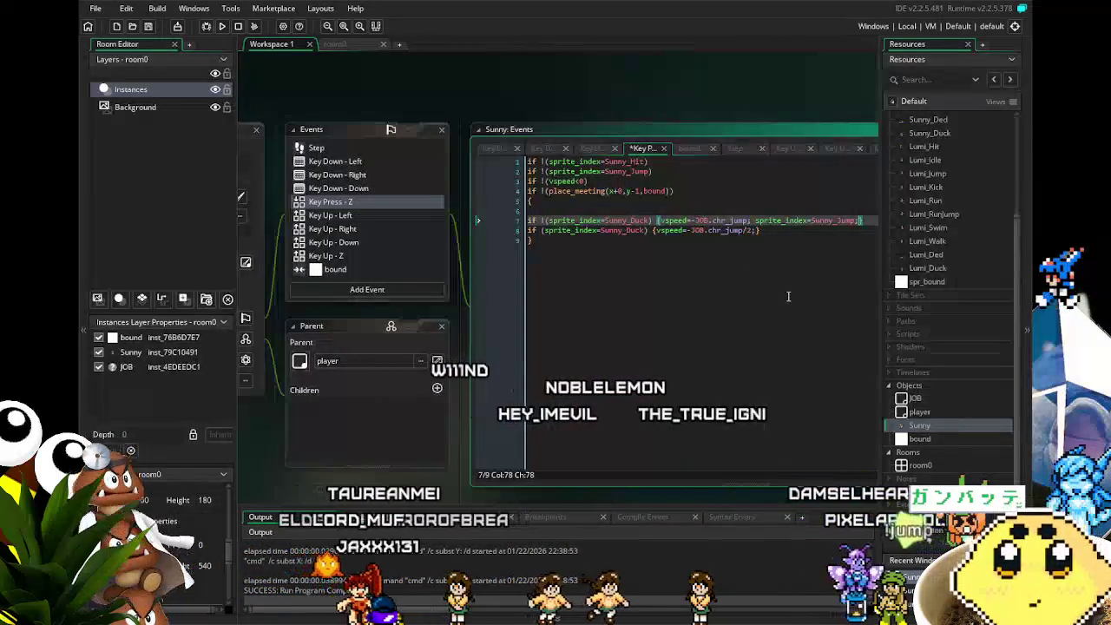
key(ctrl+s)
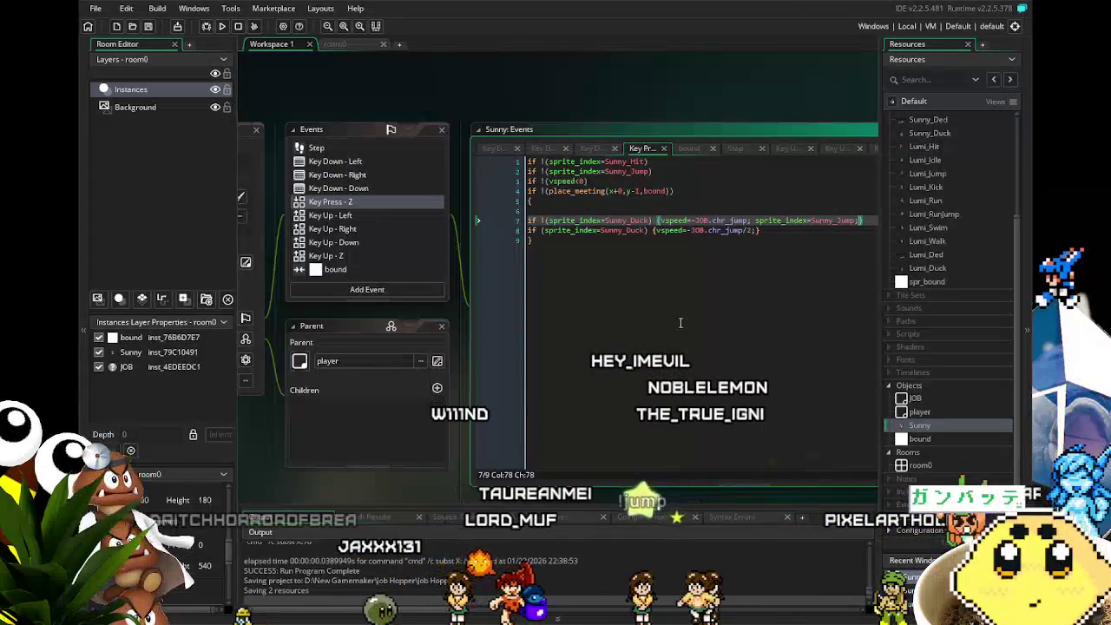
click(590, 211)
key(BackSpace)
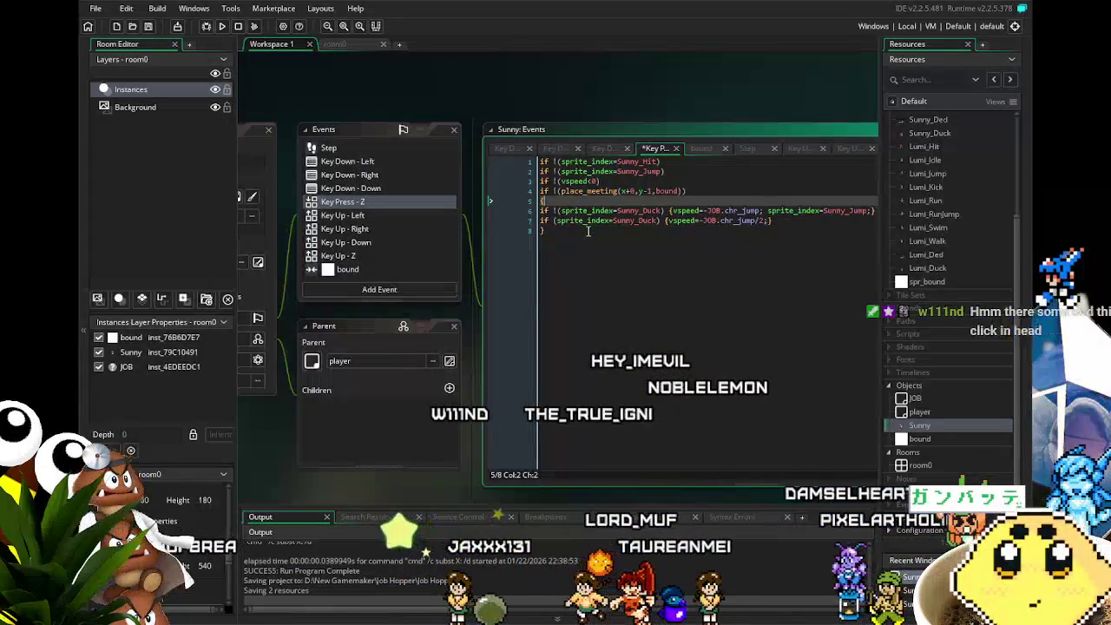
click(221, 27)
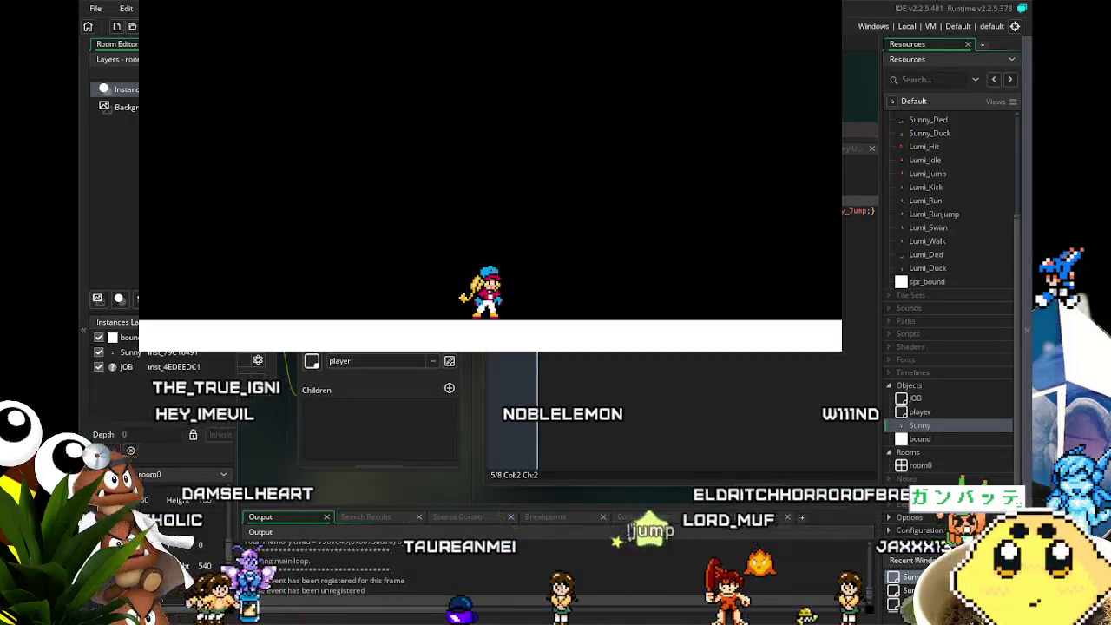
key(space)
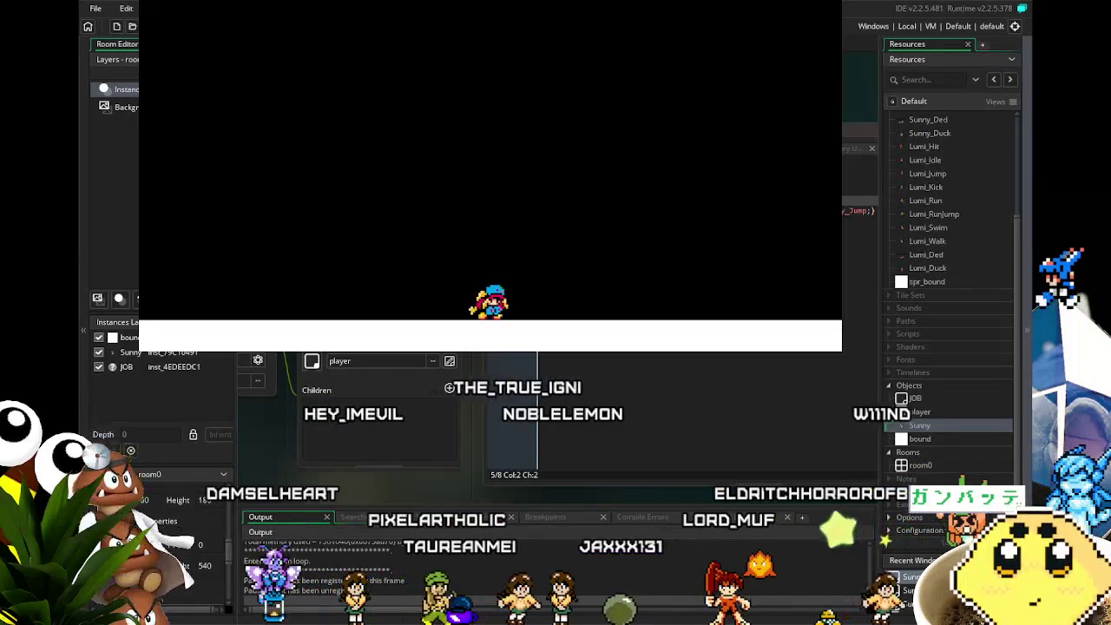
key(Right)
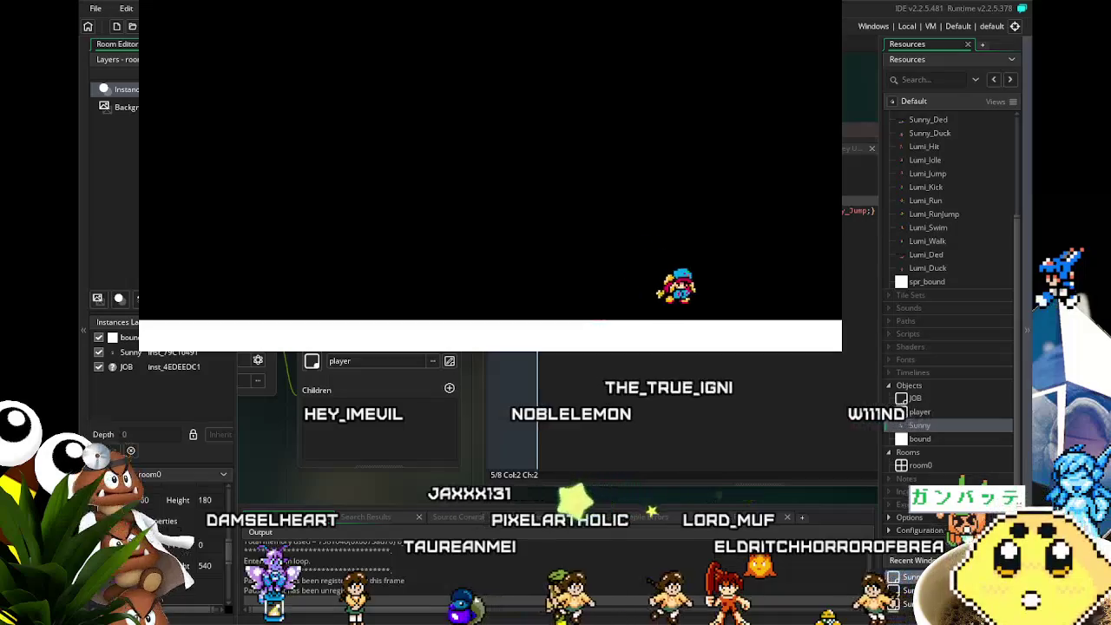
key(Left)
key(space)
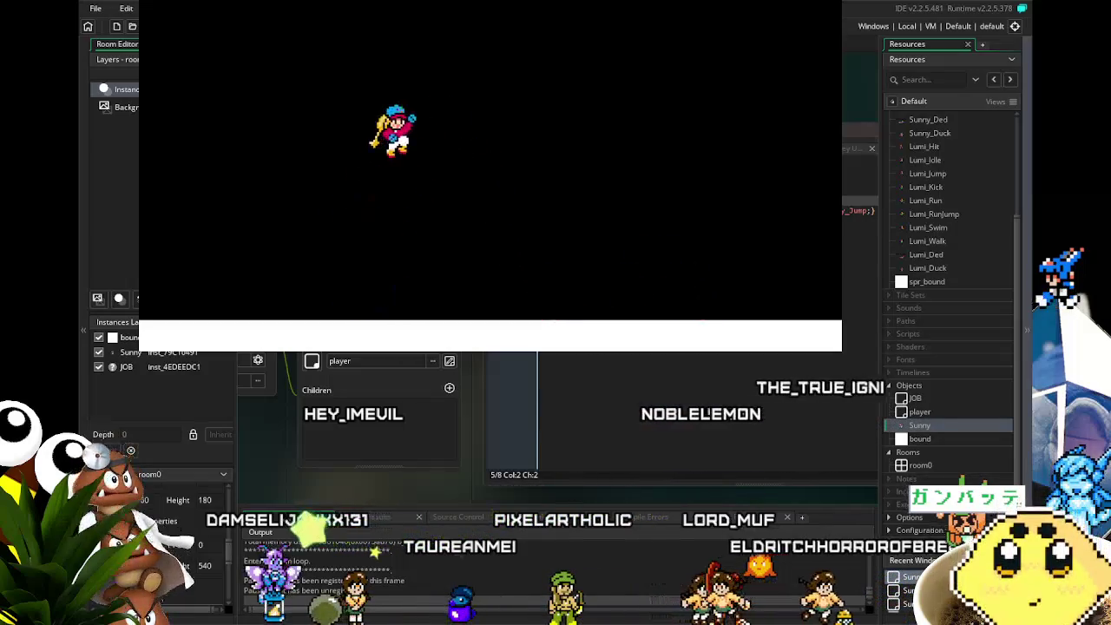
key(Right)
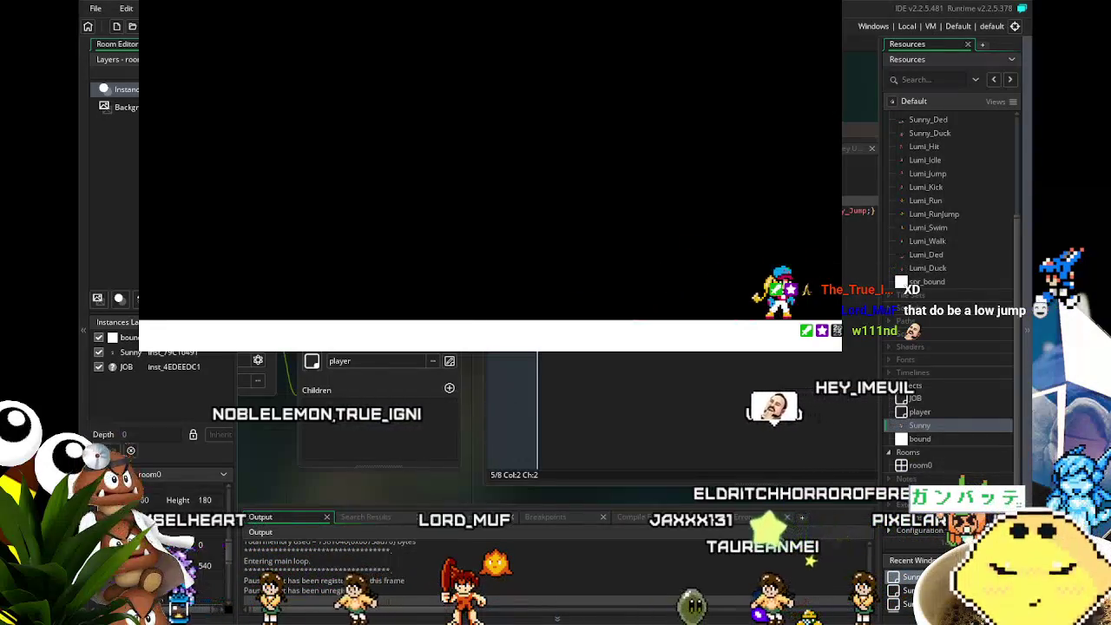
key(alt+Tab)
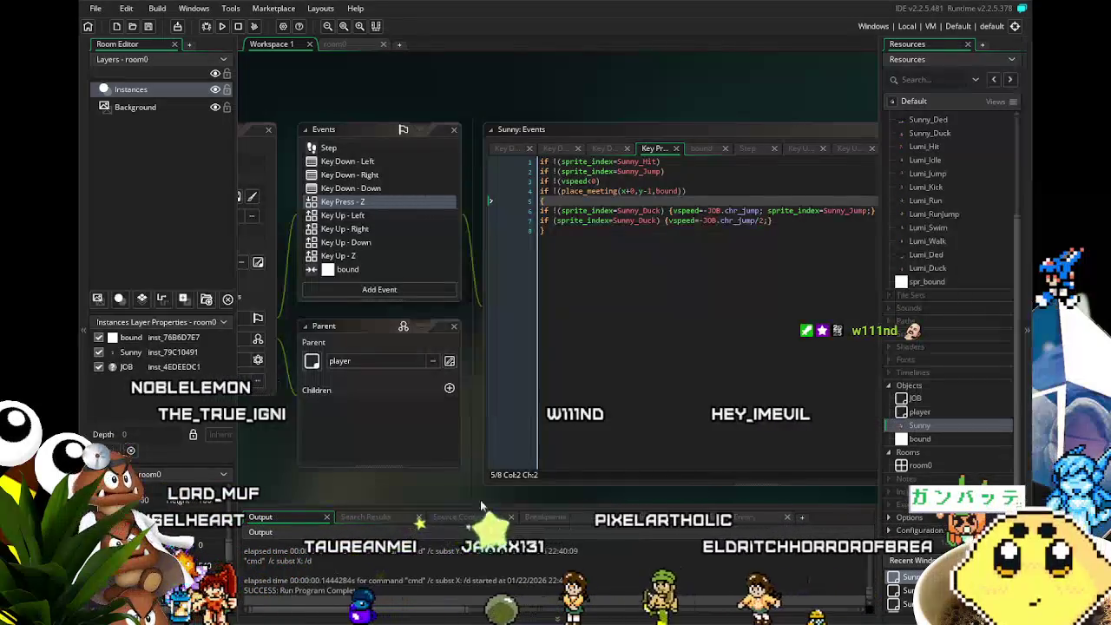
Bring up Sunny's Step event code with its gravity and image_xscale facing lines.
mouse_move(492, 475)
mouse_down()
mouse_move(440, 438)
mouse_move(414, 442)
mouse_up()
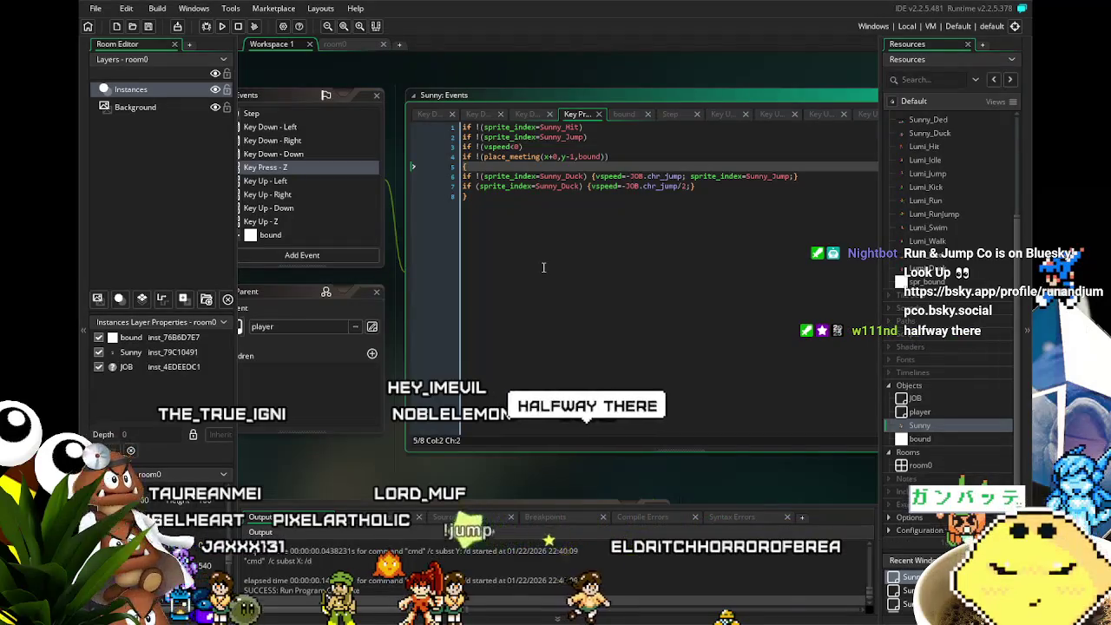
click(512, 324)
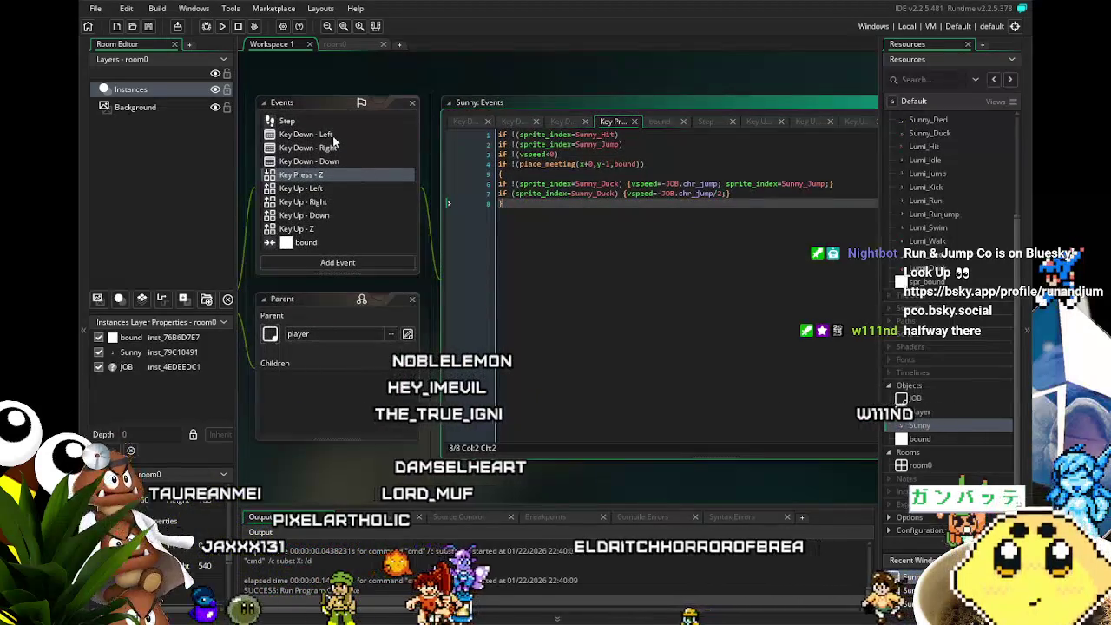
click(337, 136)
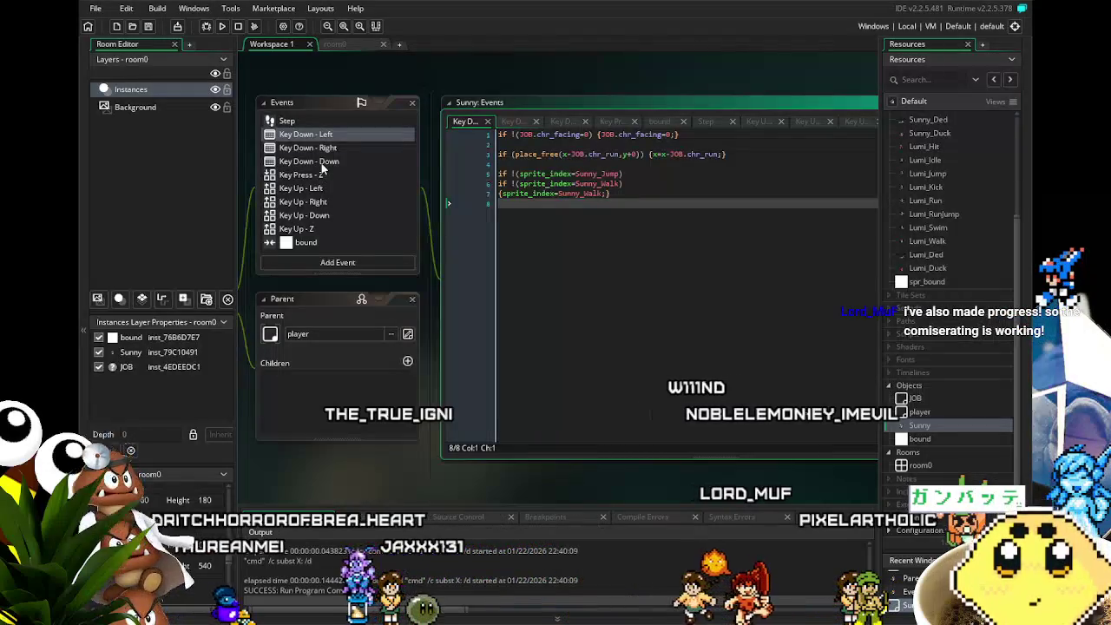
click(330, 120)
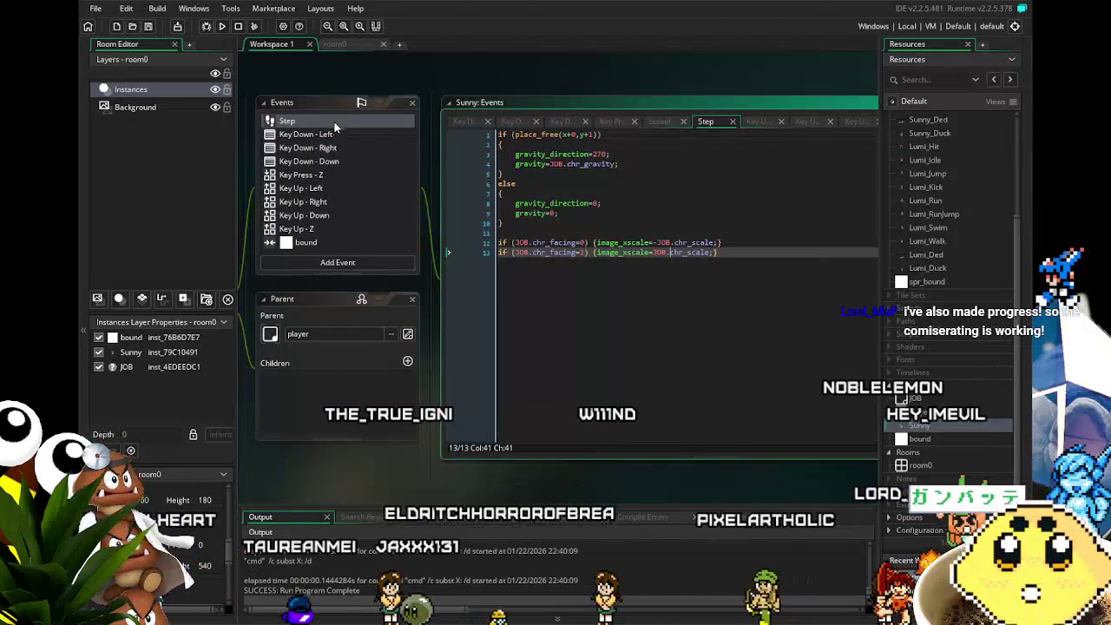
key(End)
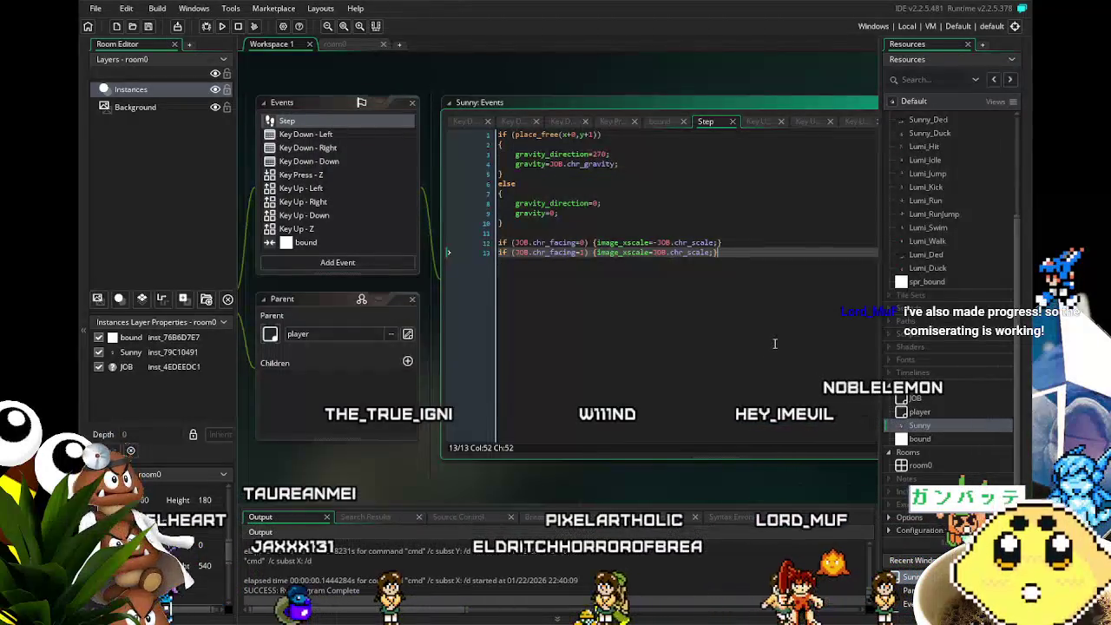
key(Return)
key(Return)
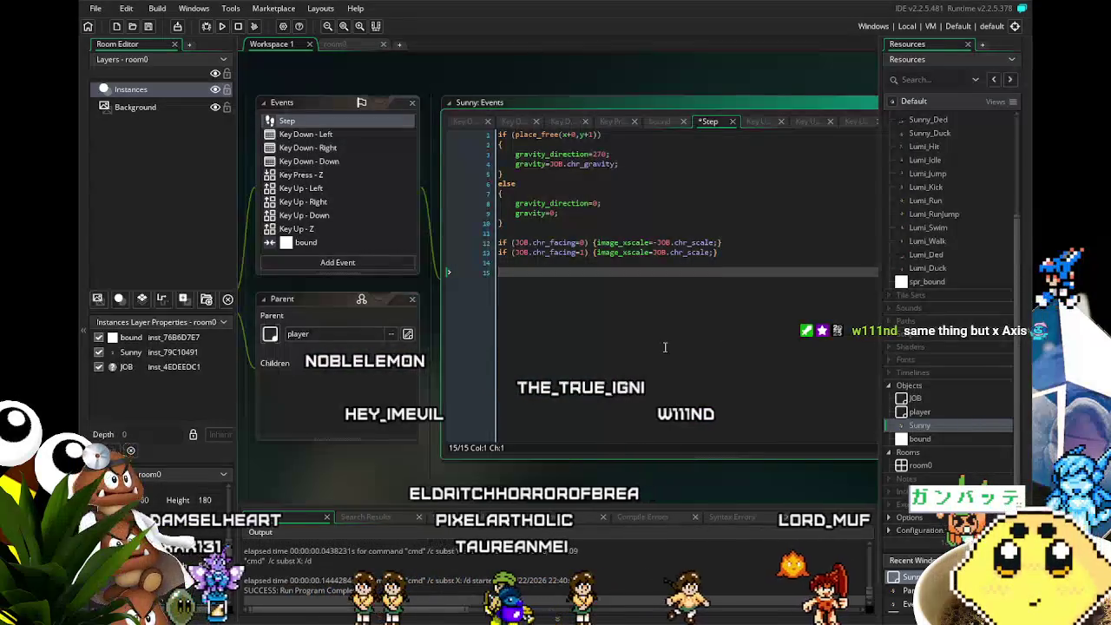
key(BackSpace)
key(BackSpace)
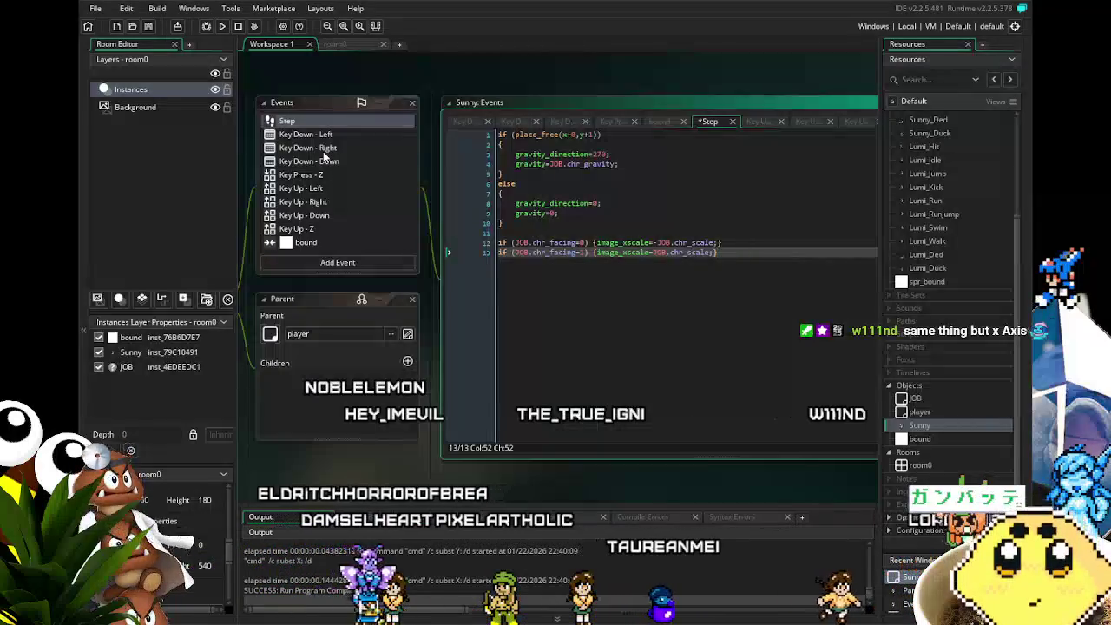
In Key Down - Right, clear the empty lines and reflow the walk sprite and movement lines.
click(325, 152)
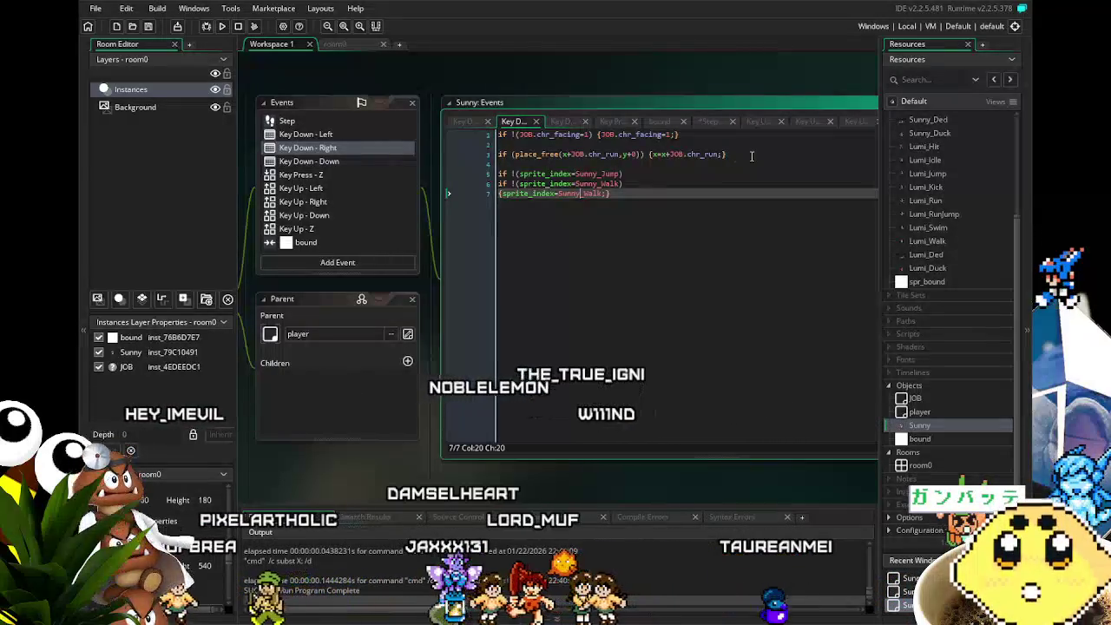
click(714, 154)
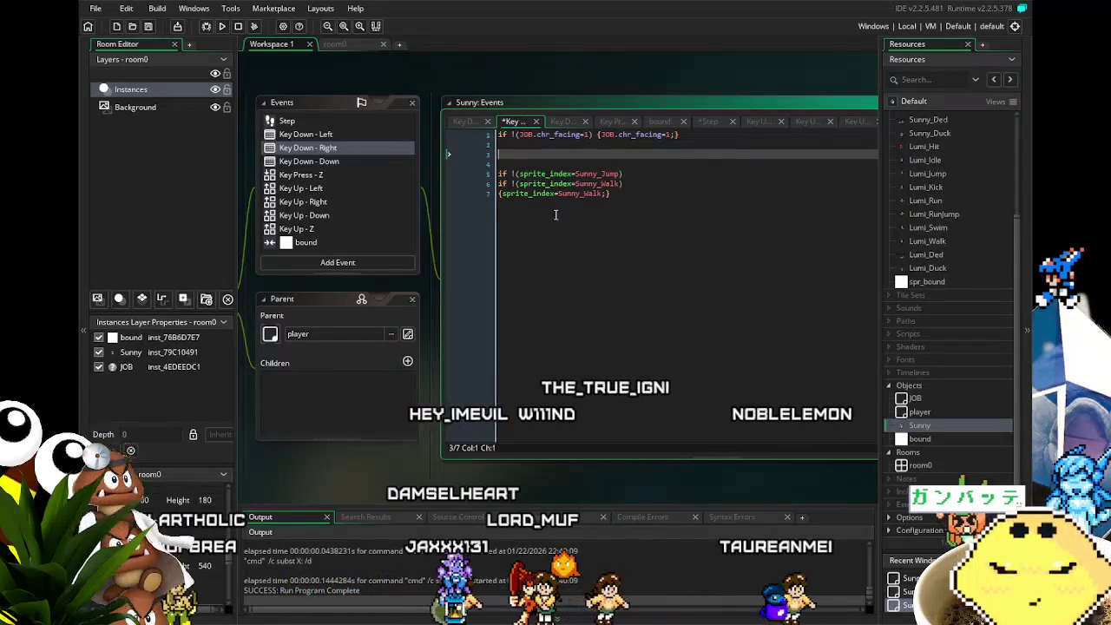
key(BackSpace)
key(Delete)
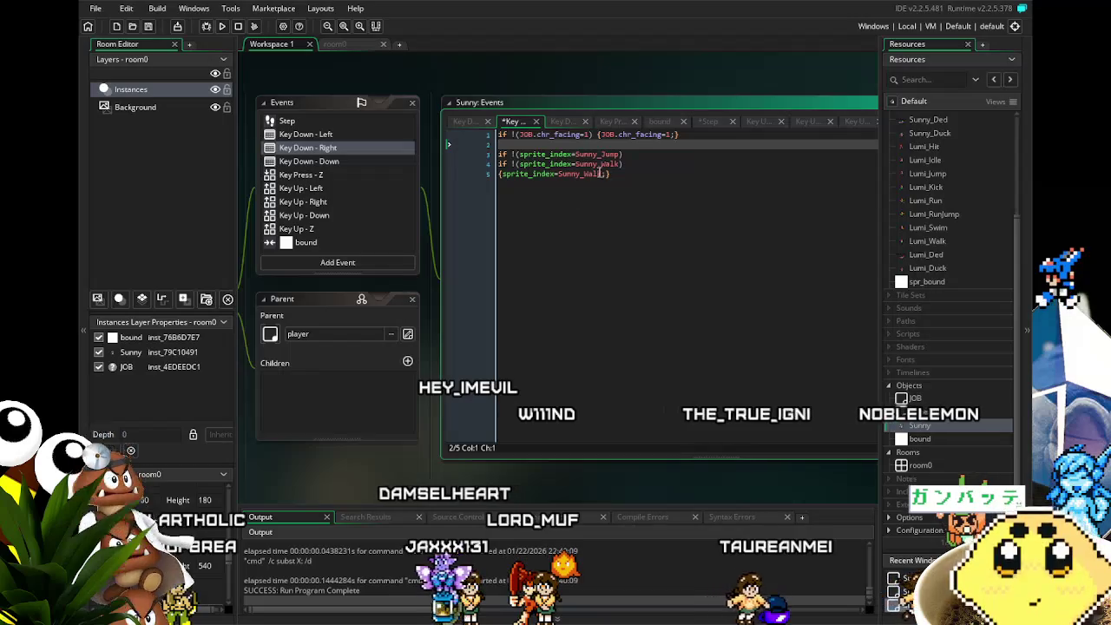
click(608, 174)
key(Return)
key(Return)
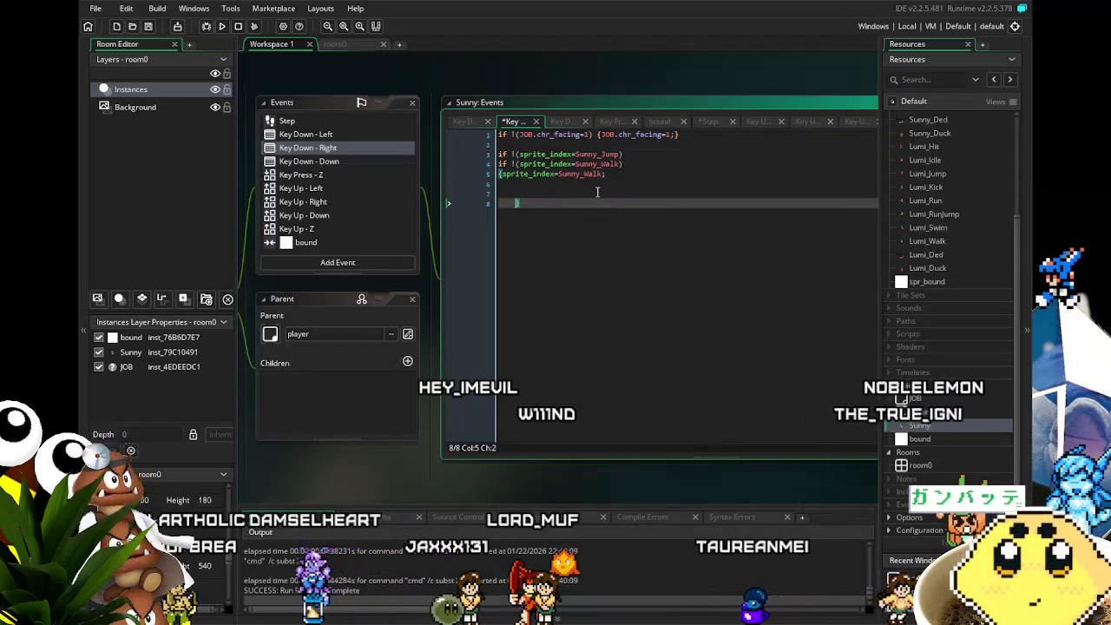
text(if (place_free(x+JOB.chr_run,y+0)) {x=x+JOB.chr_run;})
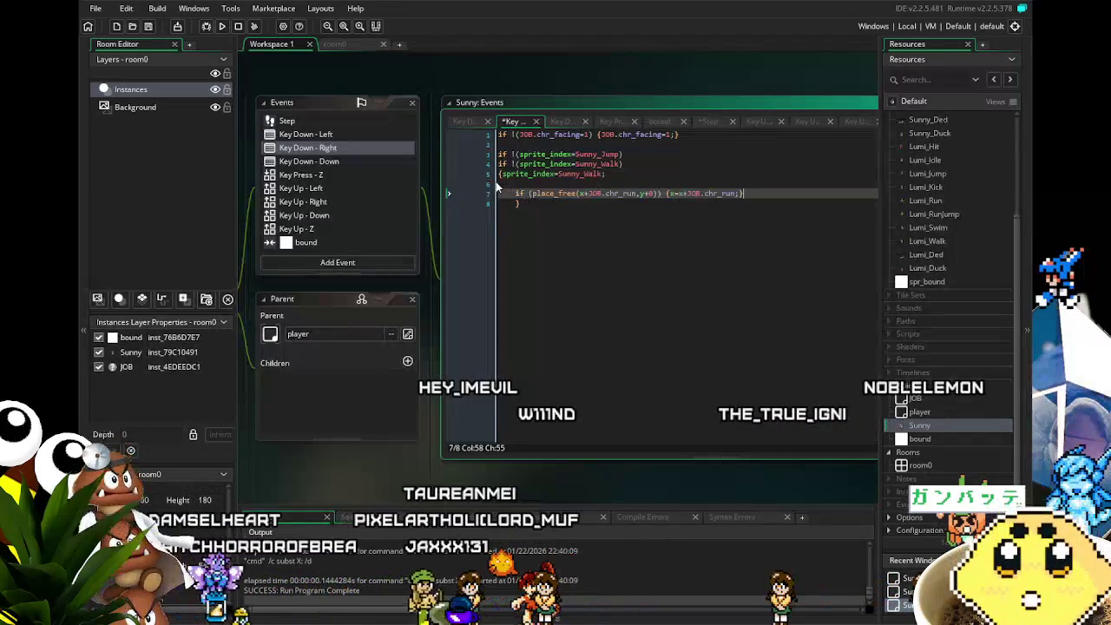
click(524, 184)
key(BackSpace)
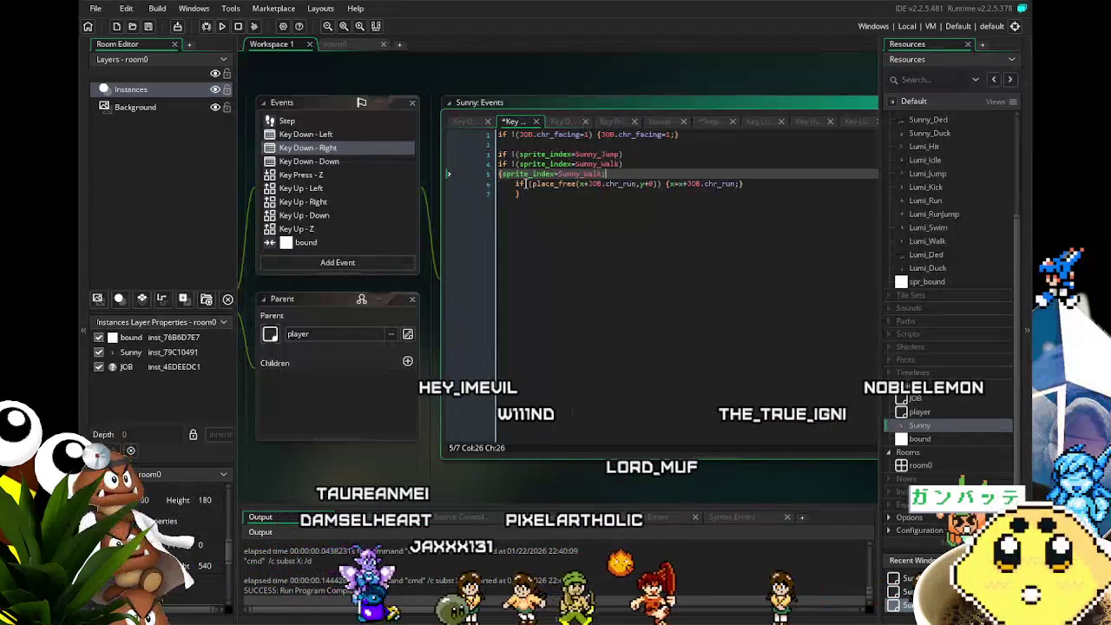
key(ctrl+Left)
key(ctrl+Left)
key(ctrl+Left)
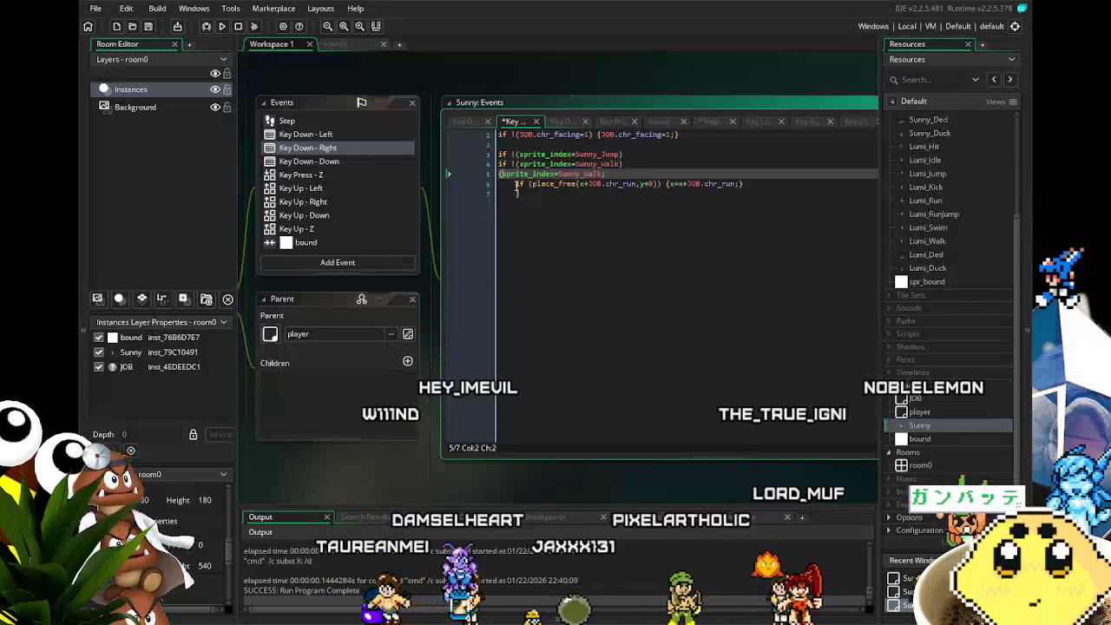
key(End)
key(Delete)
key(Delete)
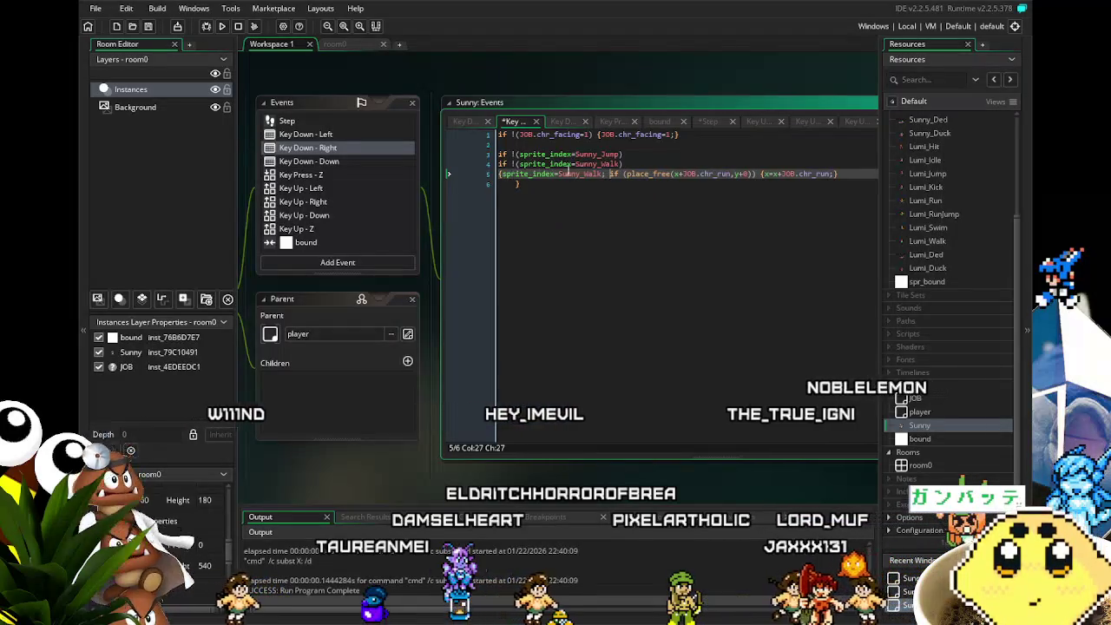
key(Return)
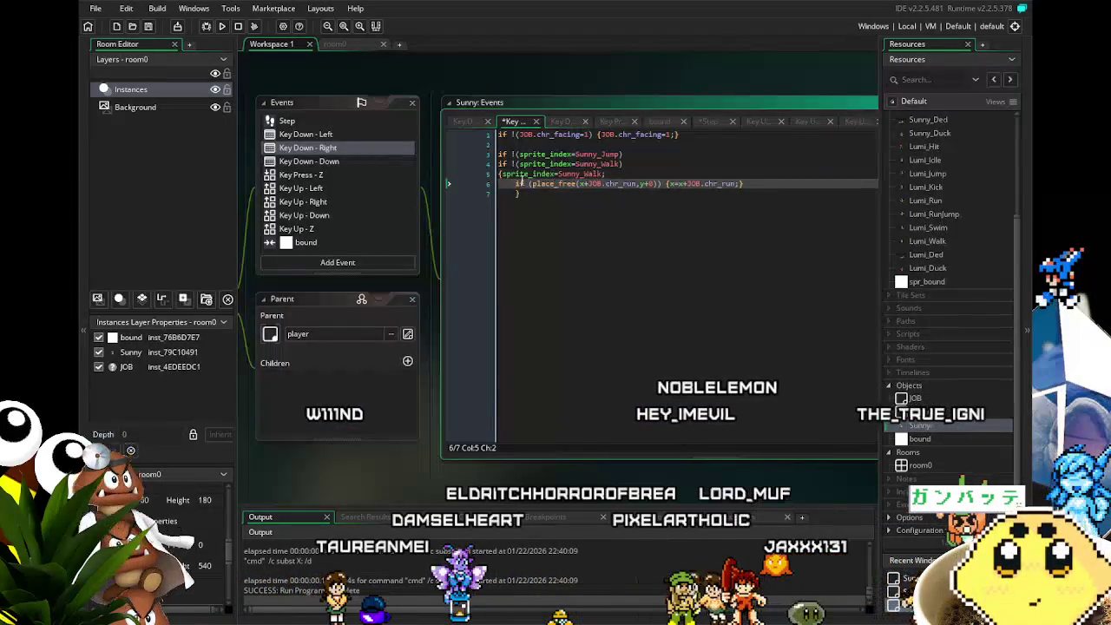
click(502, 173)
key(Return)
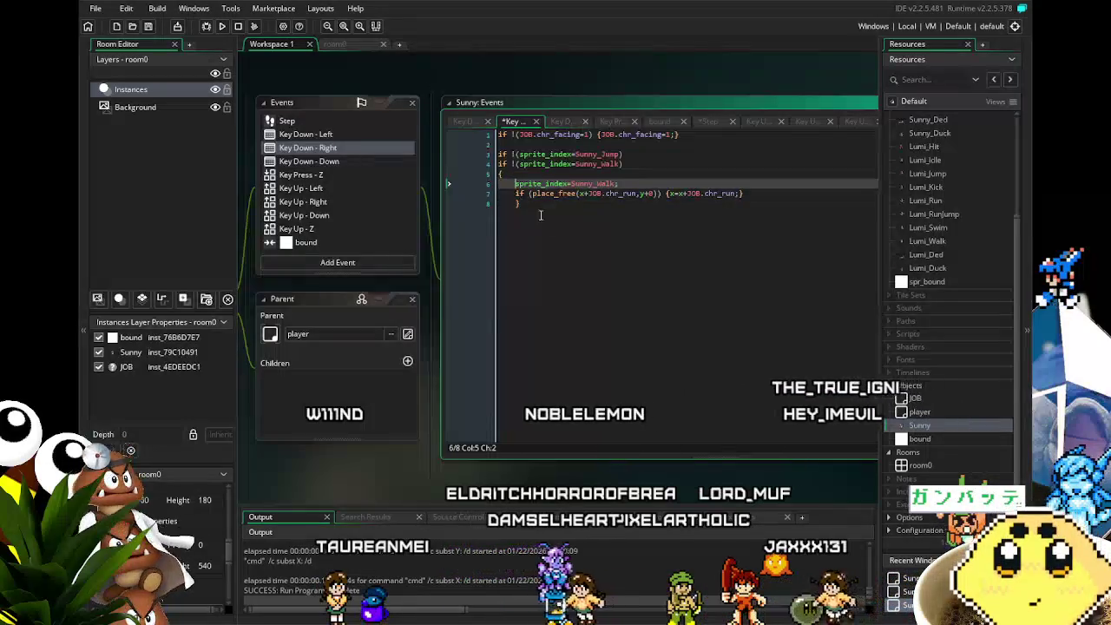
Move sprite_index=Sunny_Walk; inside the place_free braces after x=x+JOB.chr_run;.
click(538, 204)
click(647, 183)
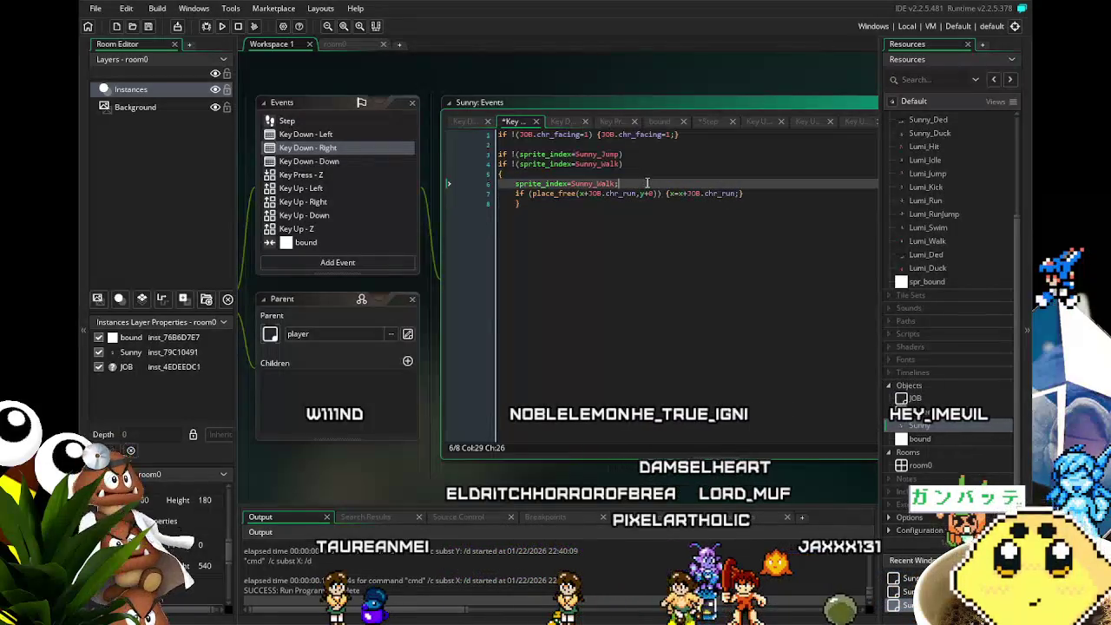
key(shift+Home)
key(BackSpace)
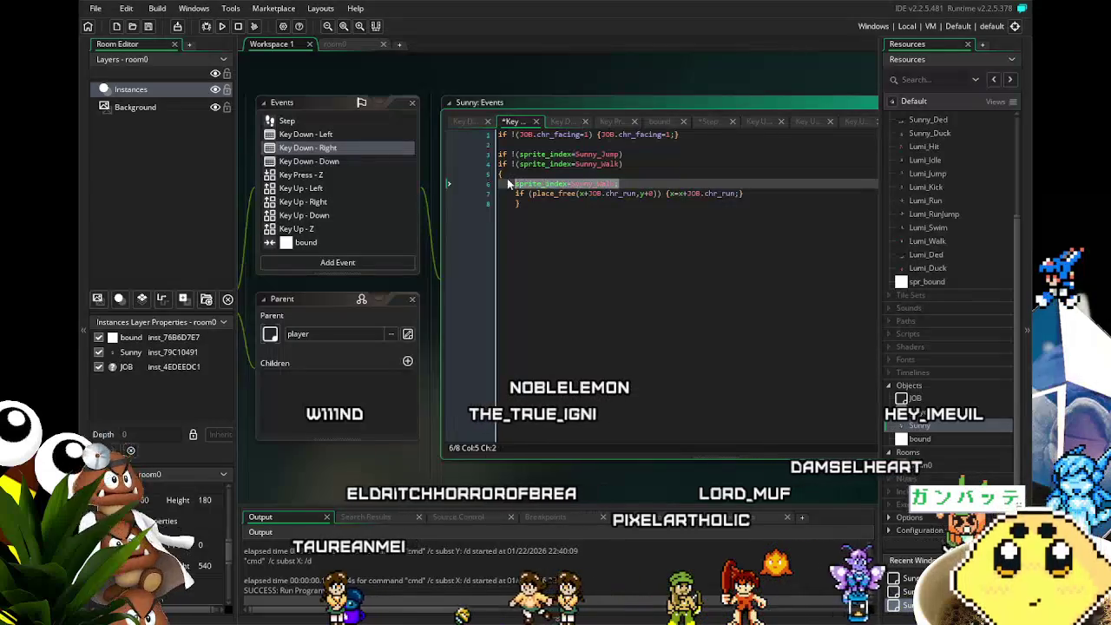
click(738, 194)
text(sprite_index=Sunny_Walk;)
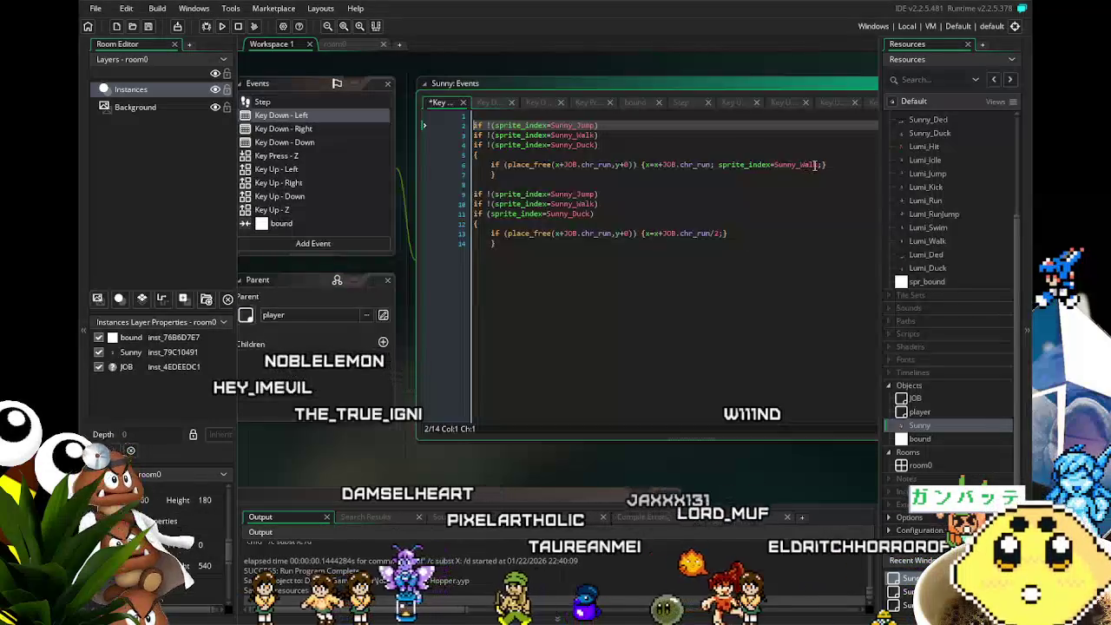
Try inserting the facing-left check below the Key Down - Left movement line, then undo it.
click(820, 165)
key(Return)
text(if !(JOB.chr_facing=0) {JOB.chr_facing=0;})
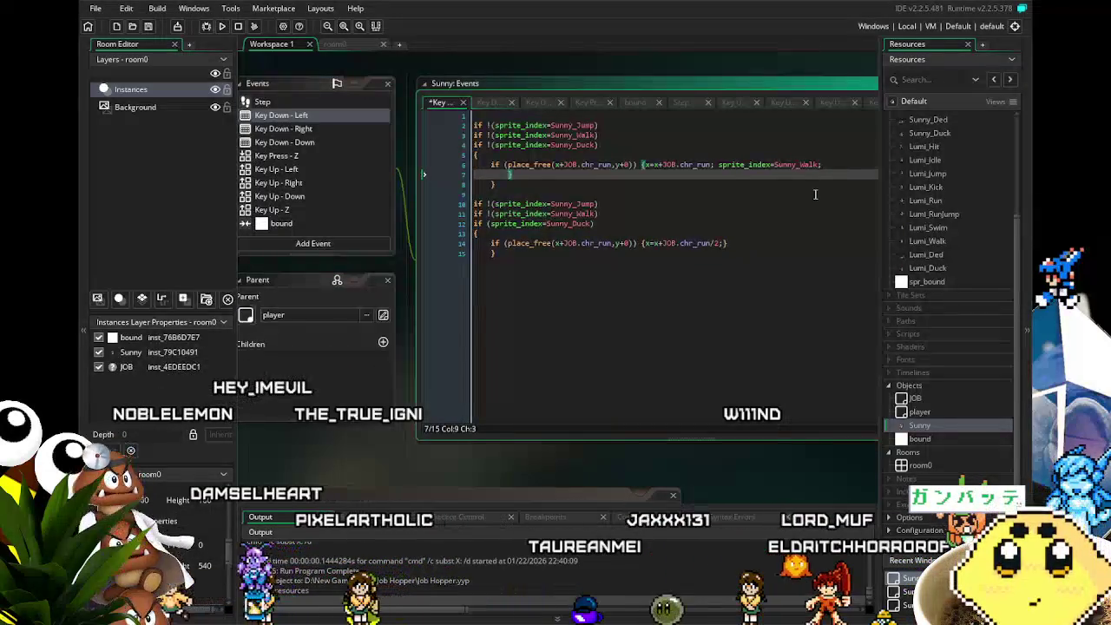
click(720, 243)
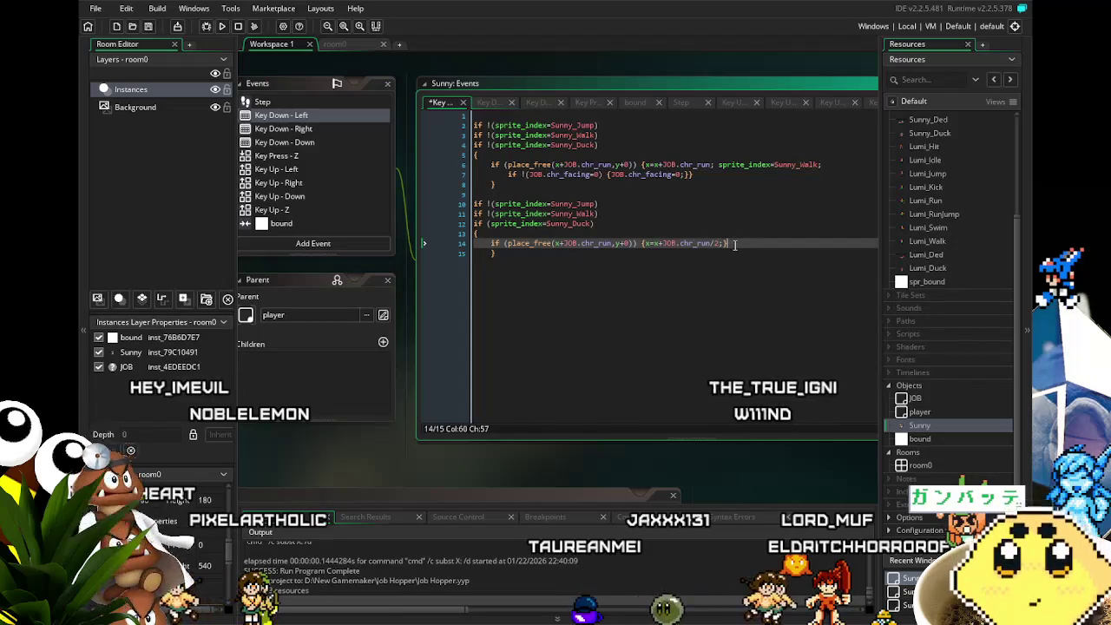
click(340, 129)
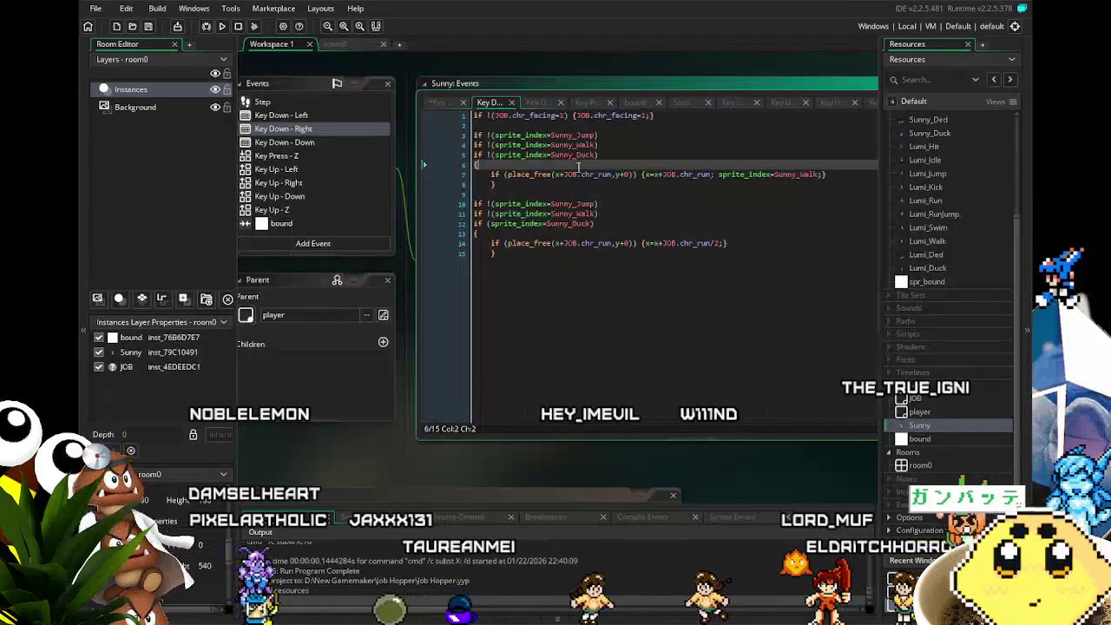
click(287, 114)
click(613, 358)
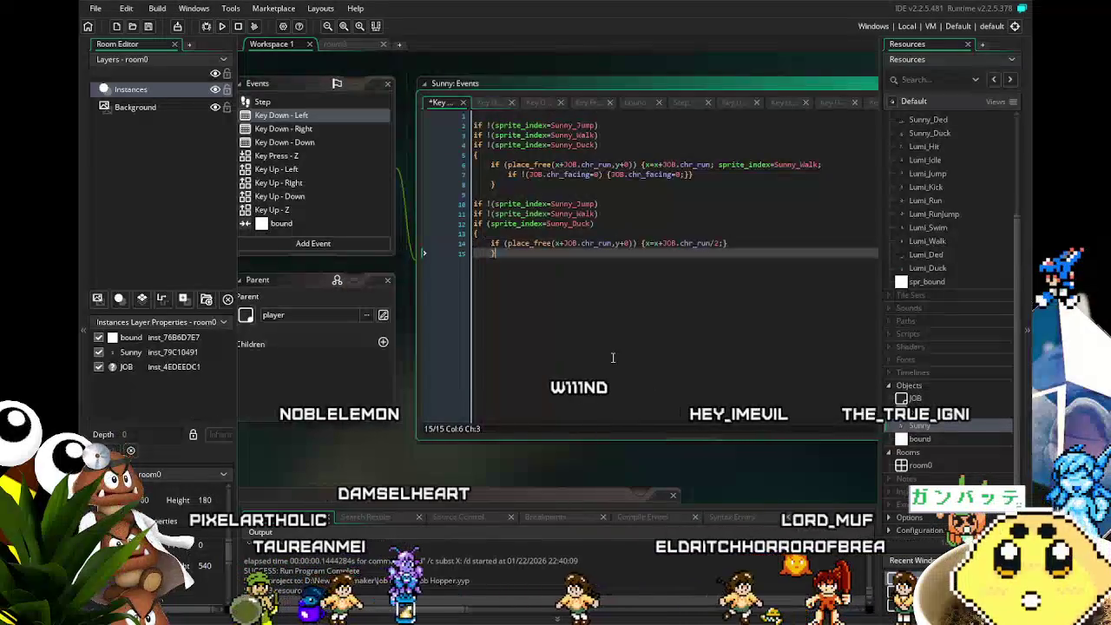
key(ctrl+z)
key(ctrl+z)
key(ctrl+z)
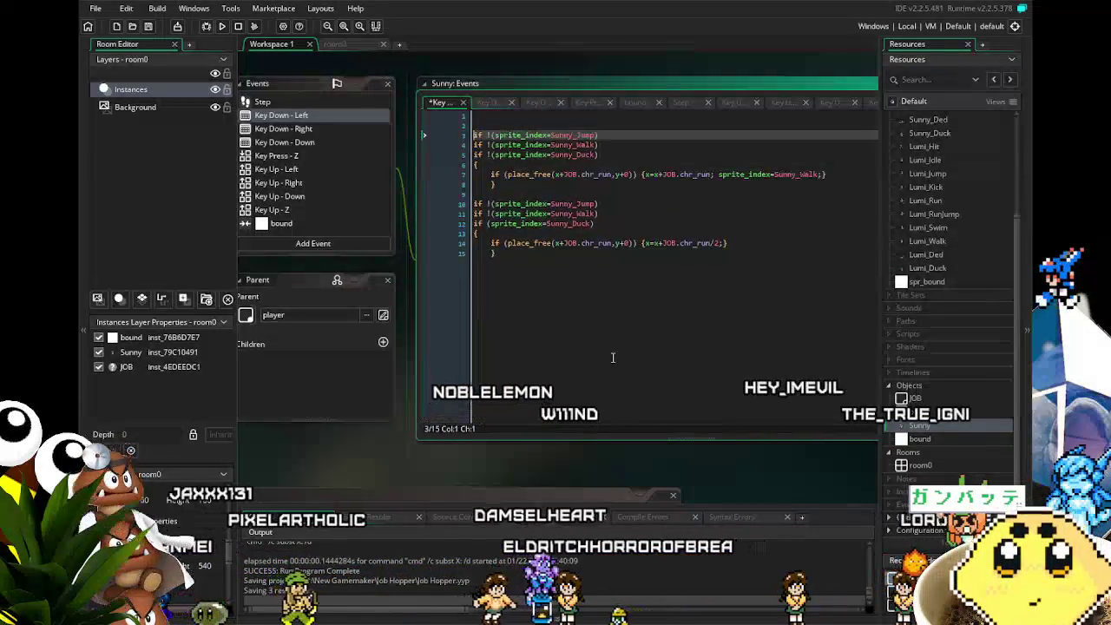
key(ctrl+z)
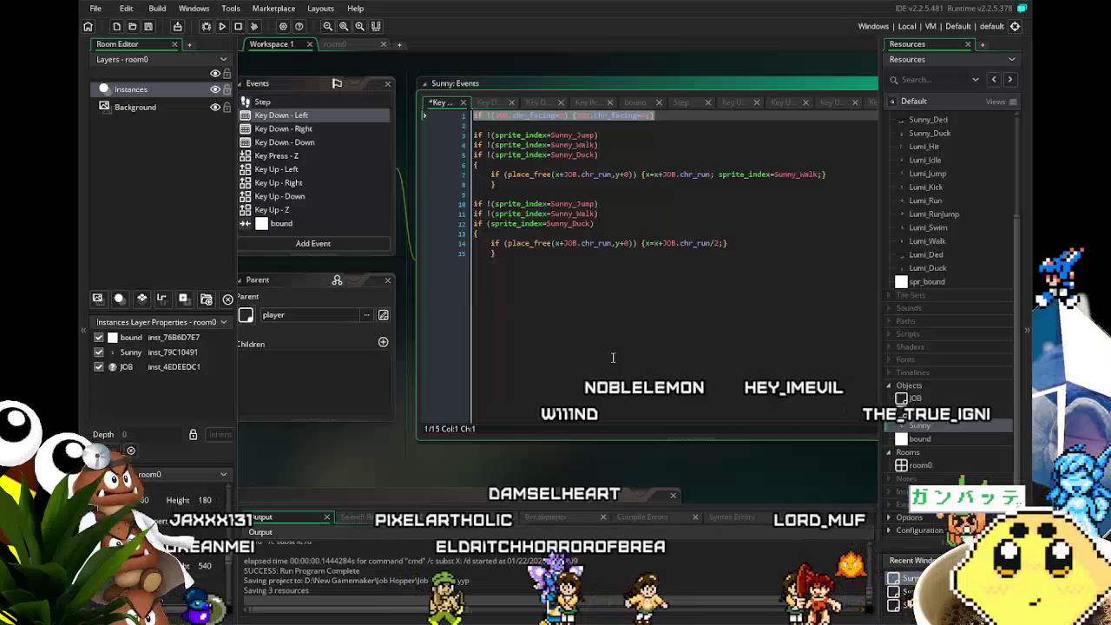
Delete the top facing check and append if !(JOB.chr_facing=0) {JOB.chr_facing=0;} to line 5.
key(Delete)
key(Delete)
key(Delete)
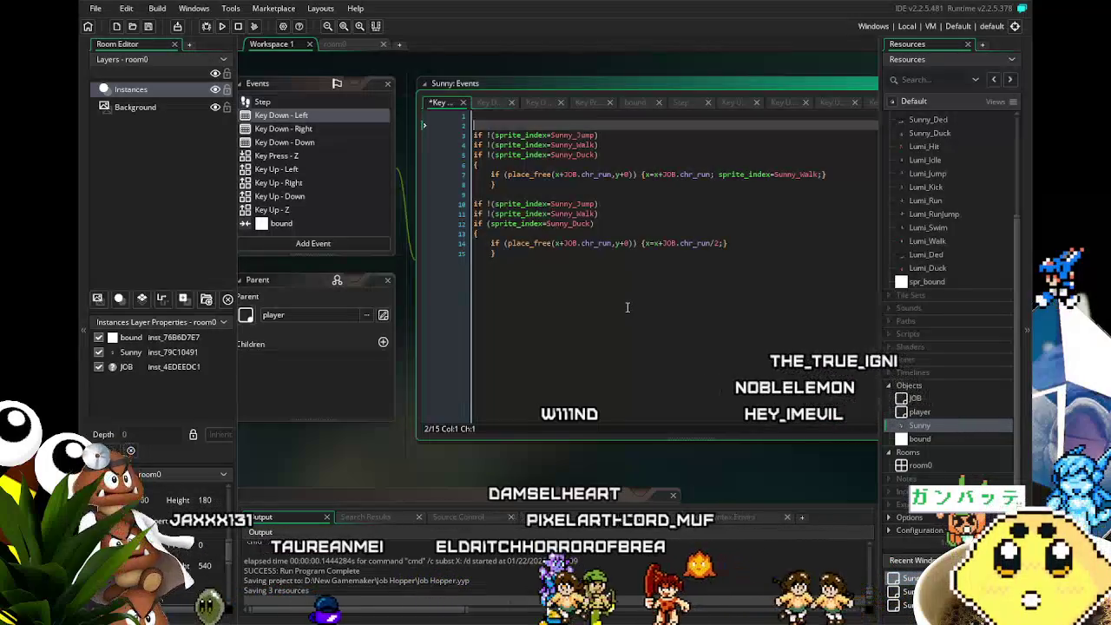
click(824, 154)
text(;)
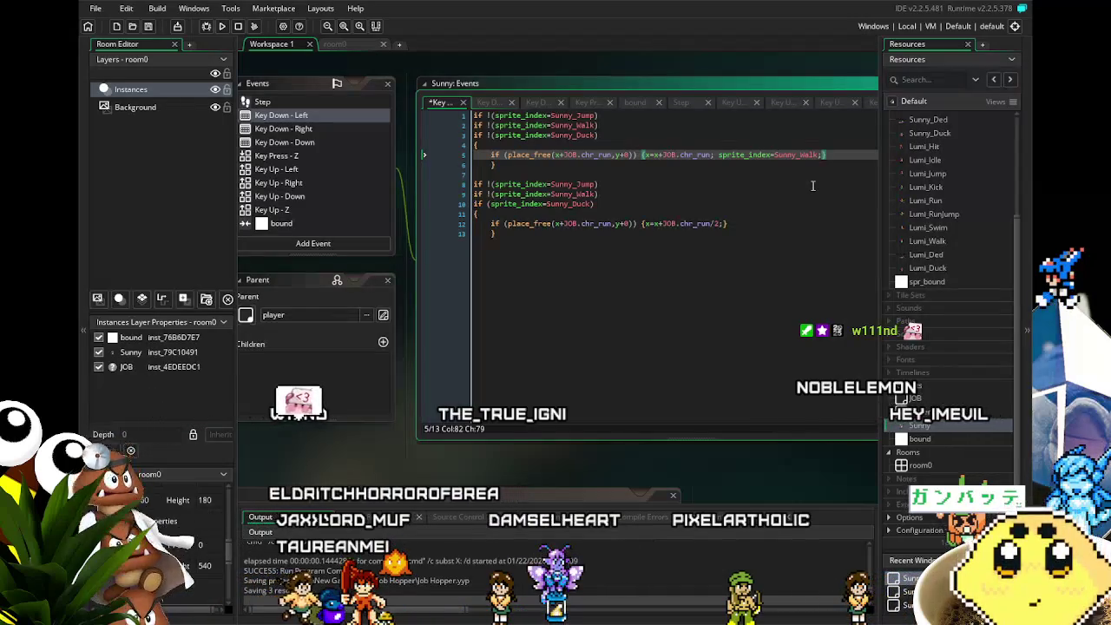
text(if !(JOB.chr_facing=0) {JOB.chr_facing=0;})
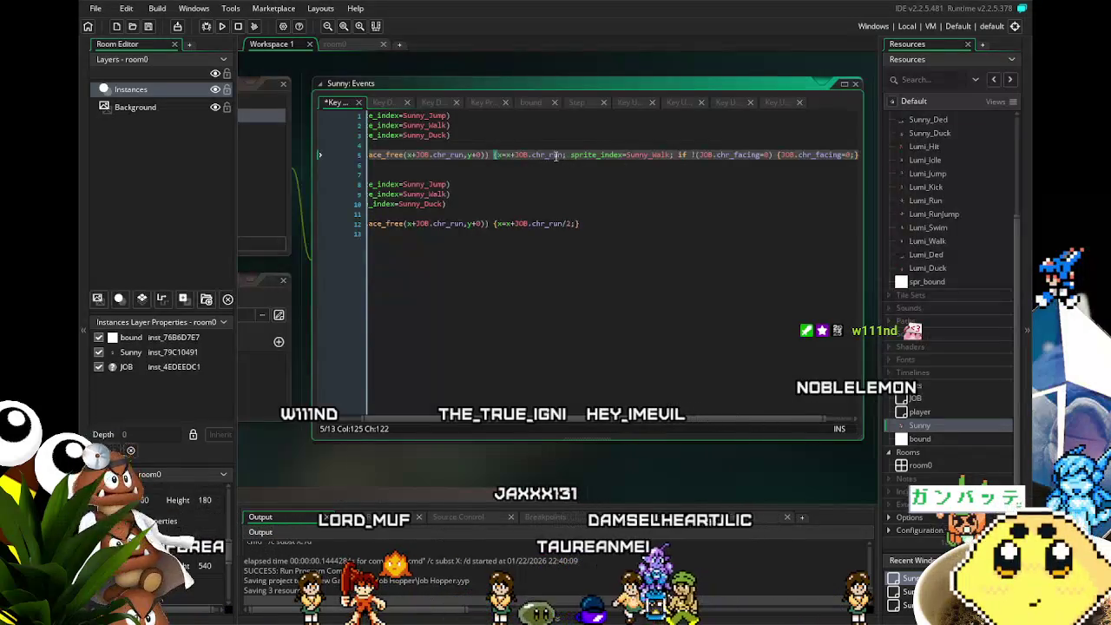
Split the Key Down - Left movement block into separate moving, walk sprite and facing lines.
click(496, 154)
key(Return)
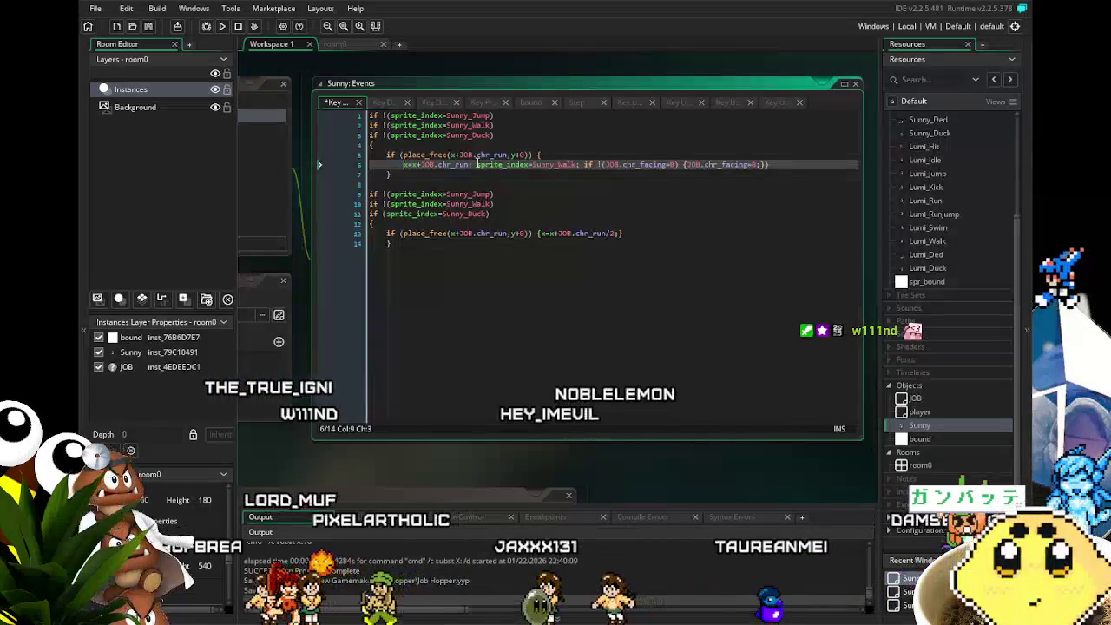
click(477, 164)
key(Return)
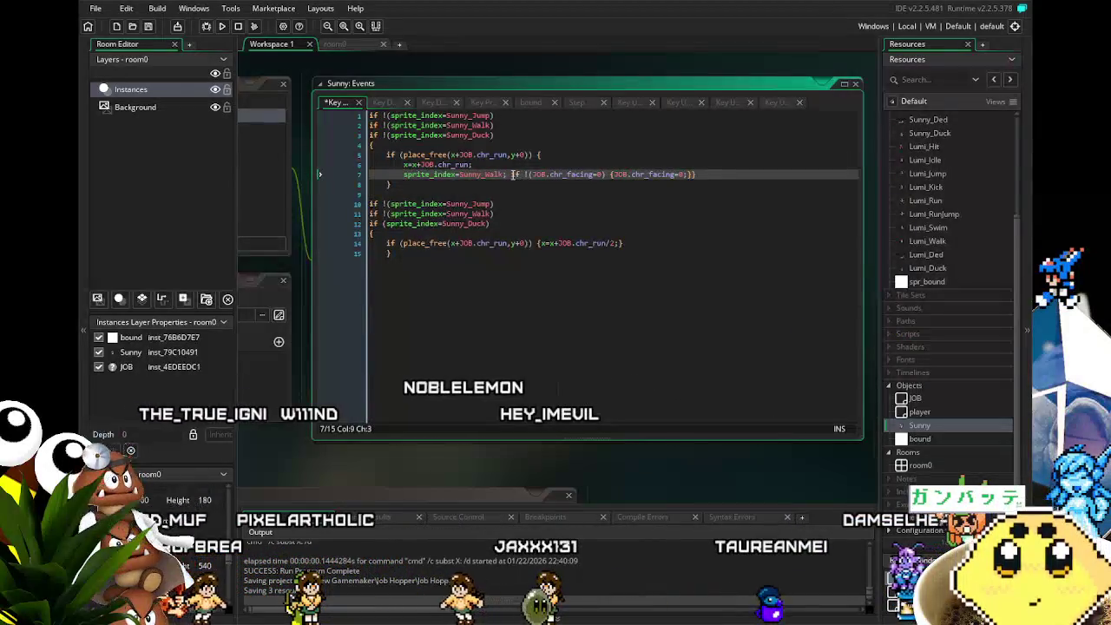
click(512, 175)
key(Return)
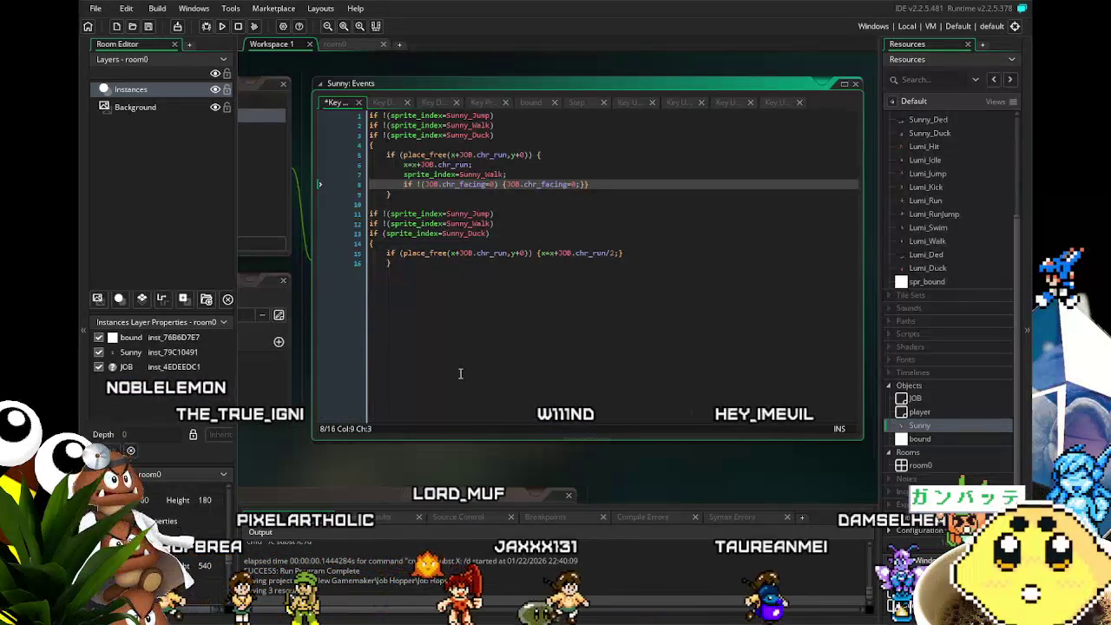
Show the Key Down - Right code and select its chr_facing=1 check on line 1.
drag(412, 451, 510, 445)
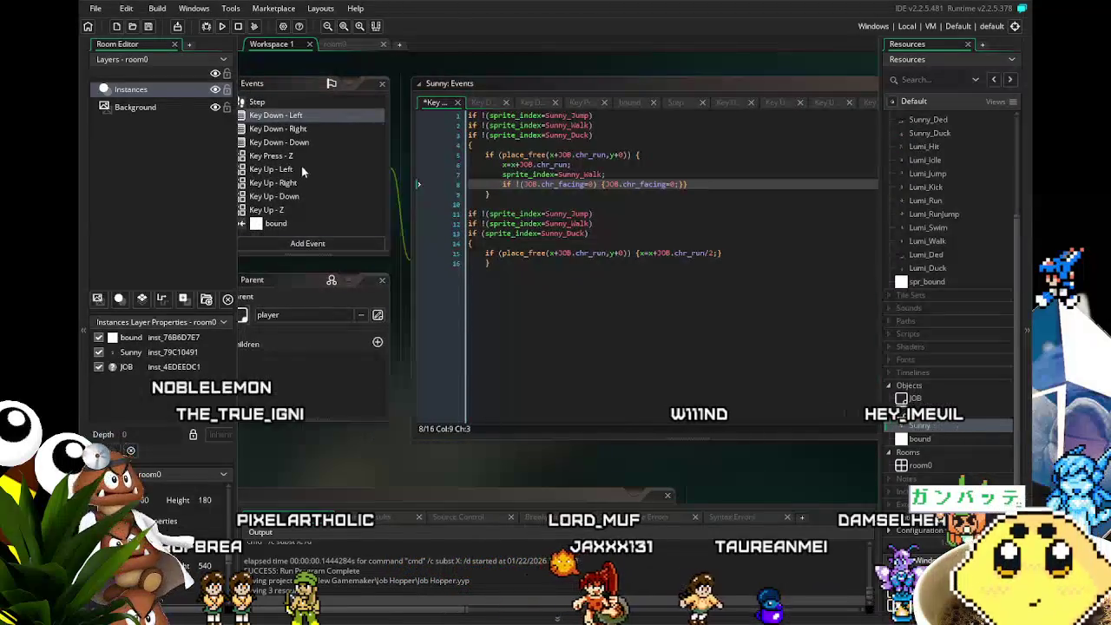
click(289, 130)
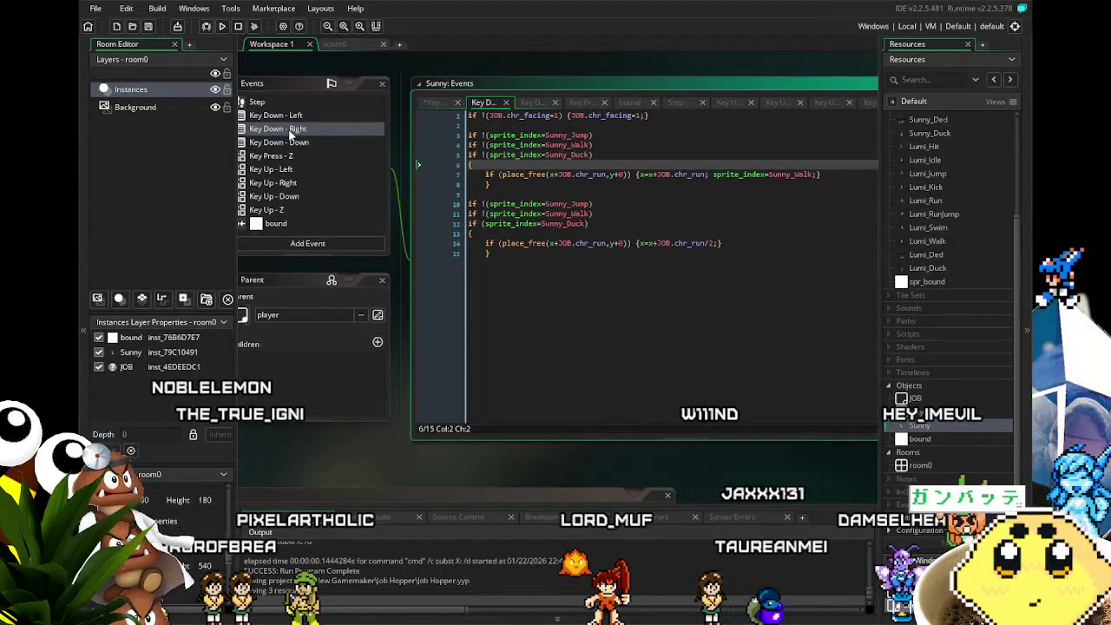
key(Up)
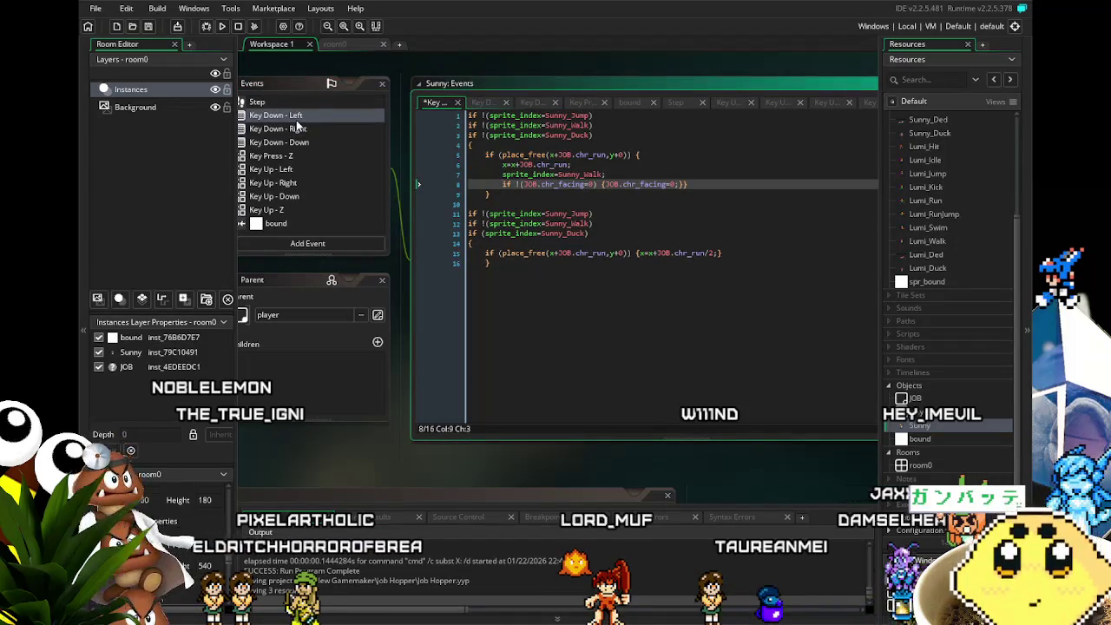
click(298, 132)
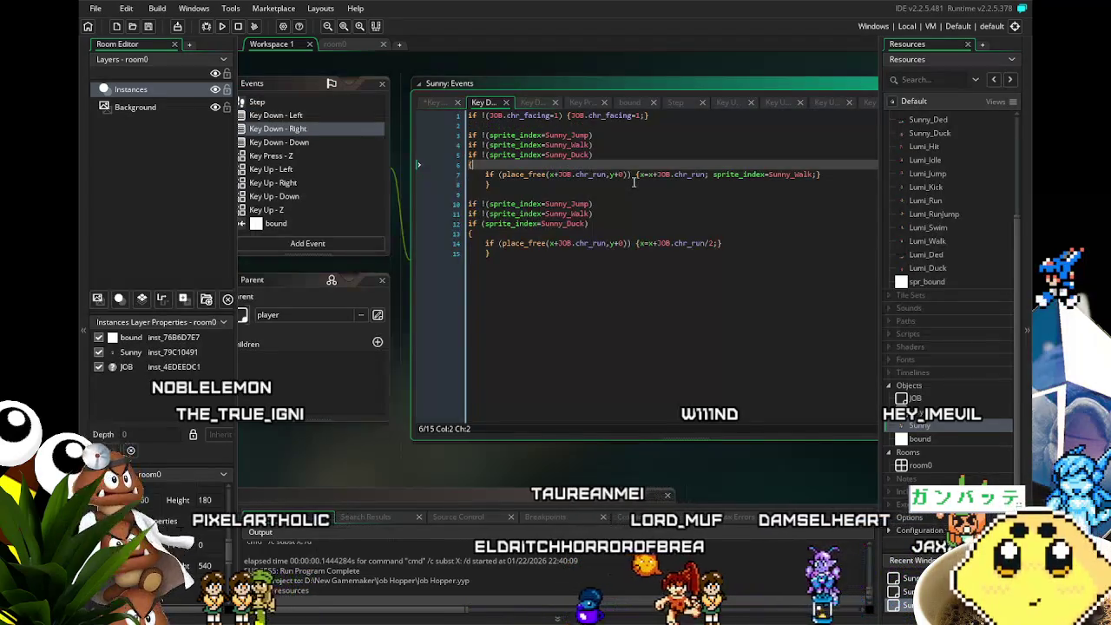
drag(648, 115, 566, 115)
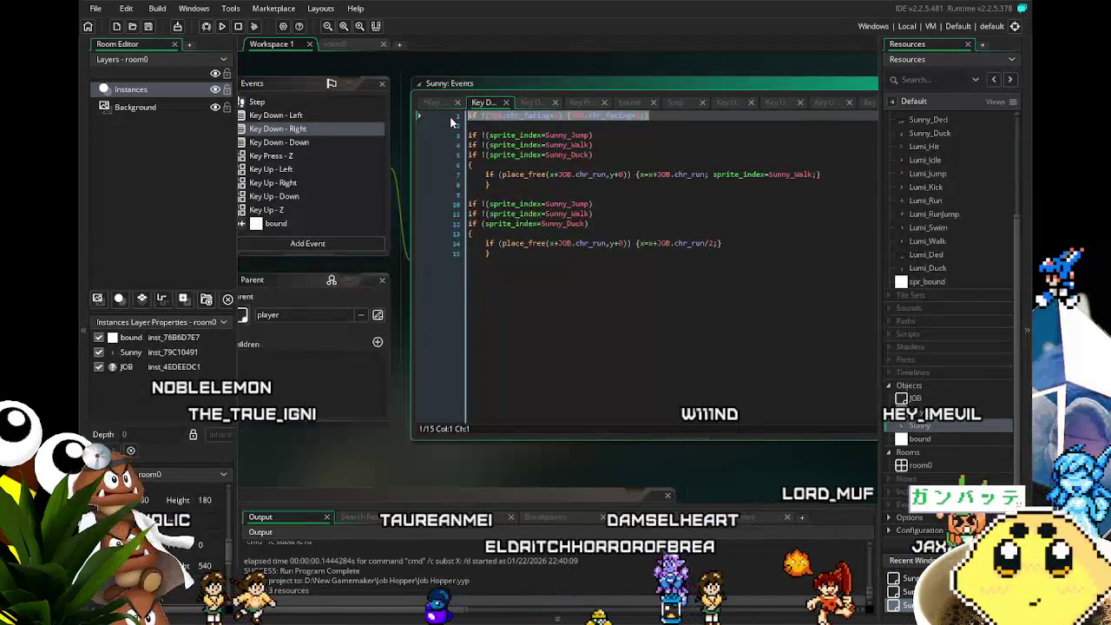
Move the chr_facing=1 check from line 1 into a multi-line place_free block after Sunny_Walk.
triple_click(549, 115)
key(Delete)
key(BackSpace)
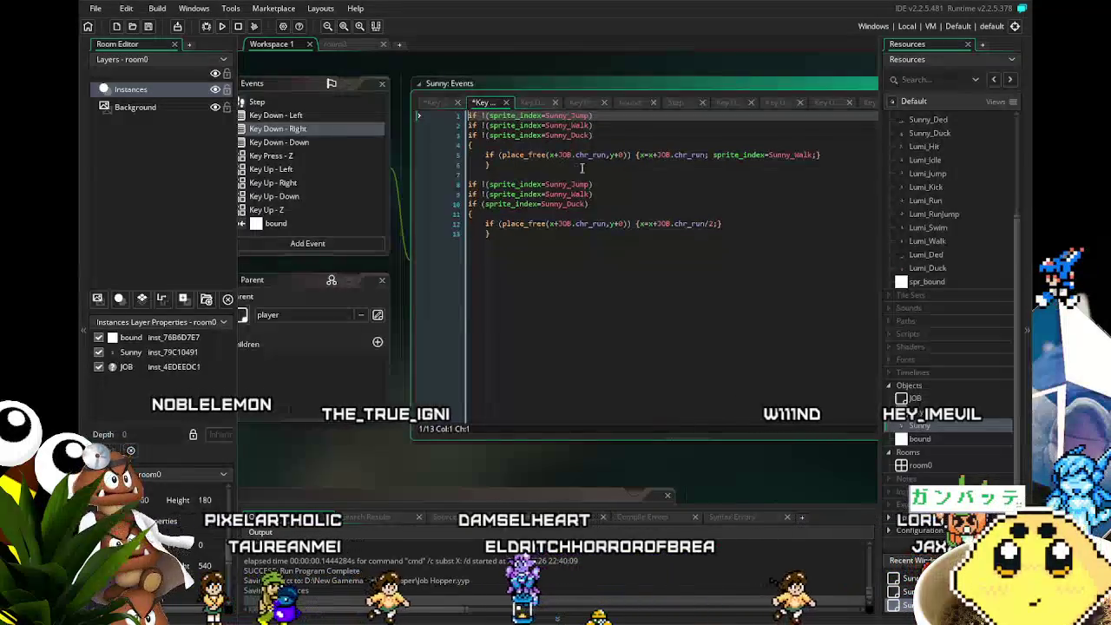
click(638, 155)
key(Right)
key(Return)
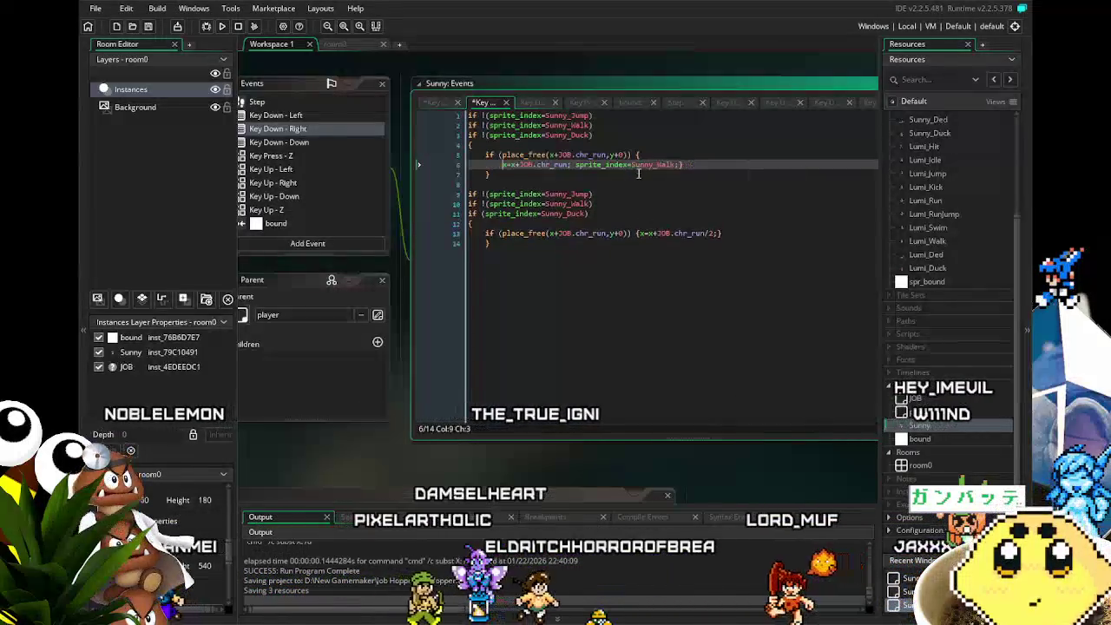
key(Return)
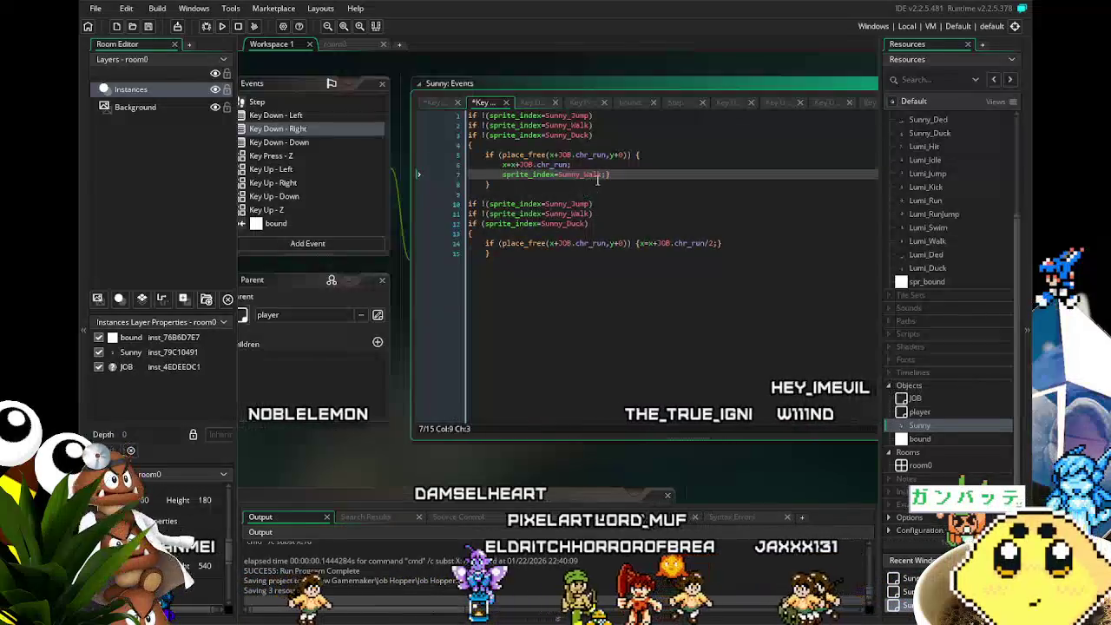
key(End)
key(Left)
key(Return)
text(if !(JOB.chr_facing=1) {JOB.chr_facing=1;})
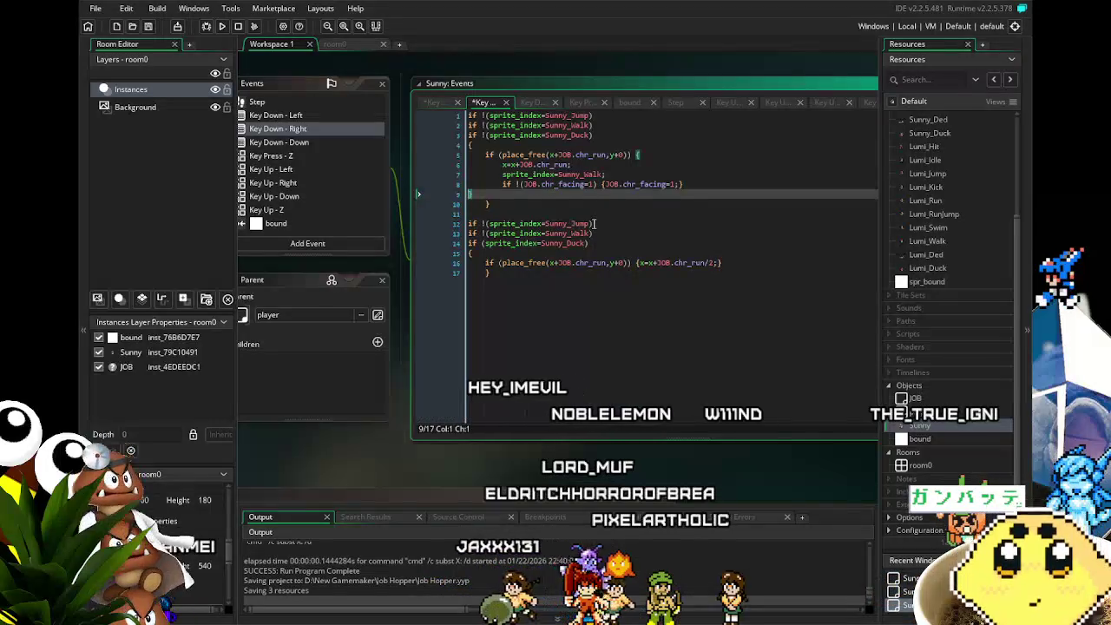
key(BackSpace)
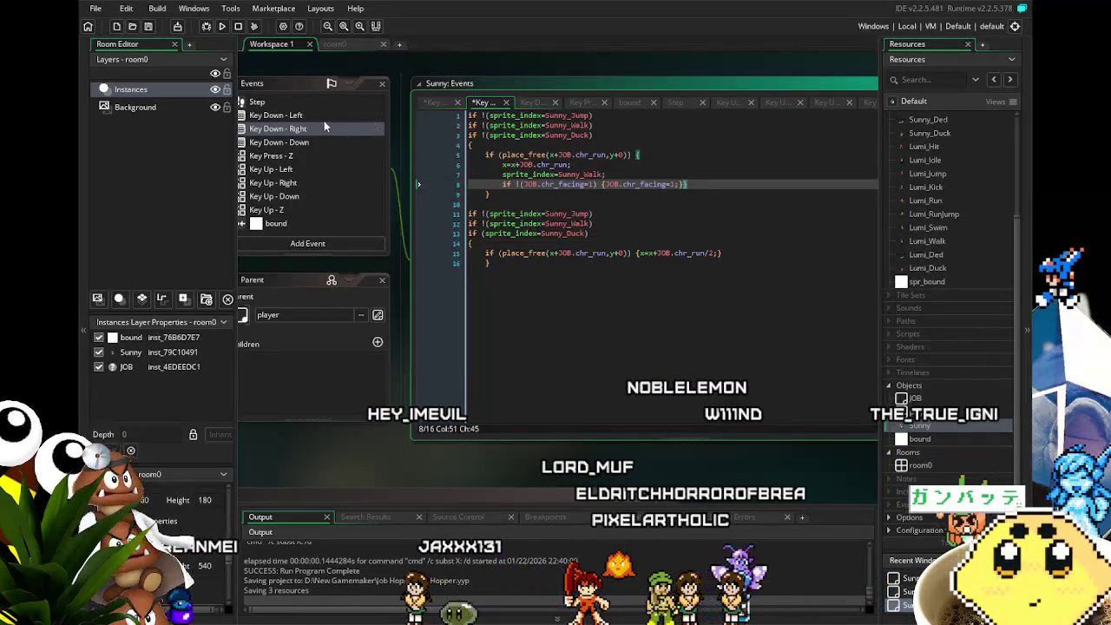
Compare the Key Down - Right code against Key Down - Left, ending on Left.
click(313, 116)
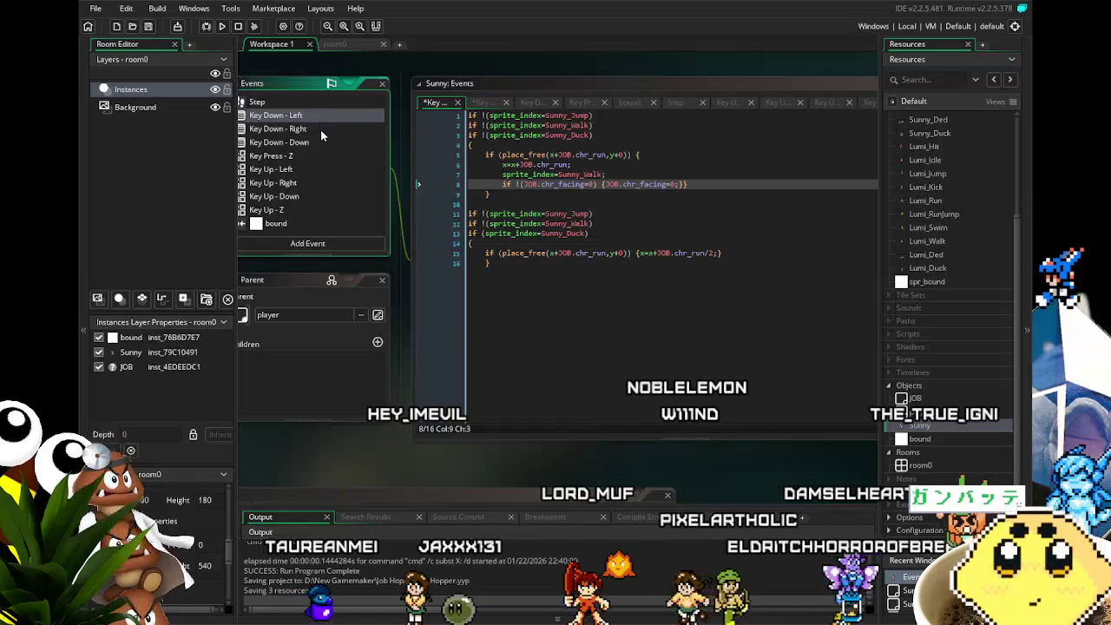
click(320, 130)
click(314, 117)
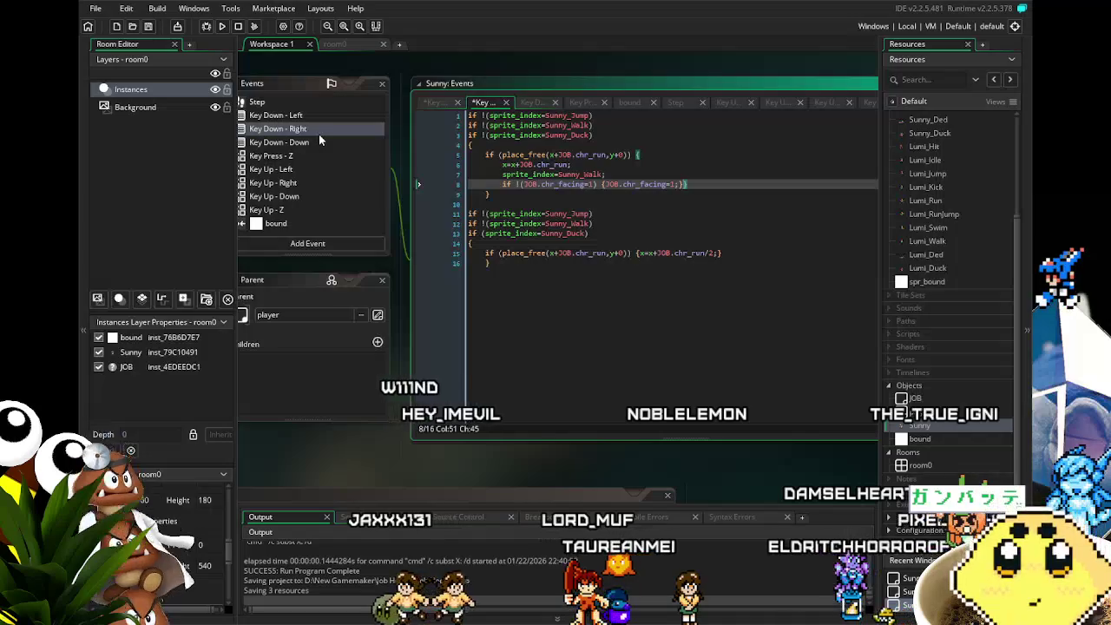
click(299, 131)
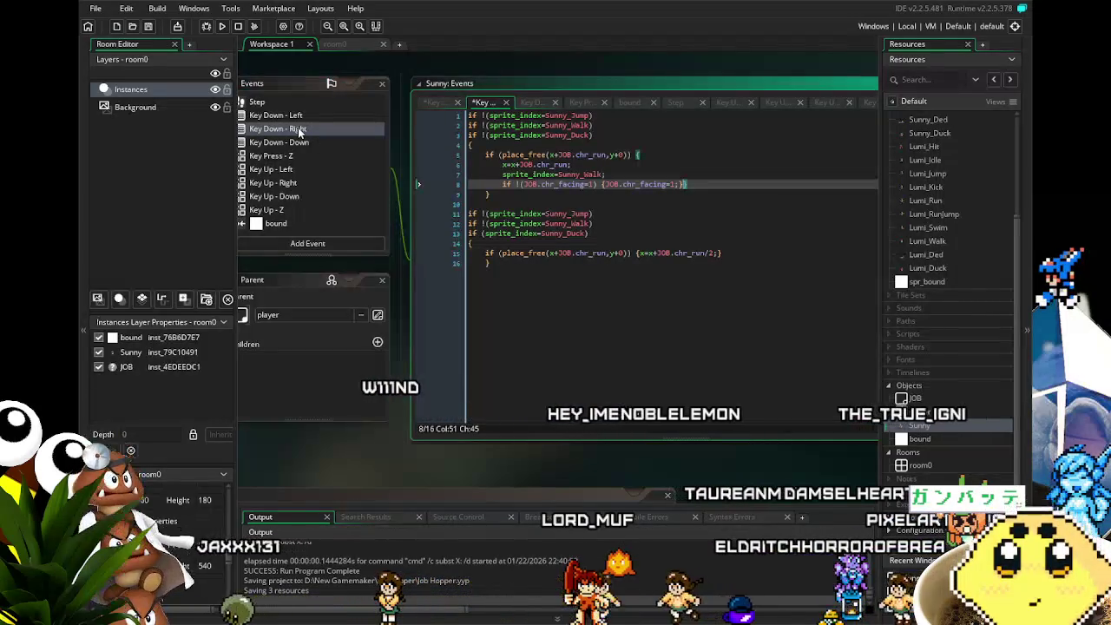
click(308, 117)
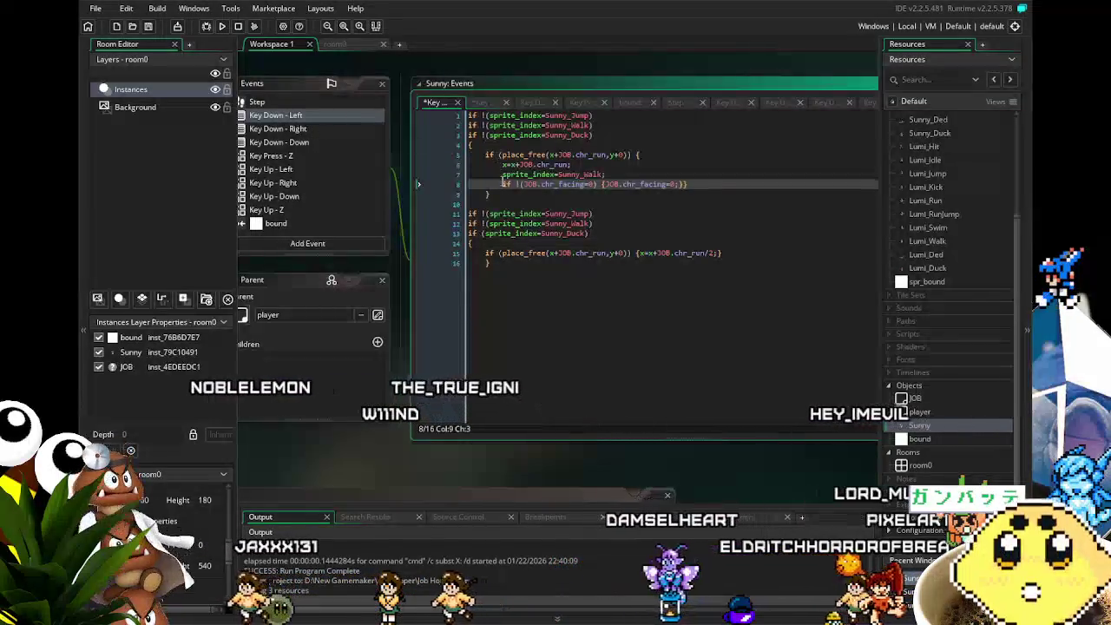
Change the Key Down - Left ducking move to x=x-JOB.chr_run*2.
click(559, 253)
key(BackSpace)
text(-)
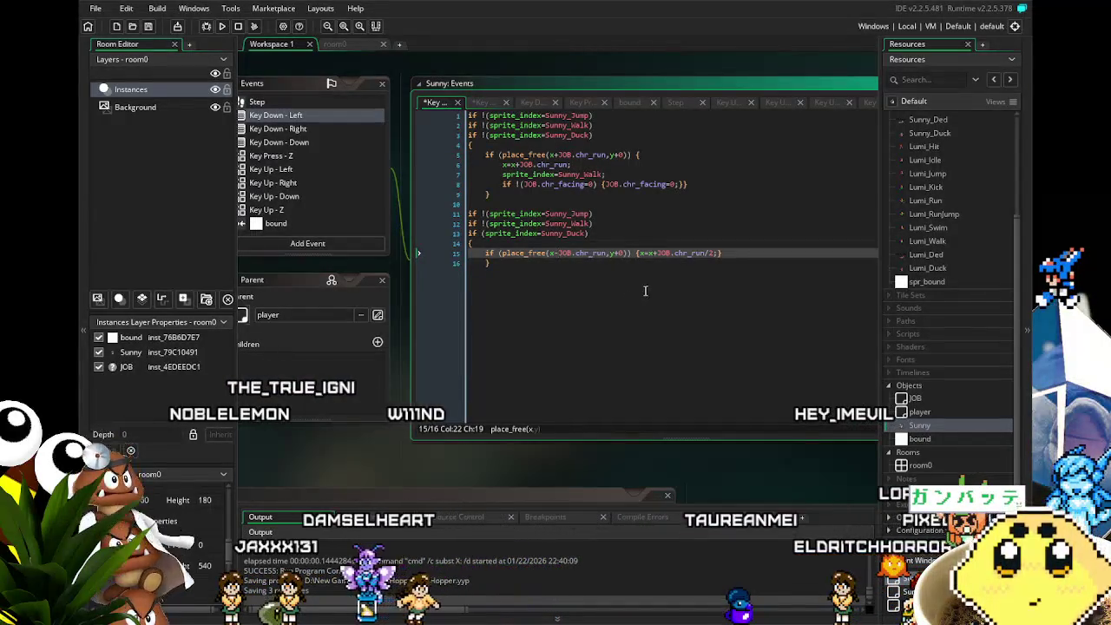
click(657, 253)
key(BackSpace)
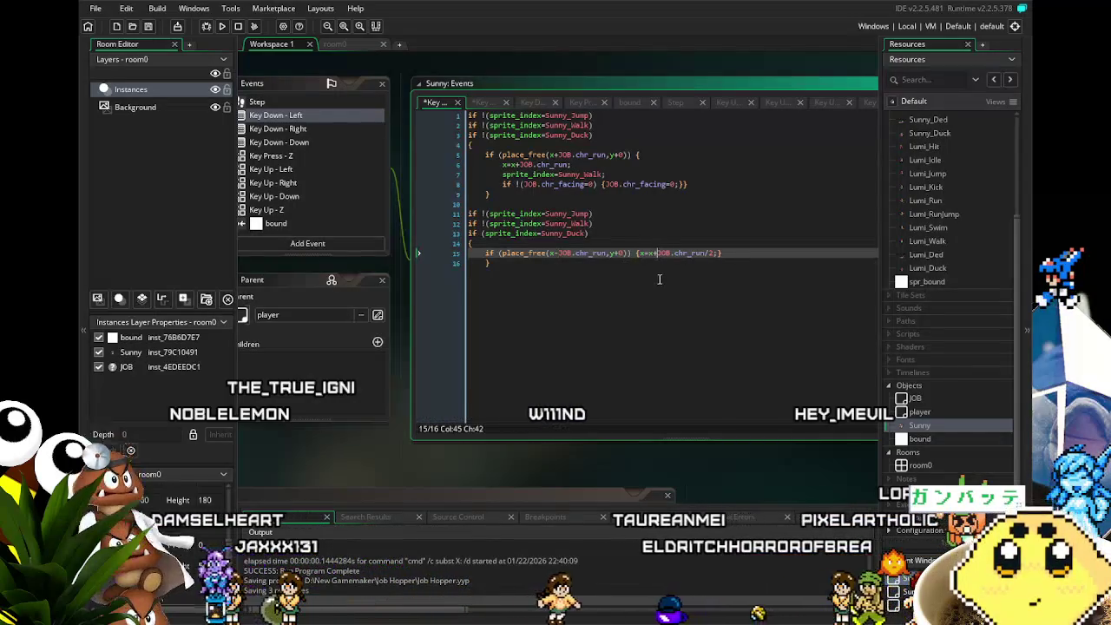
text(-)
key(Right)
key(Right)
key(Right)
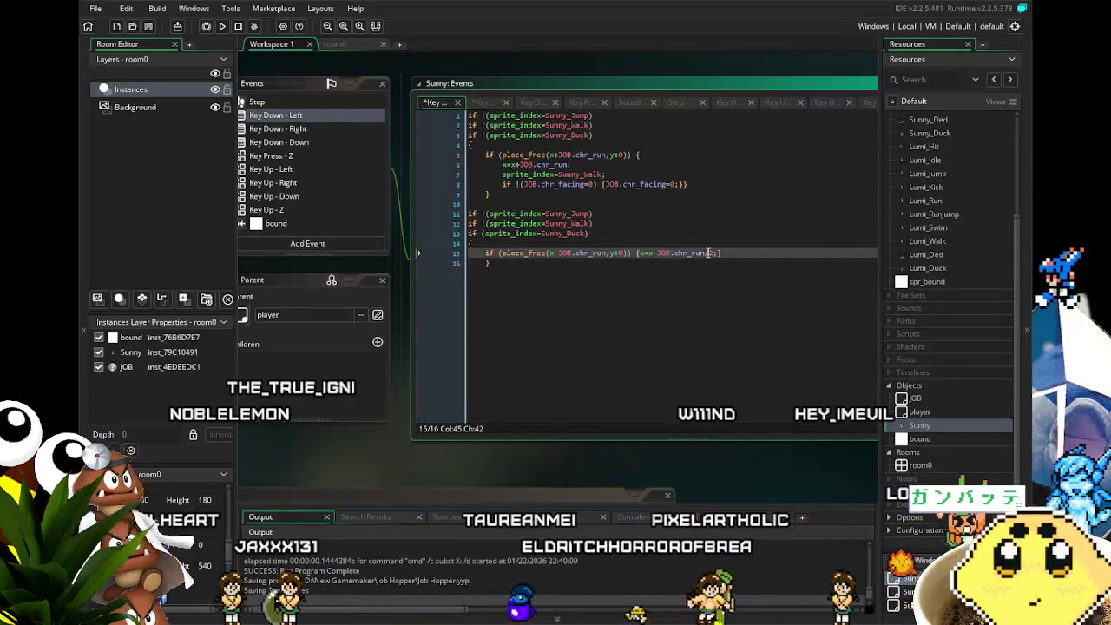
key(BackSpace)
text(*)
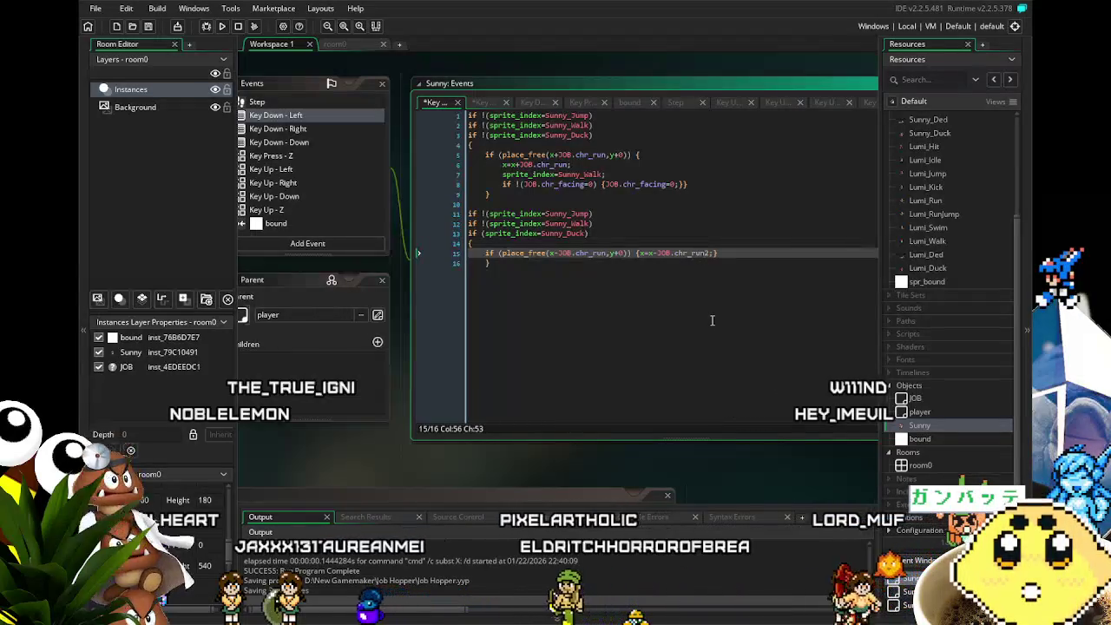
click(712, 320)
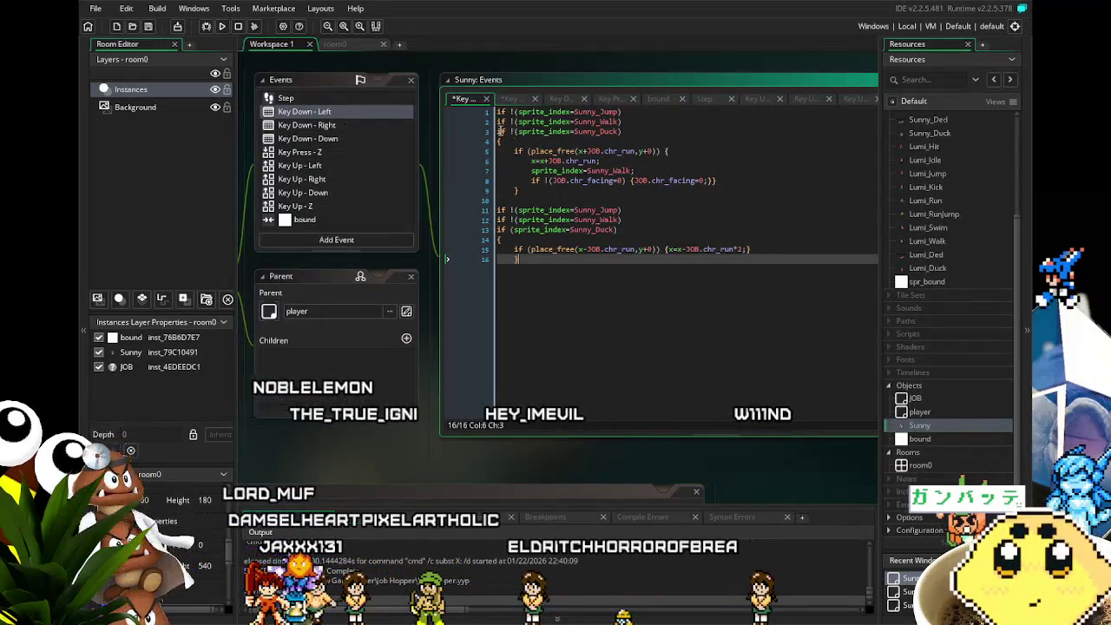
Make the walking move on line 6 x=x-JOB.chr_run, then build and run the game.
click(367, 111)
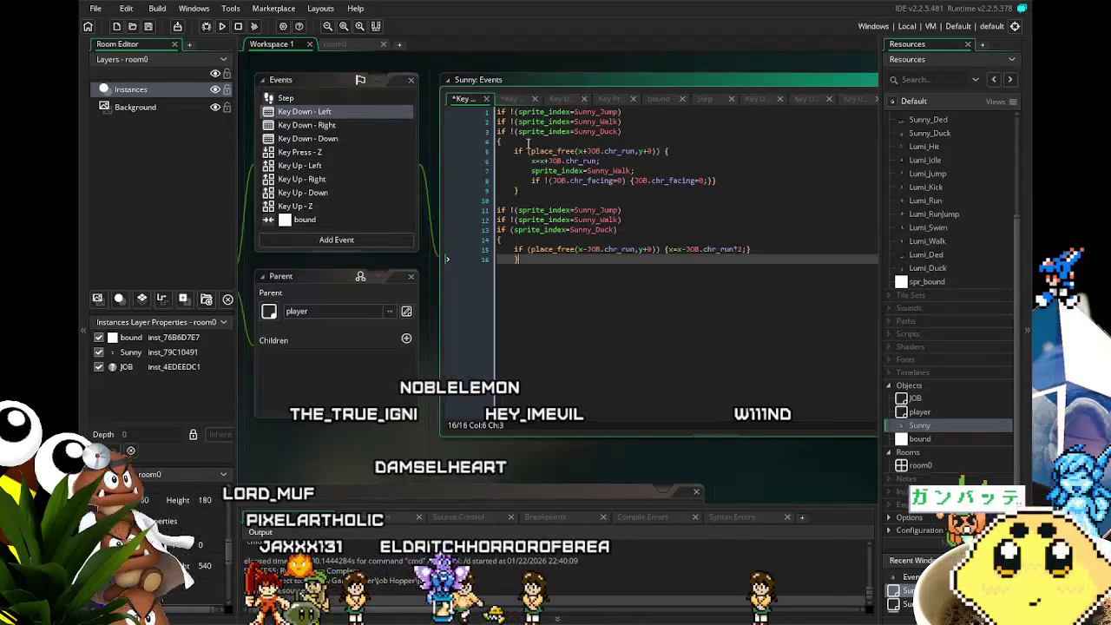
click(548, 161)
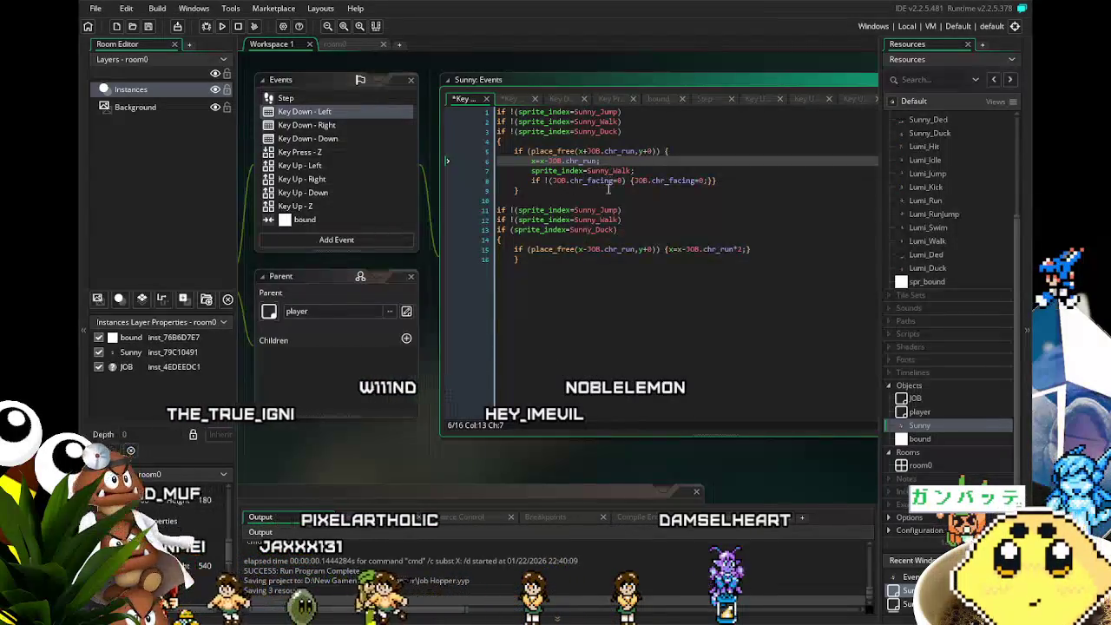
click(616, 334)
drag(602, 342, 631, 327)
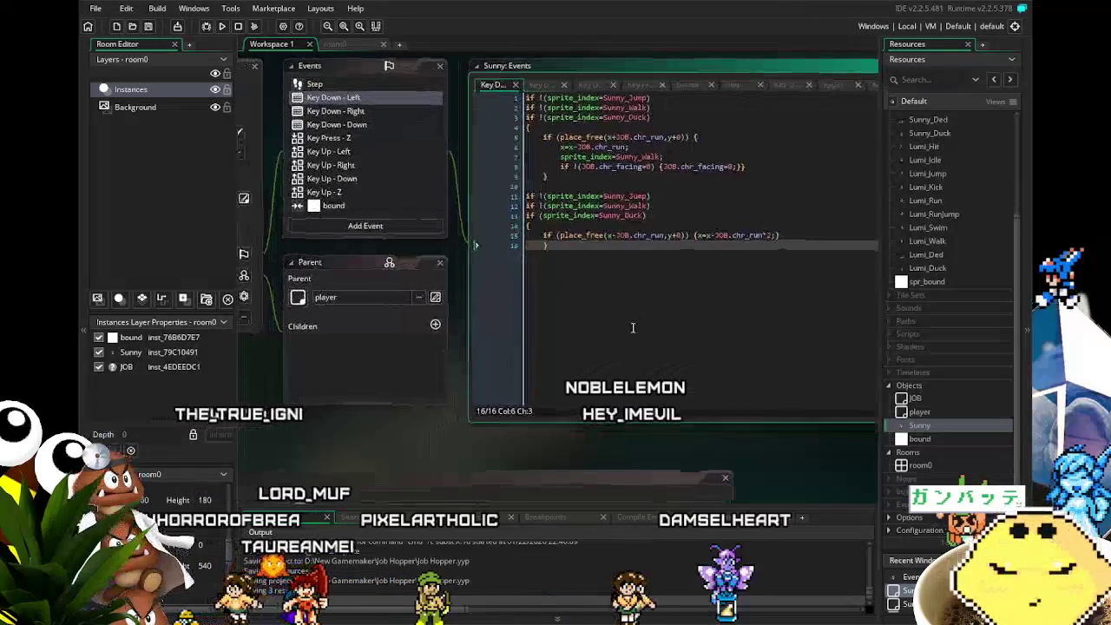
click(253, 29)
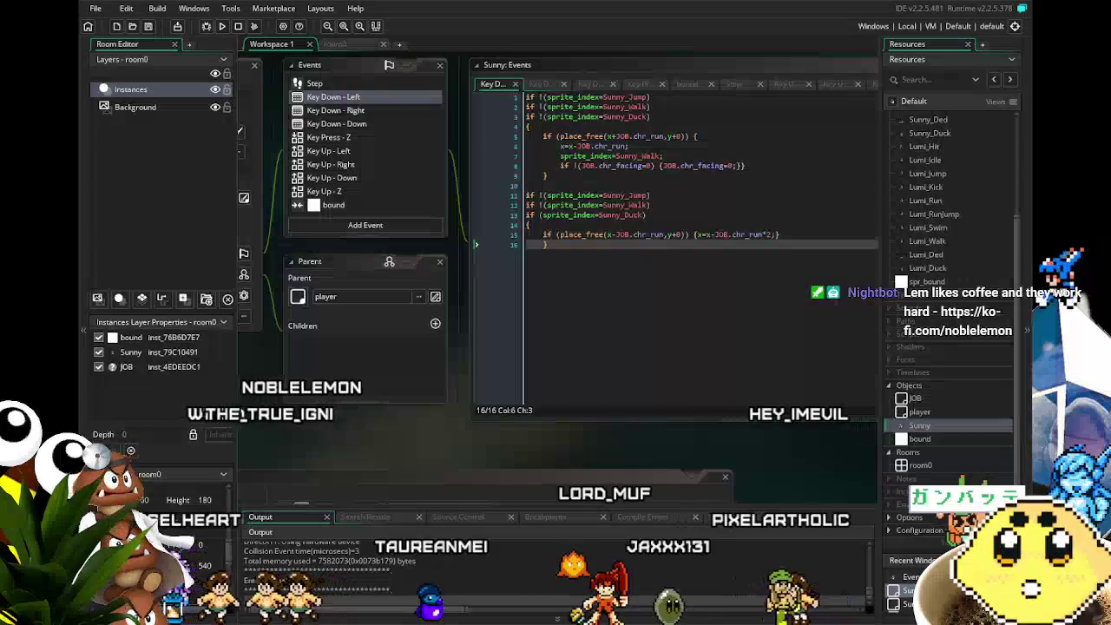
key(Left)
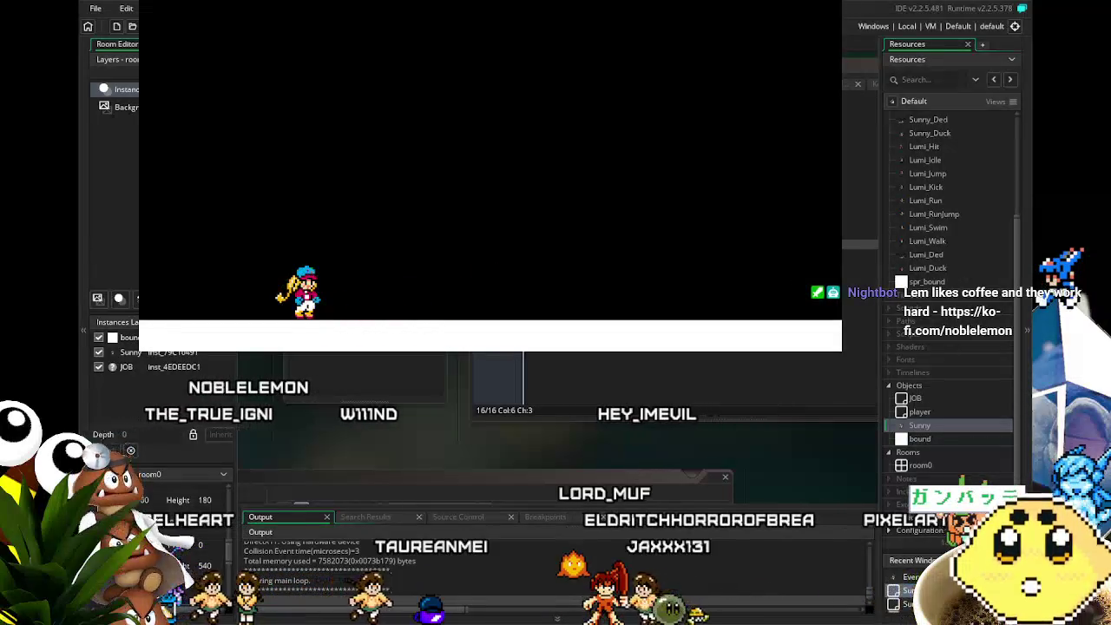
key(Right)
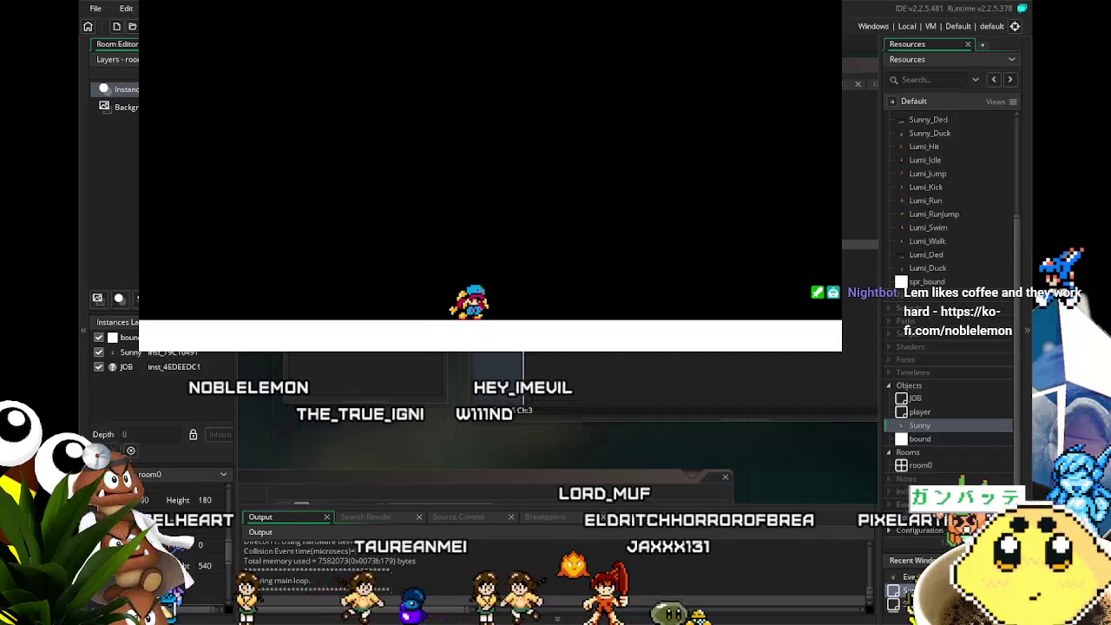
key(Left)
key(Left)
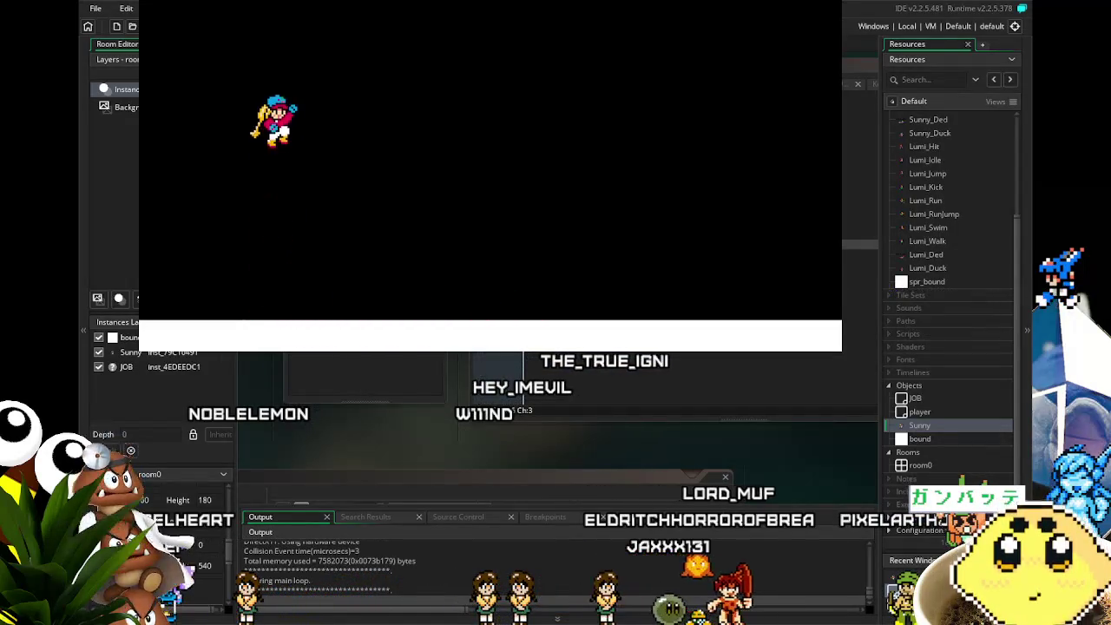
key(space)
key(space)
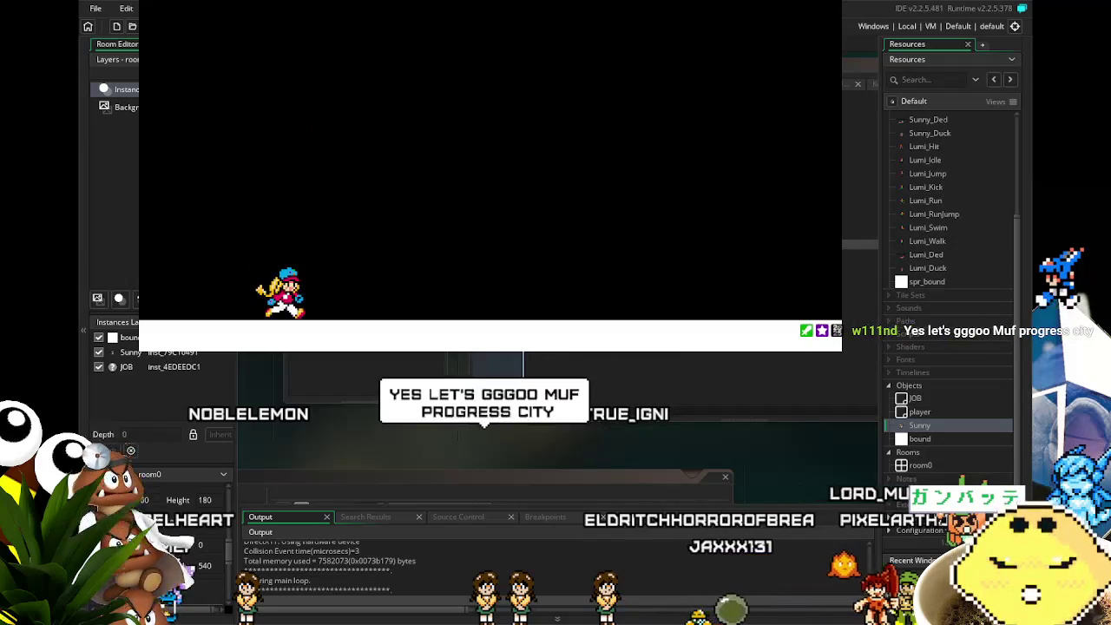
key(Right)
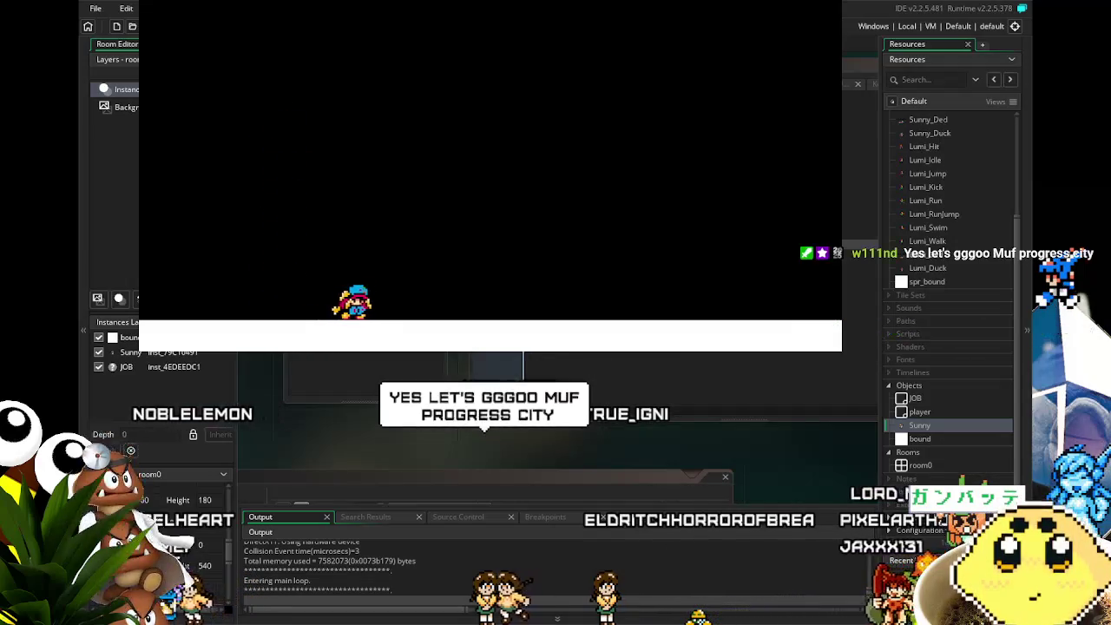
key(Right)
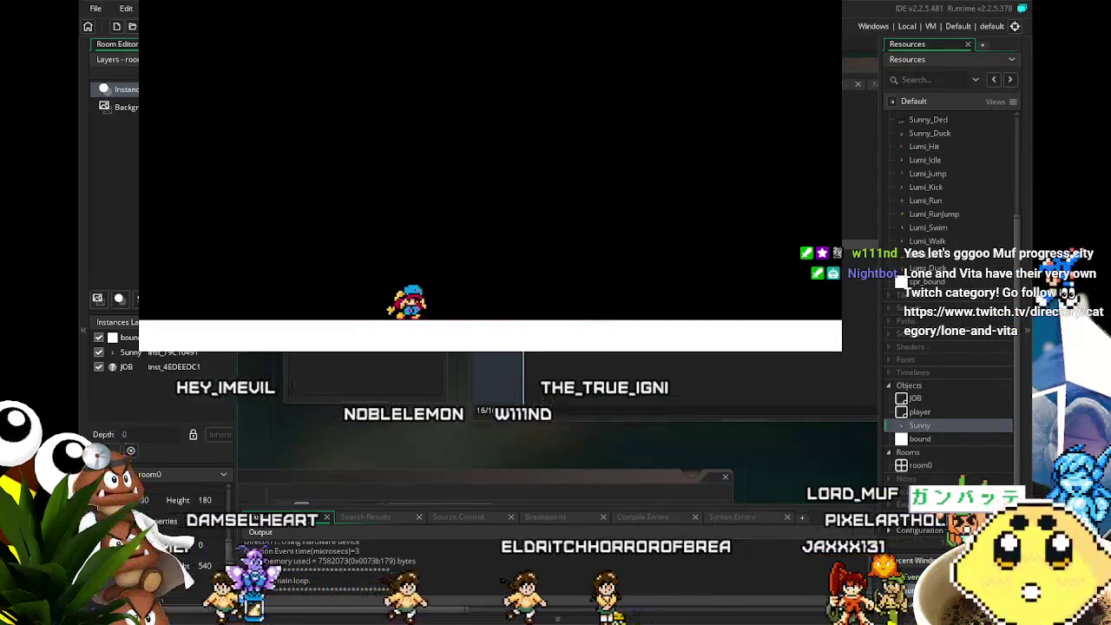
key(Left)
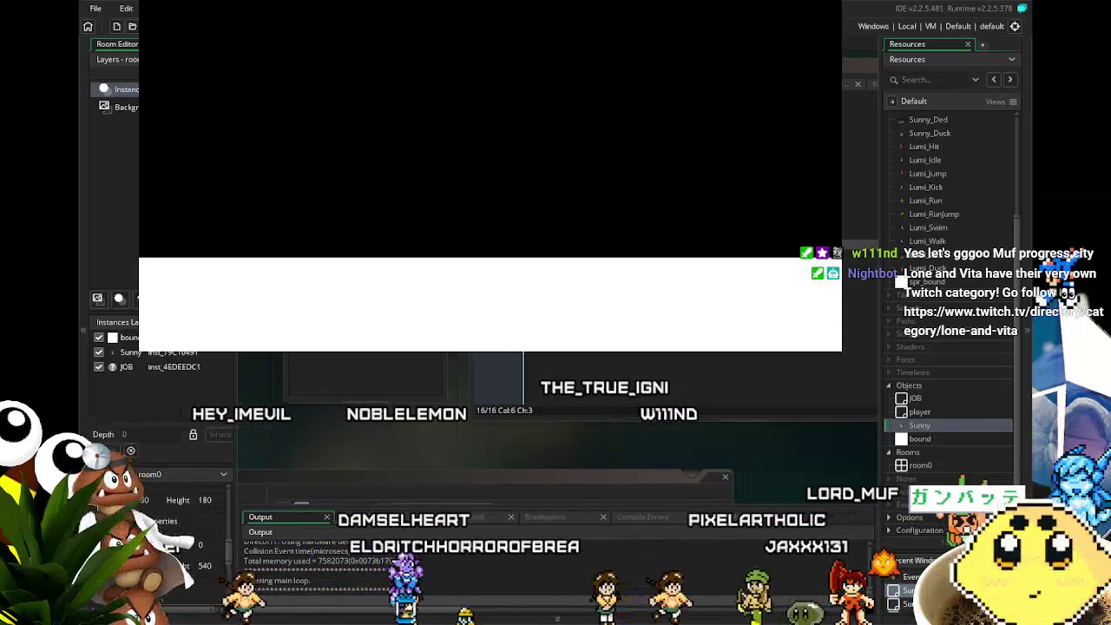
key(Escape)
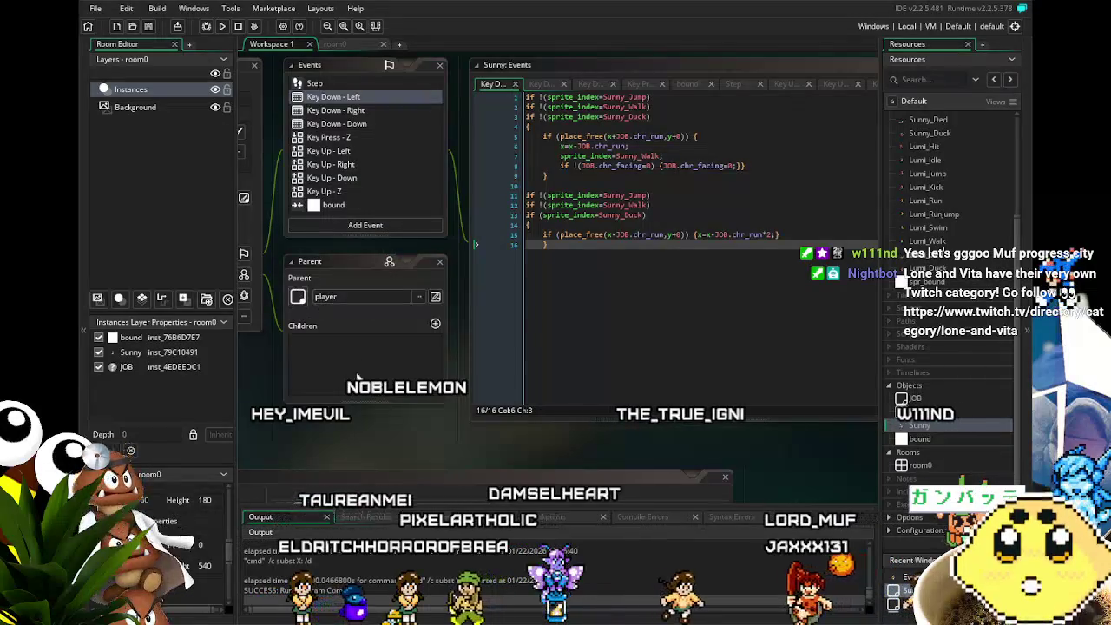
Change Key Down - Left's line 8 facing condition to (JOB.chr_facing=1).
drag(332, 424, 308, 429)
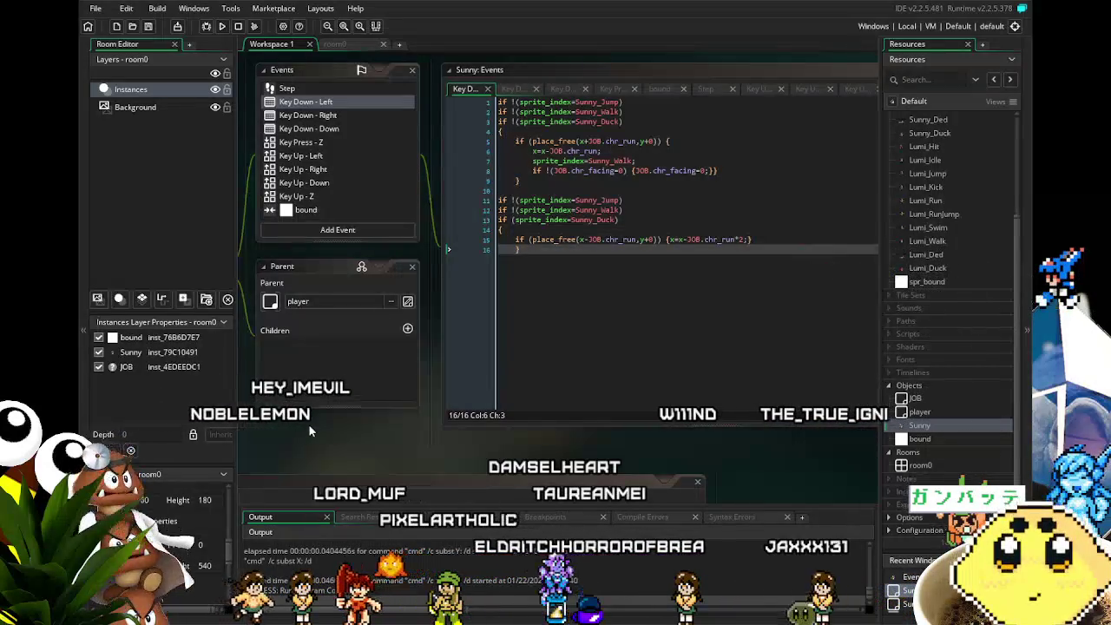
drag(362, 422, 386, 437)
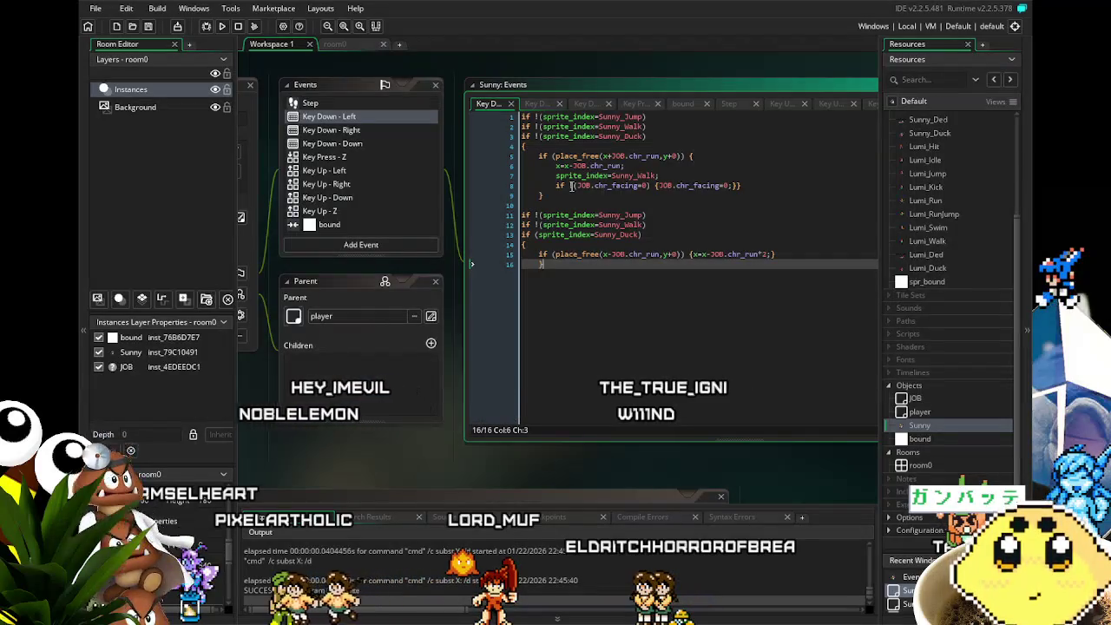
click(571, 186)
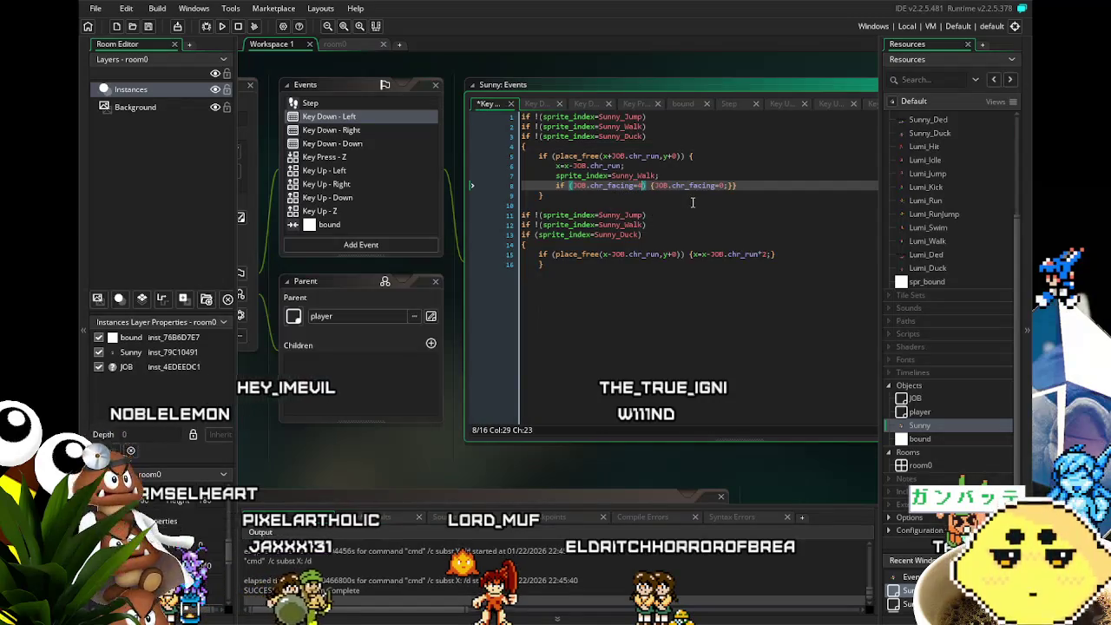
text(1)
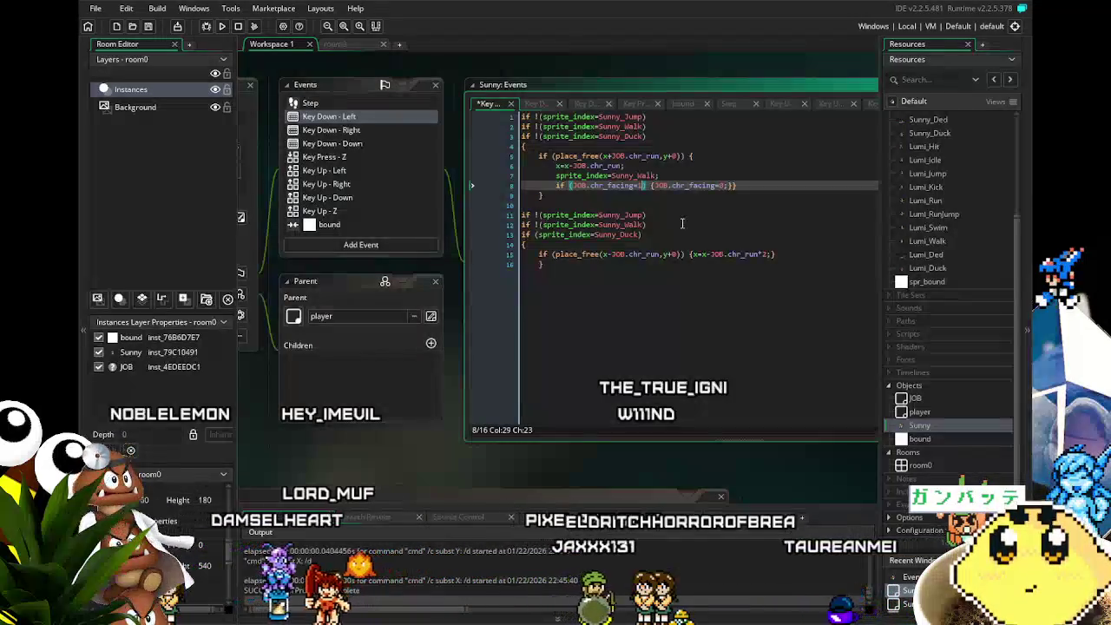
click(630, 275)
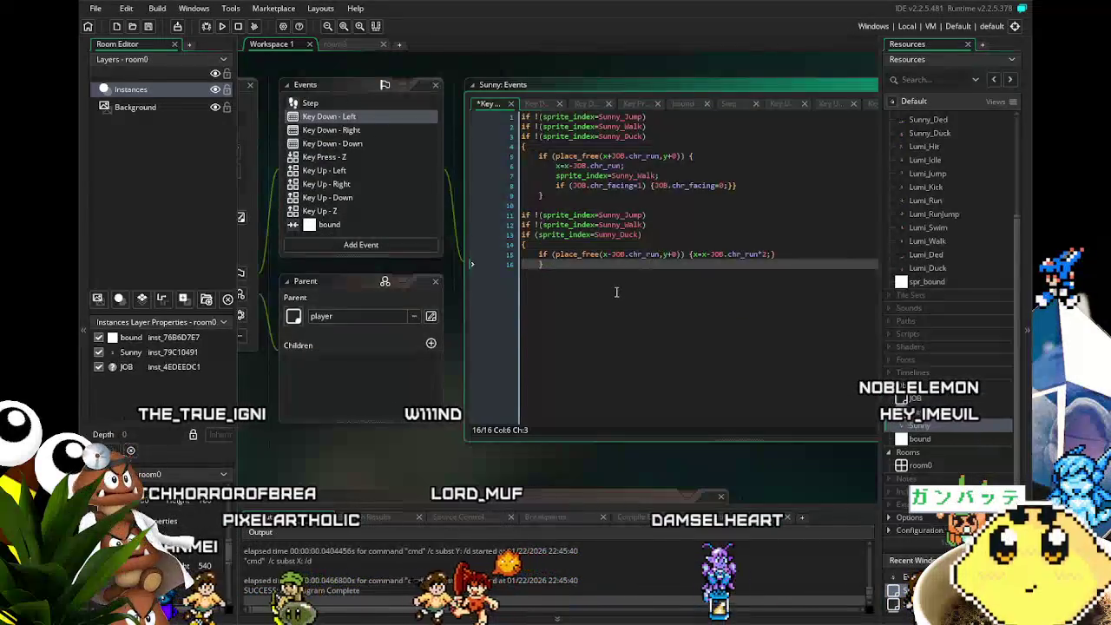
scroll(617, 292, up, 1)
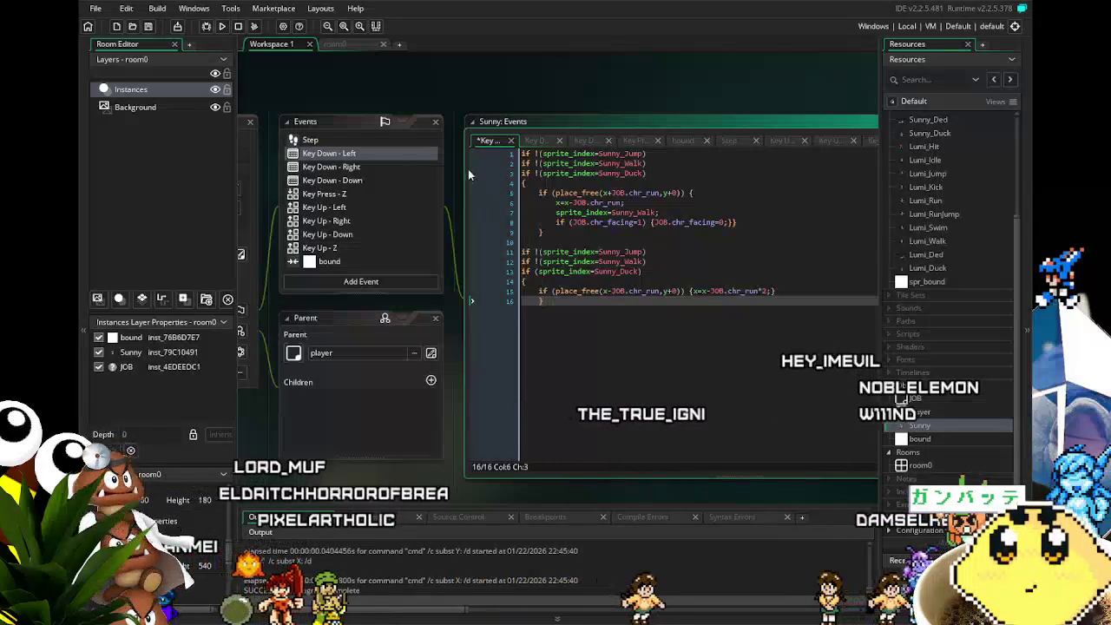
click(359, 165)
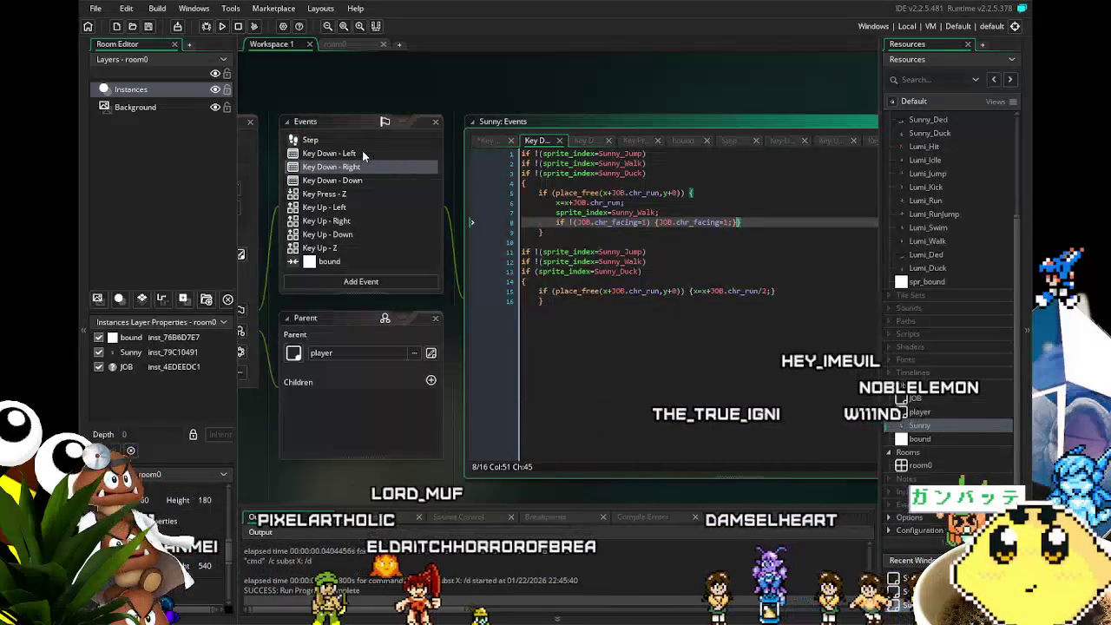
After comparing with Key Down - Left, set Key Down - Right's line 8 condition to (JOB.chr_facing=0).
click(366, 145)
click(370, 164)
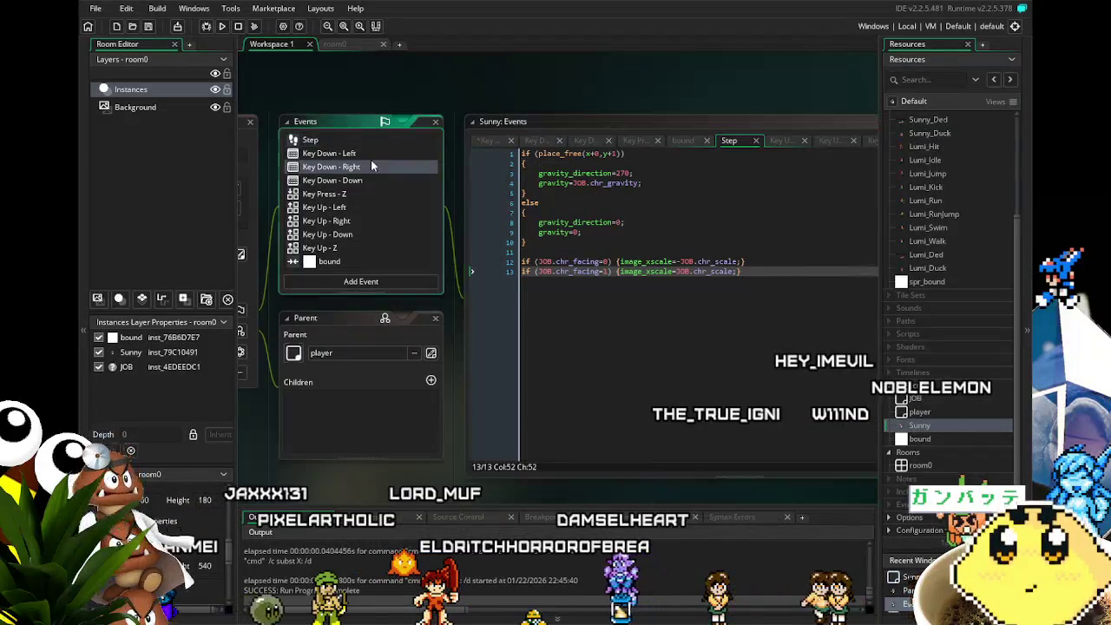
click(360, 159)
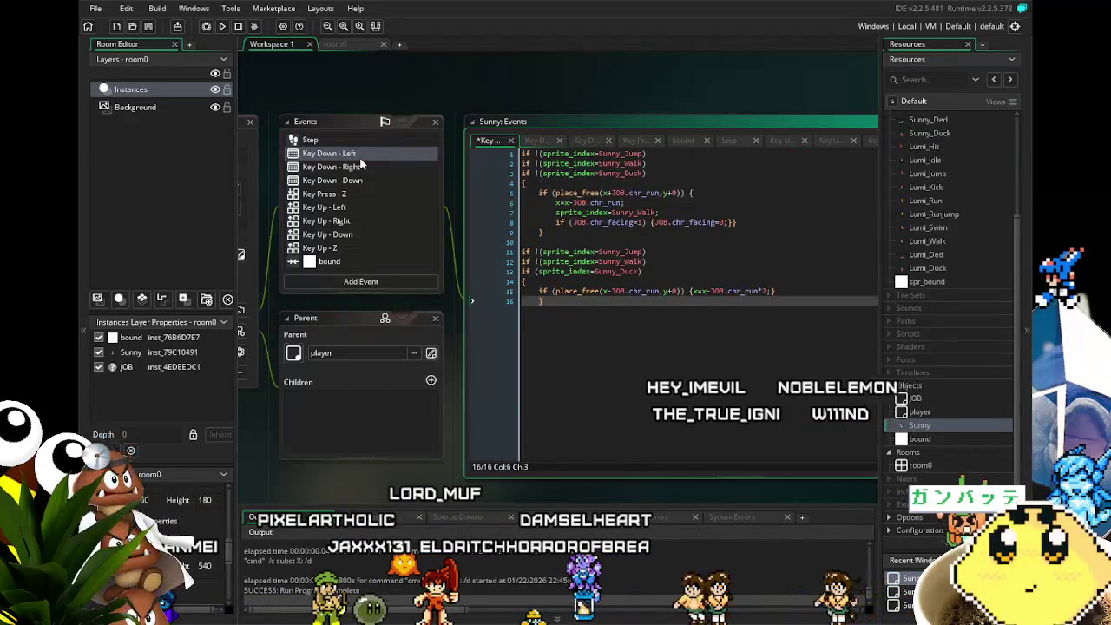
click(361, 166)
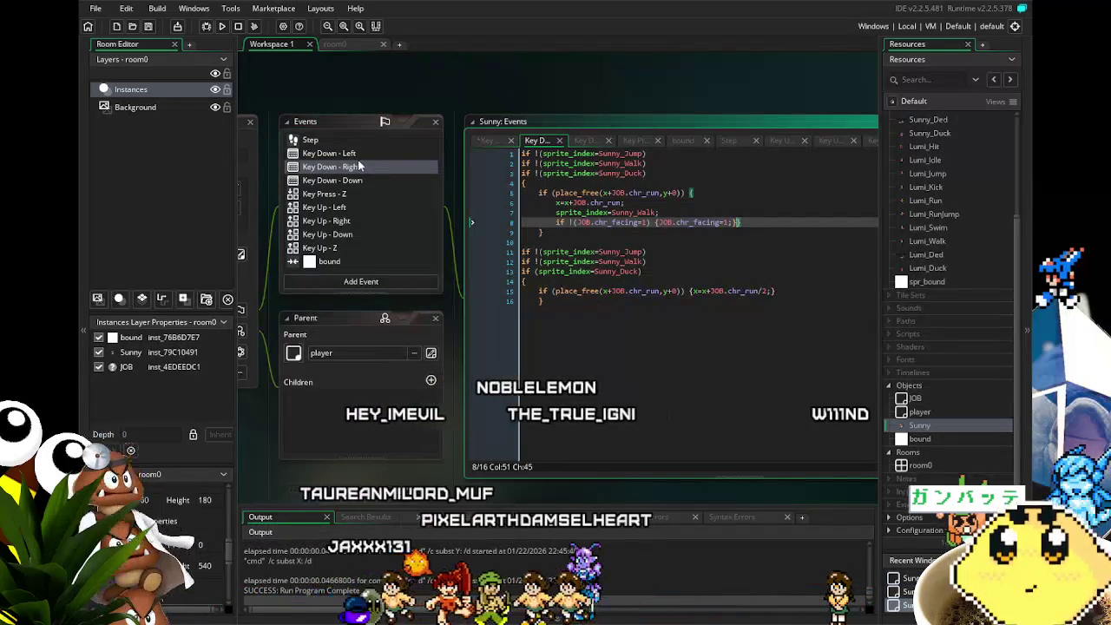
click(364, 153)
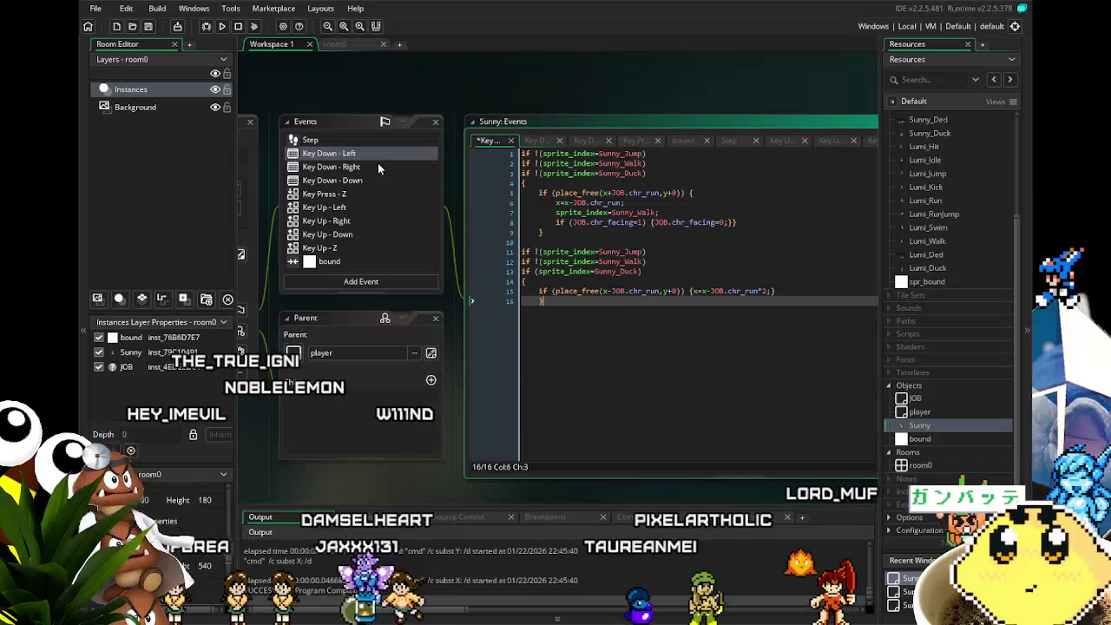
click(378, 166)
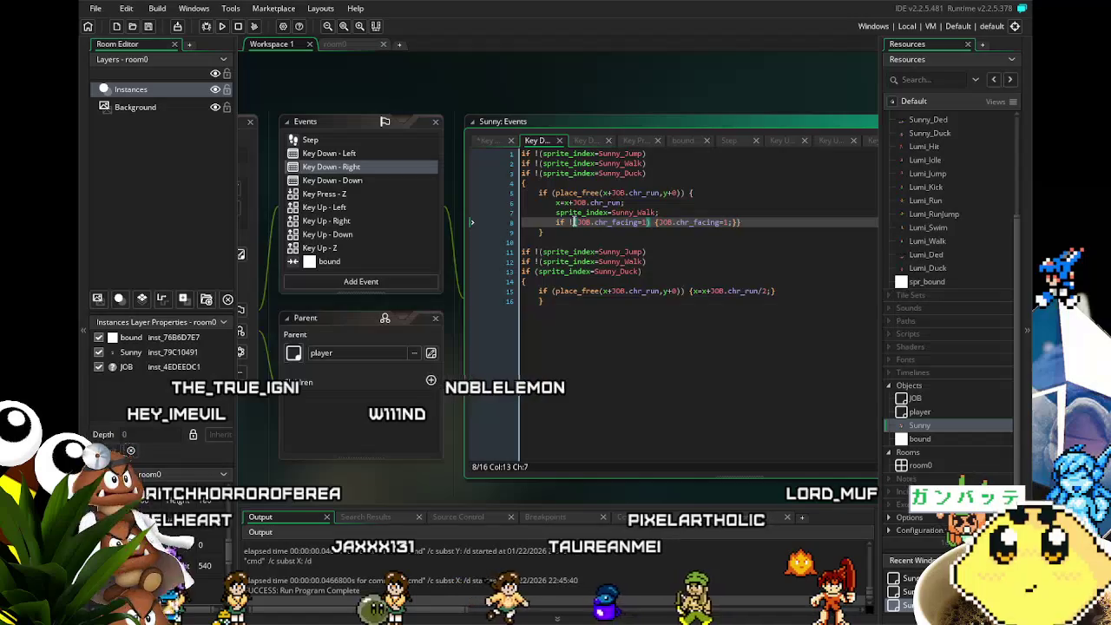
click(642, 222)
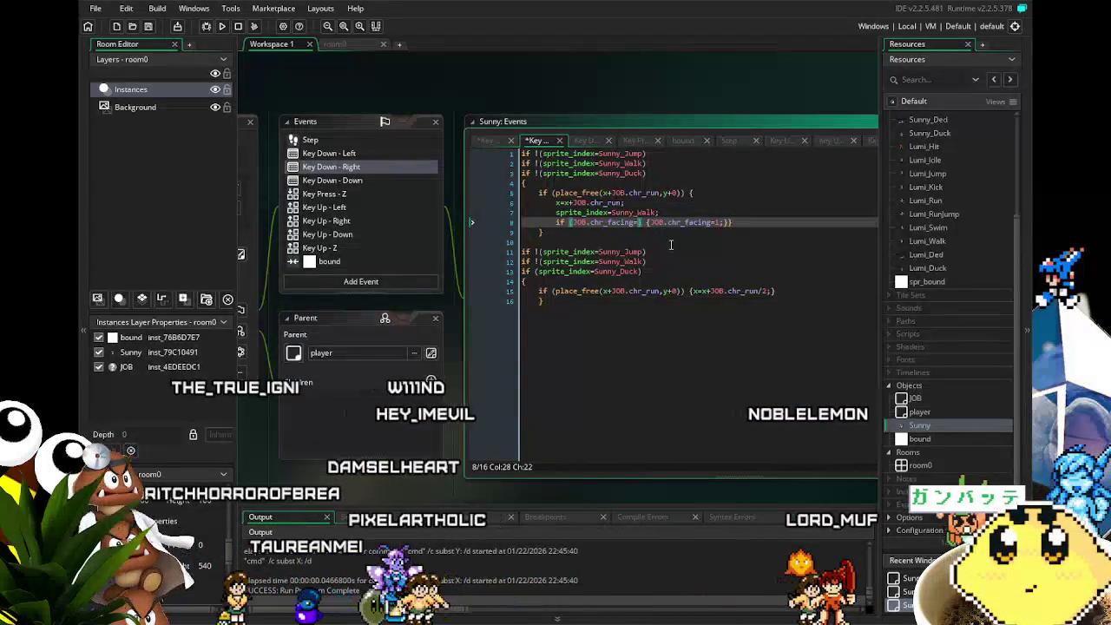
text(0)
click(663, 333)
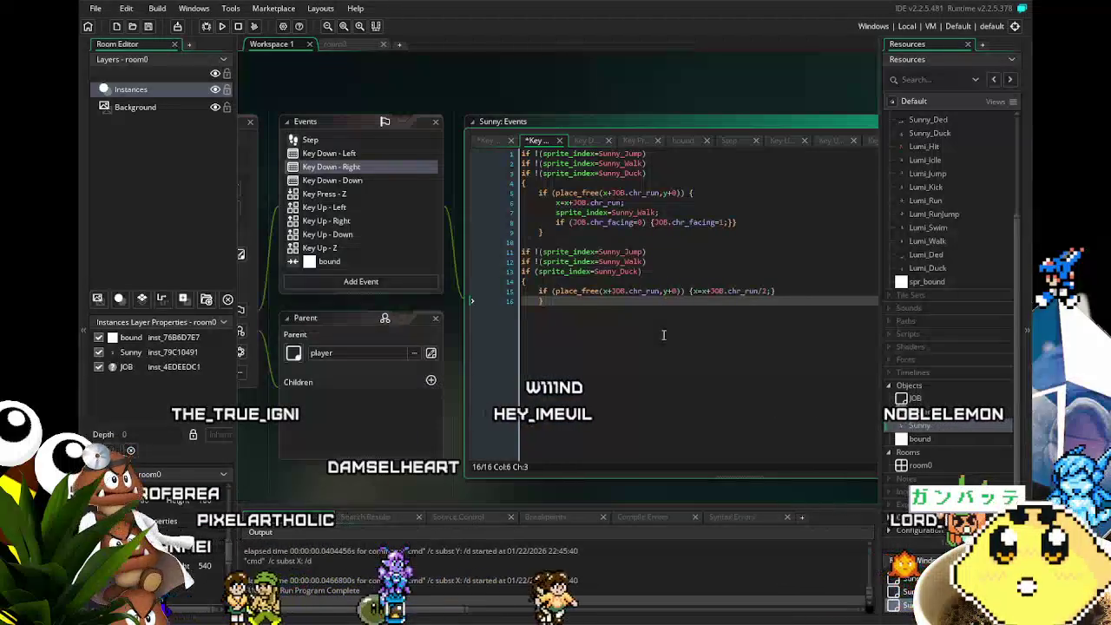
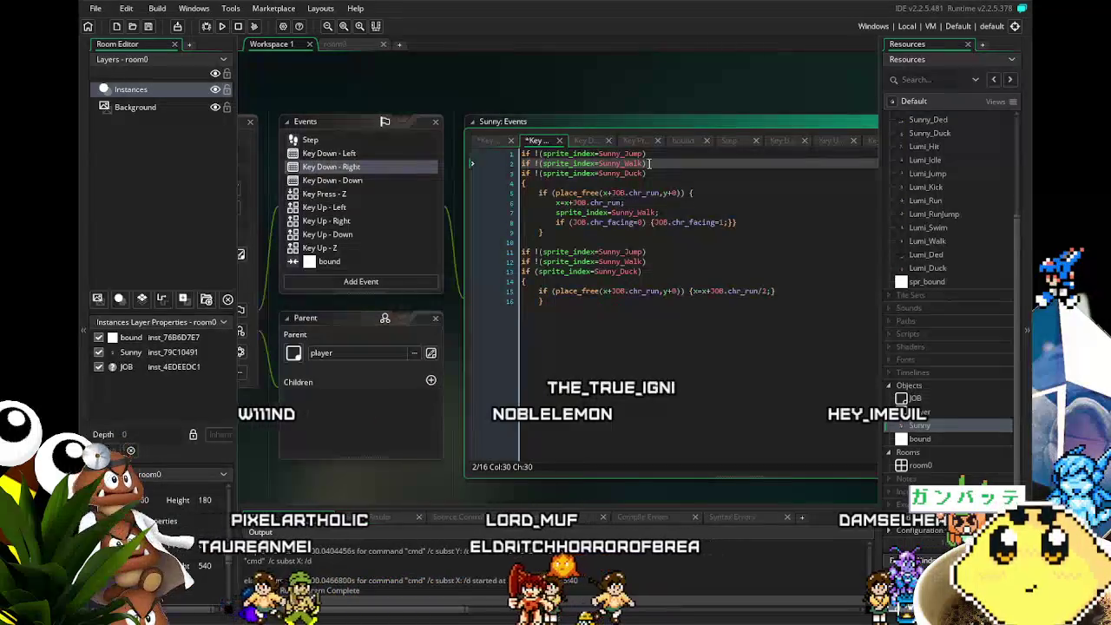
Delete the 'if !(sprite_index=Sunny_Walk)' line from the Key Down - Right code.
drag(647, 164, 517, 154)
click(493, 164)
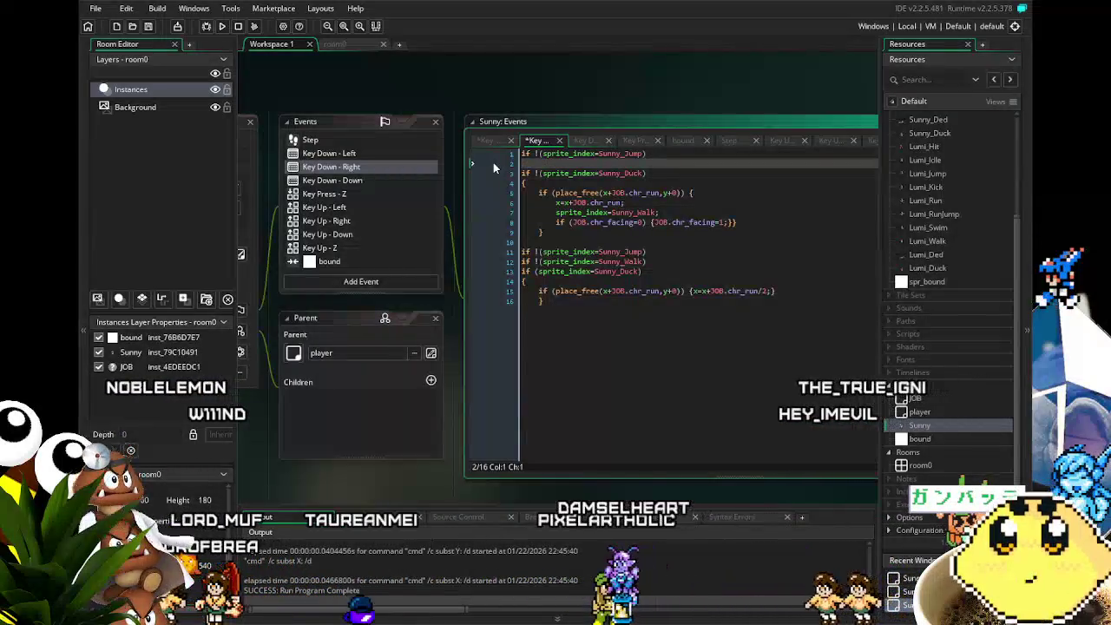
key(Return)
key(BackSpace)
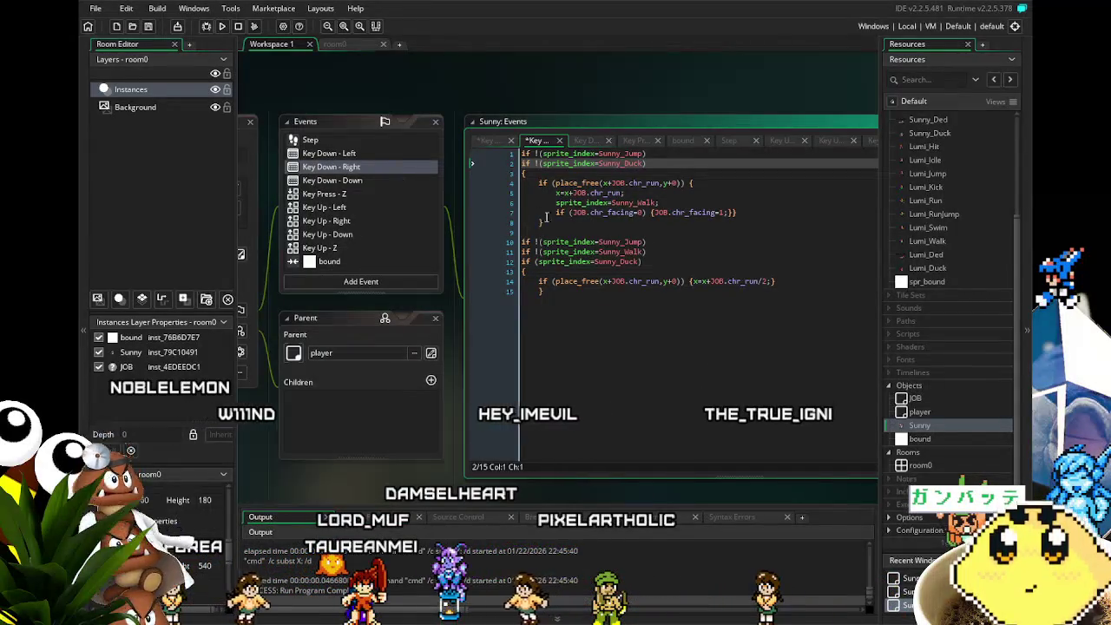
double_click(628, 251)
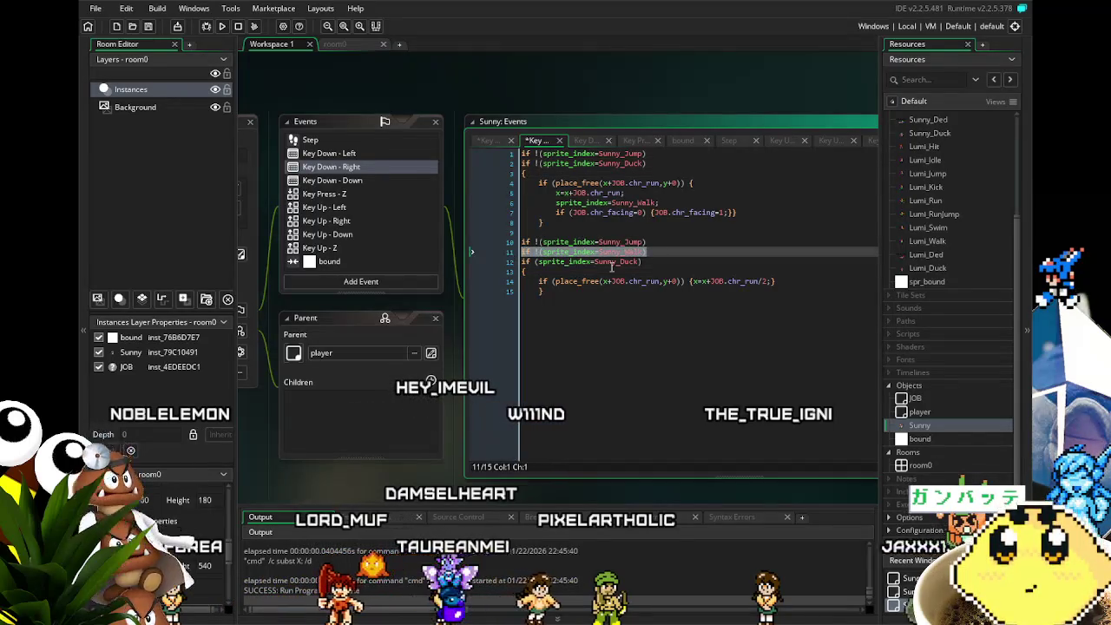
Remove the same Sunny_Walk check from Key Down - Left and run the game.
click(334, 153)
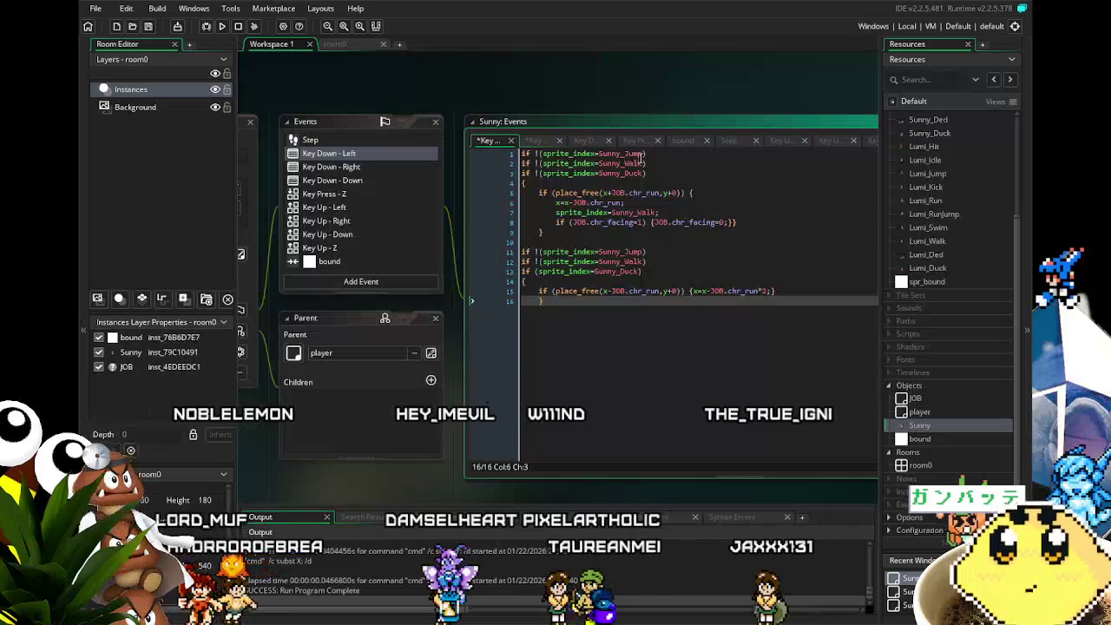
click(647, 163)
key(shift+Home)
key(BackSpace)
key(BackSpace)
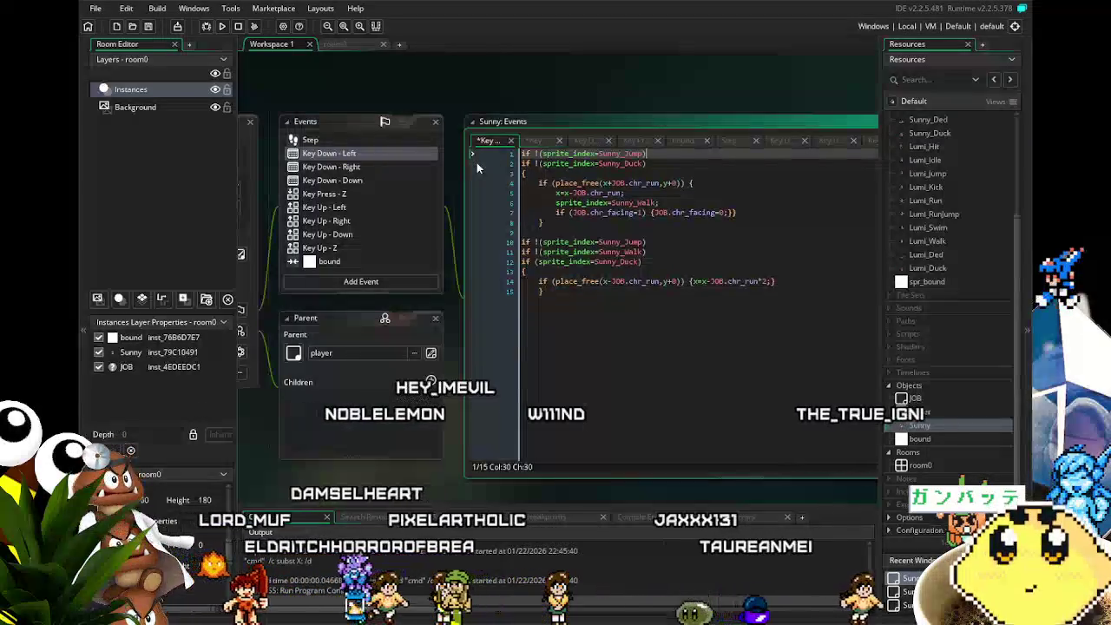
click(223, 27)
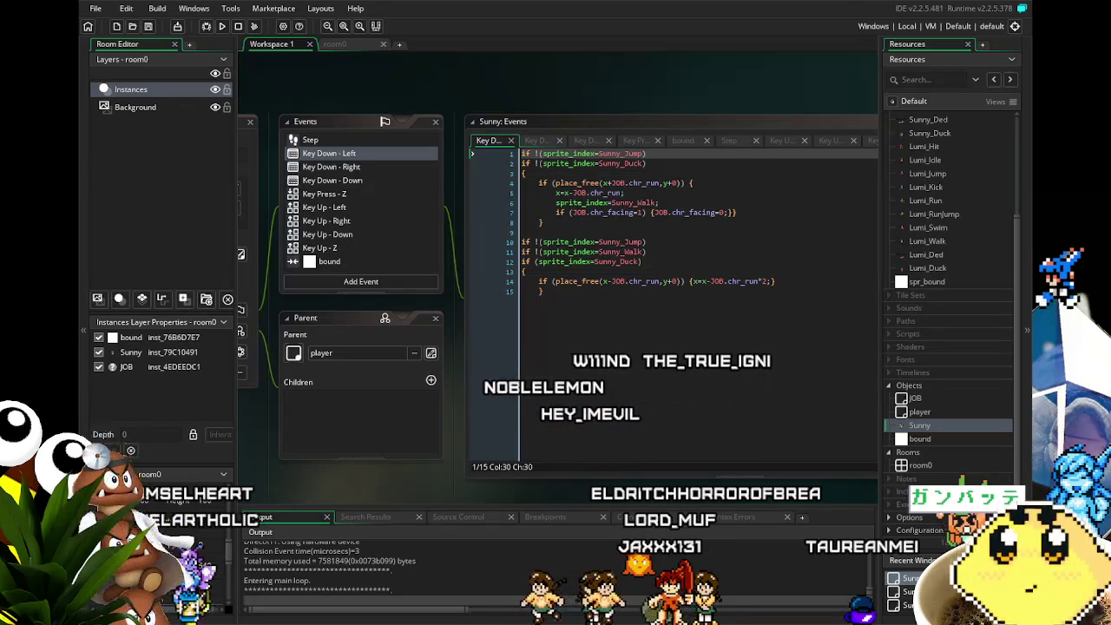
key(Right)
Run Sunny left and right with several jumps, then close the game with Escape.
key(Left)
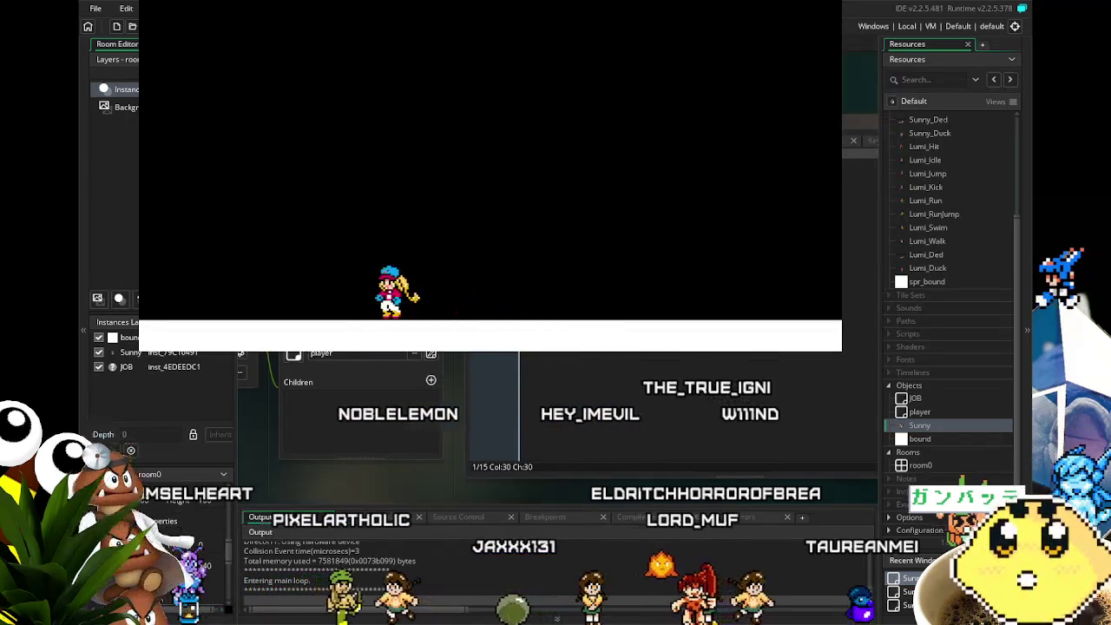
key(Left)
key(Up)
key(Right)
key(Up)
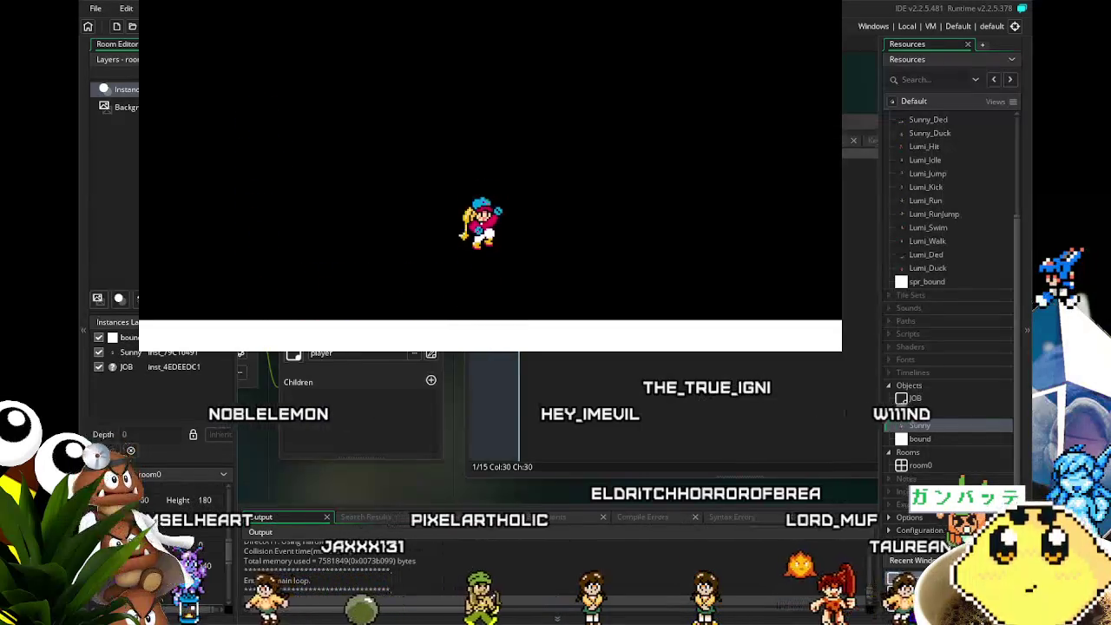
key(Left)
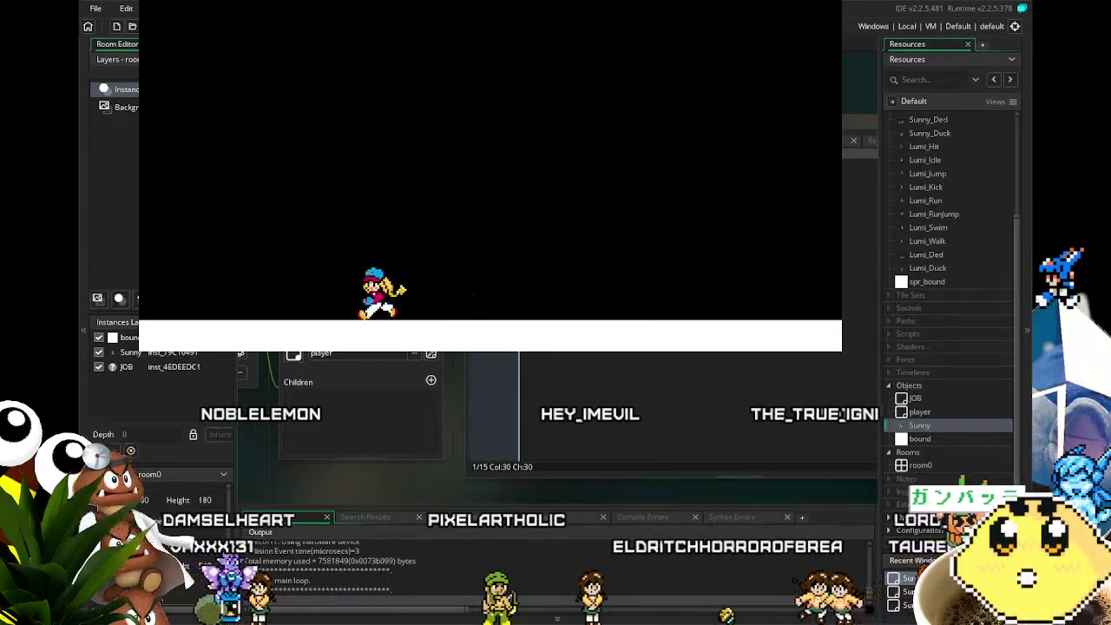
key(Right)
key(Up)
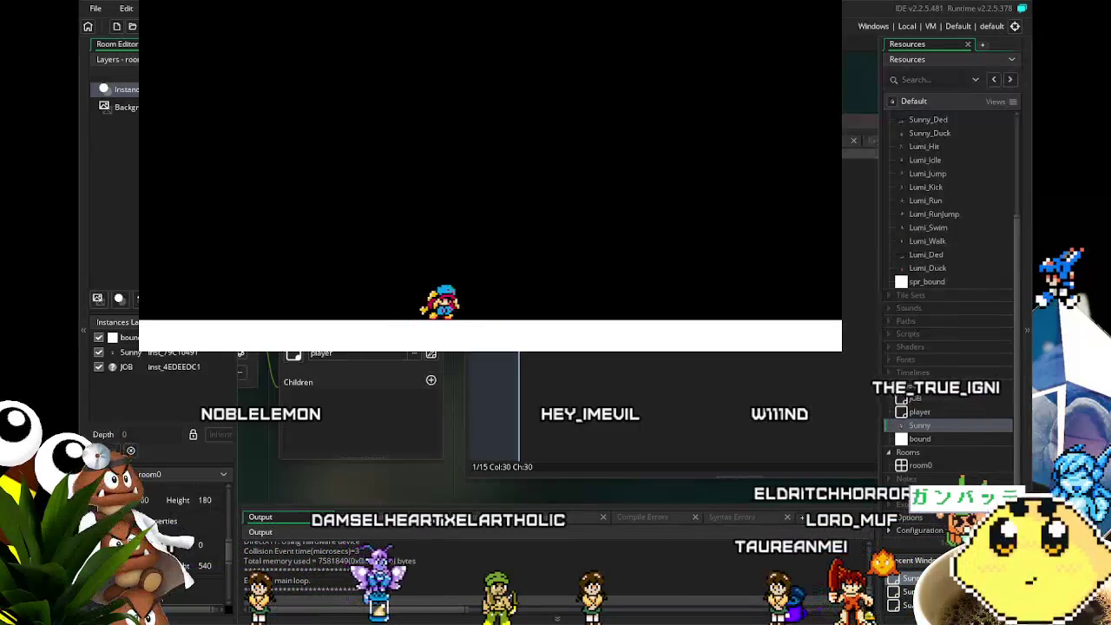
key(Left)
key(Right)
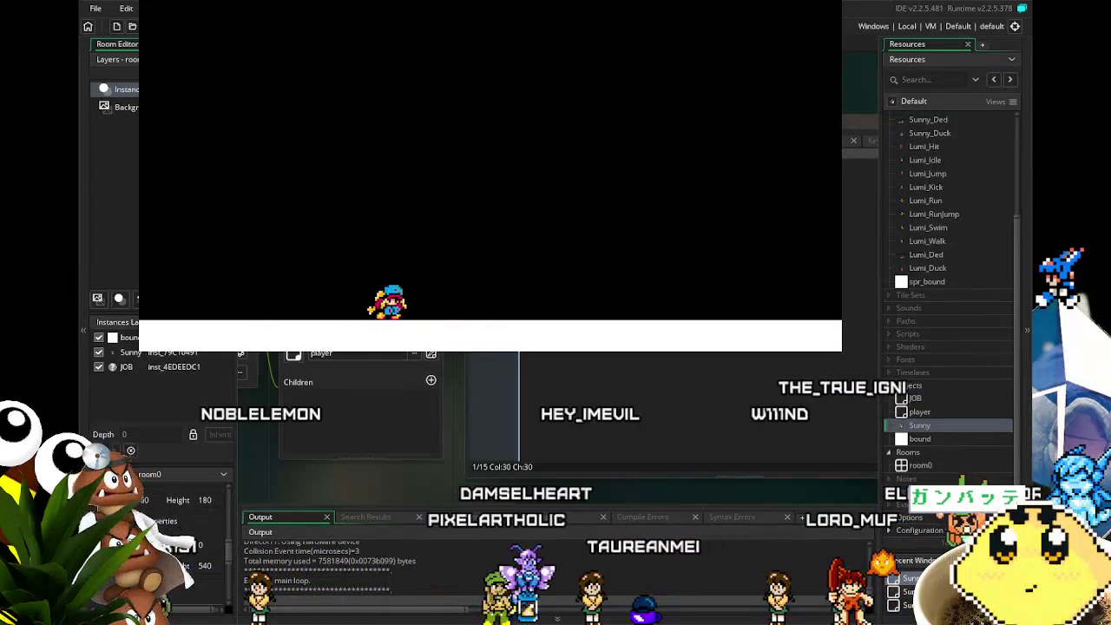
key(Left)
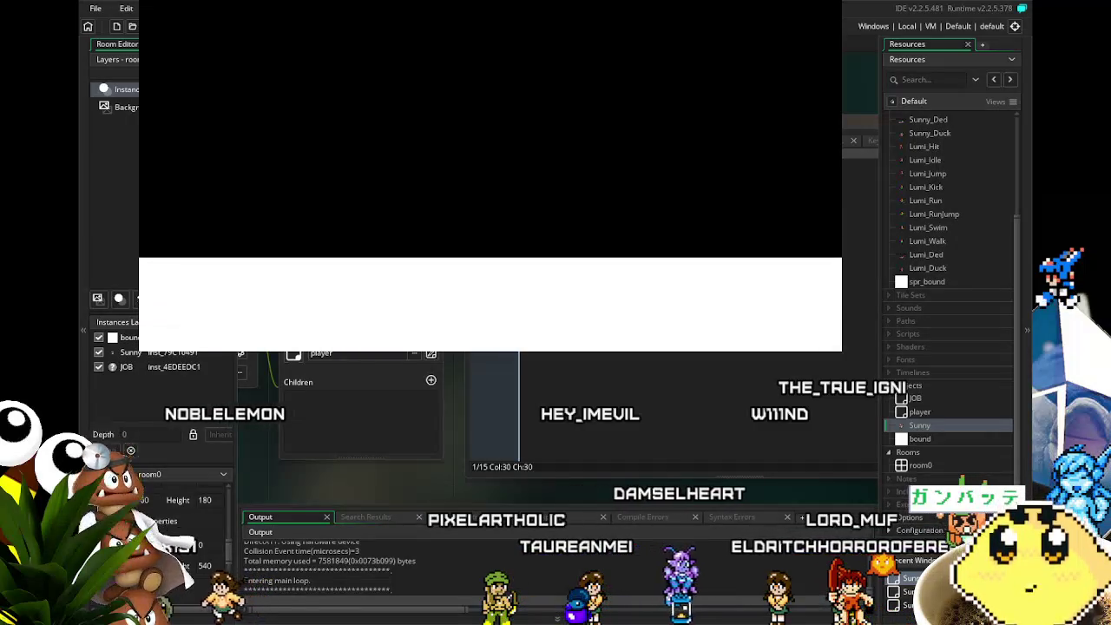
key(Escape)
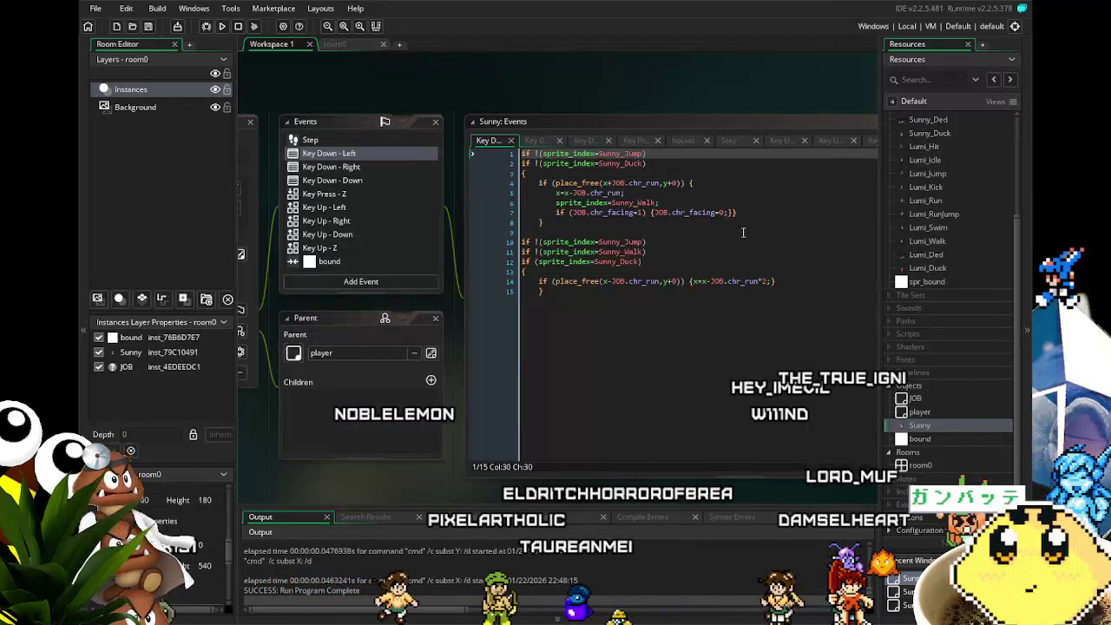
Add a division to the ducking speed line in Key Down - Left and save.
click(764, 281)
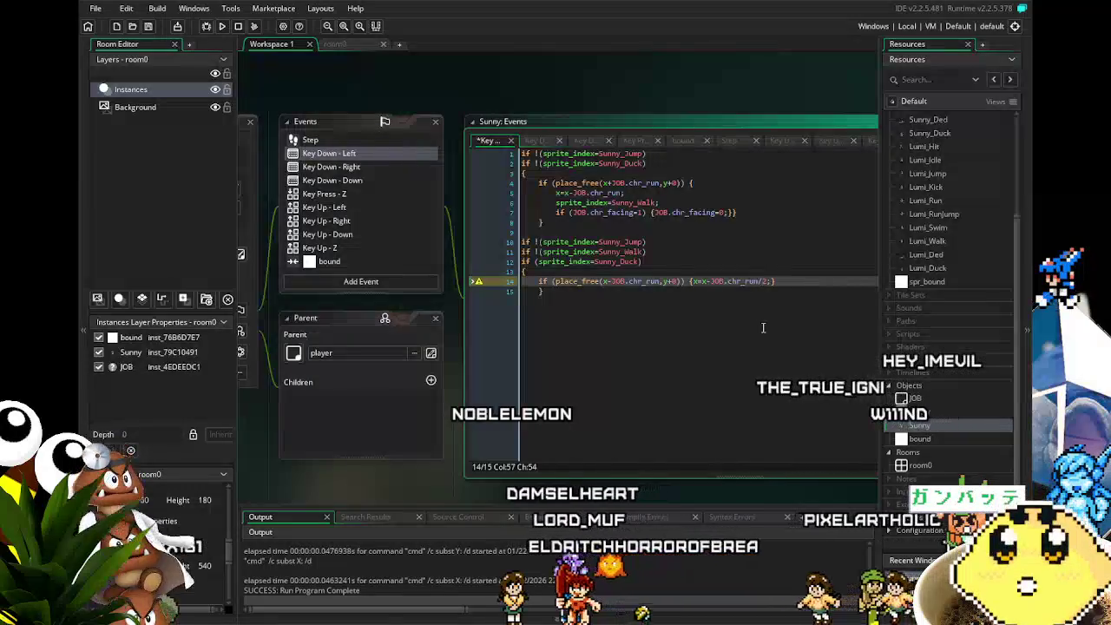
text(/)
click(664, 358)
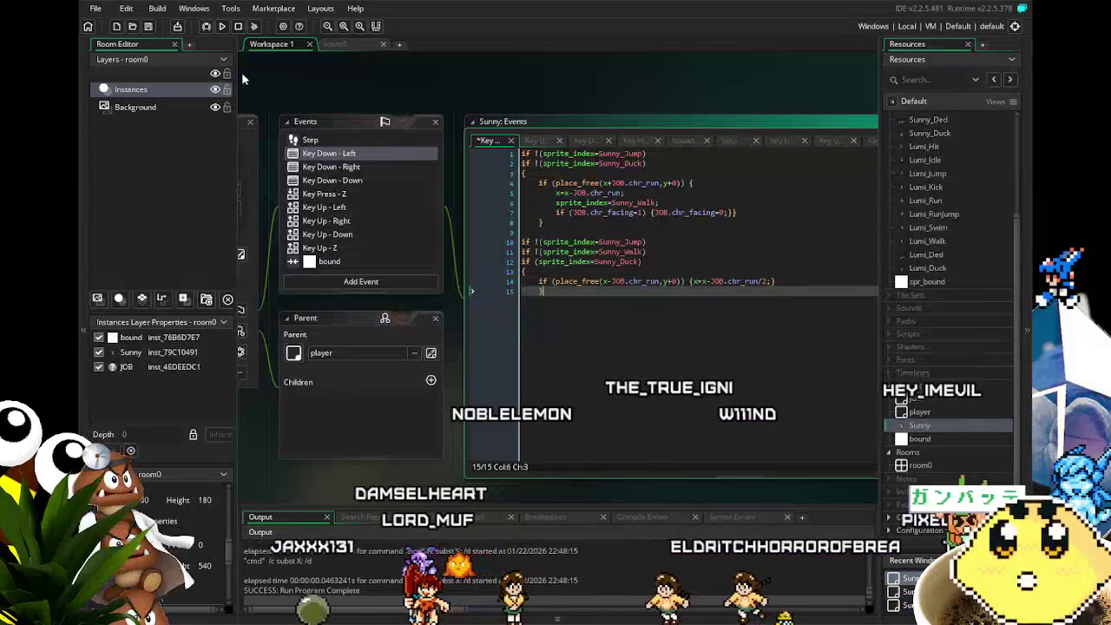
click(150, 27)
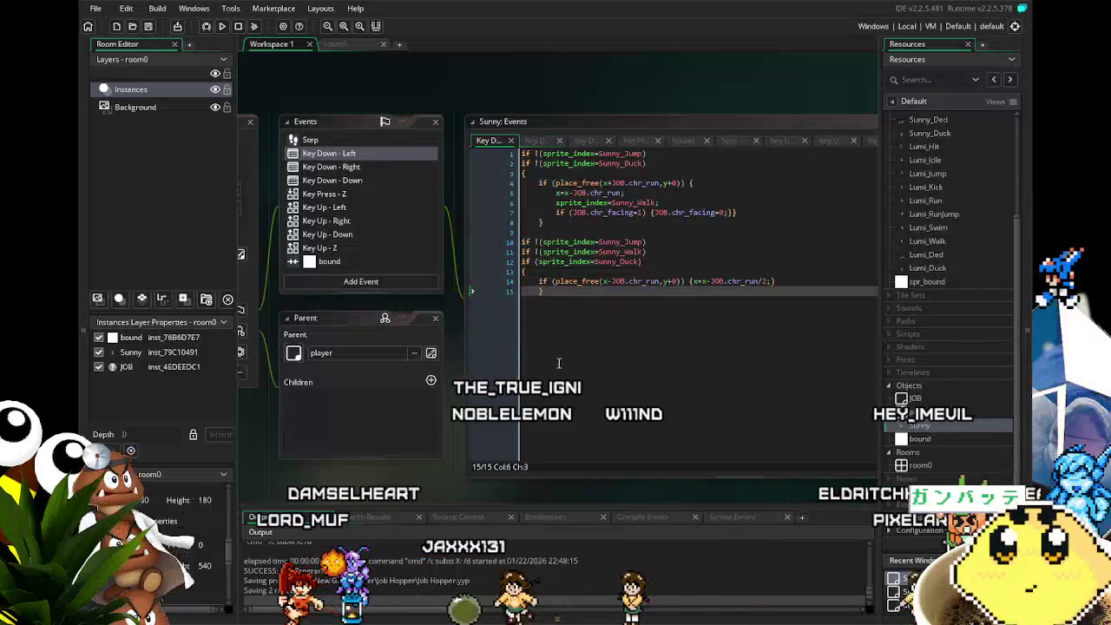
Compare the Key Down - Right code against the Key Down - Left code.
click(339, 168)
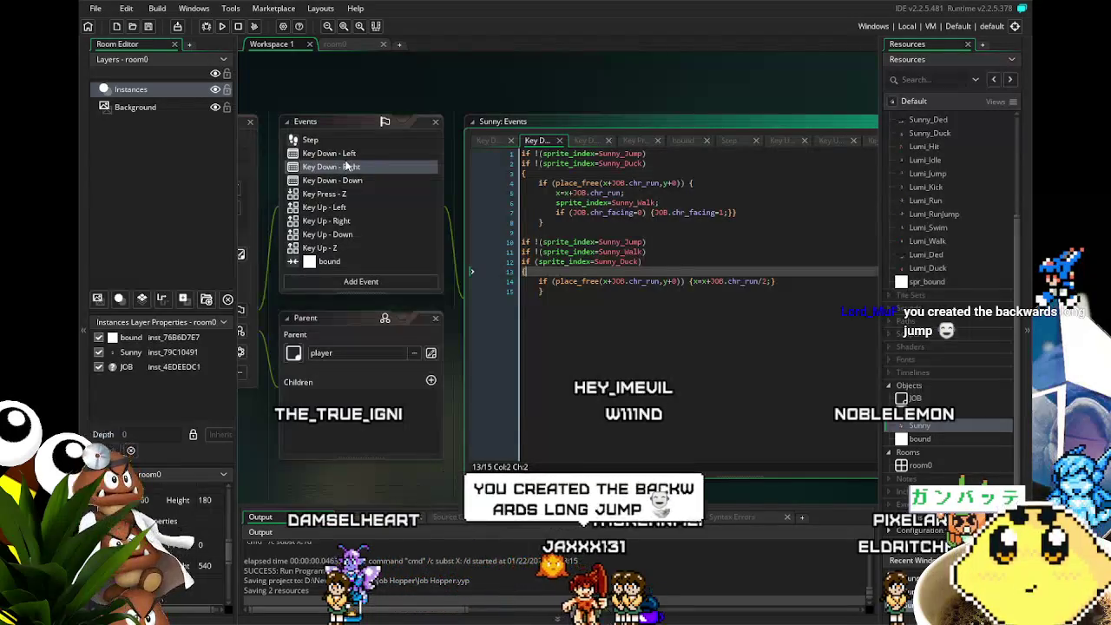
click(349, 155)
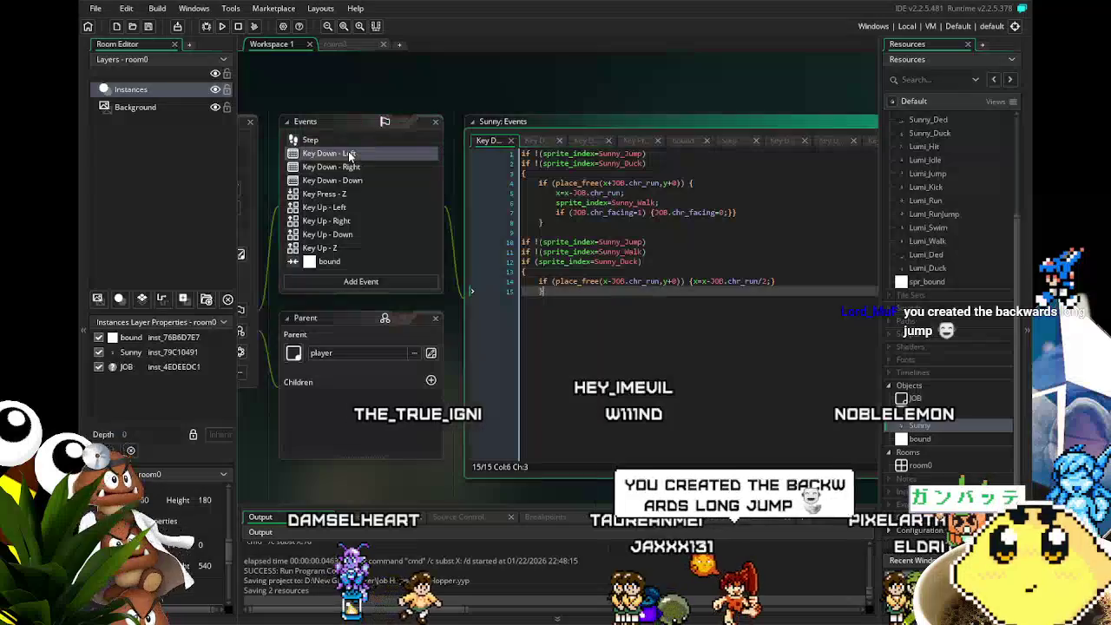
click(354, 167)
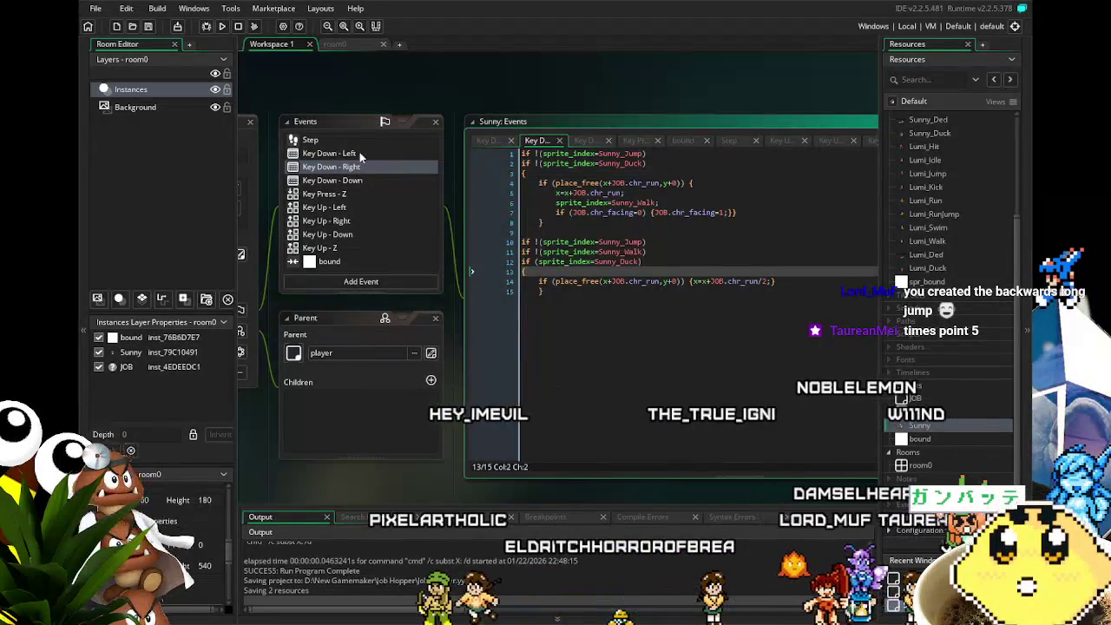
click(654, 327)
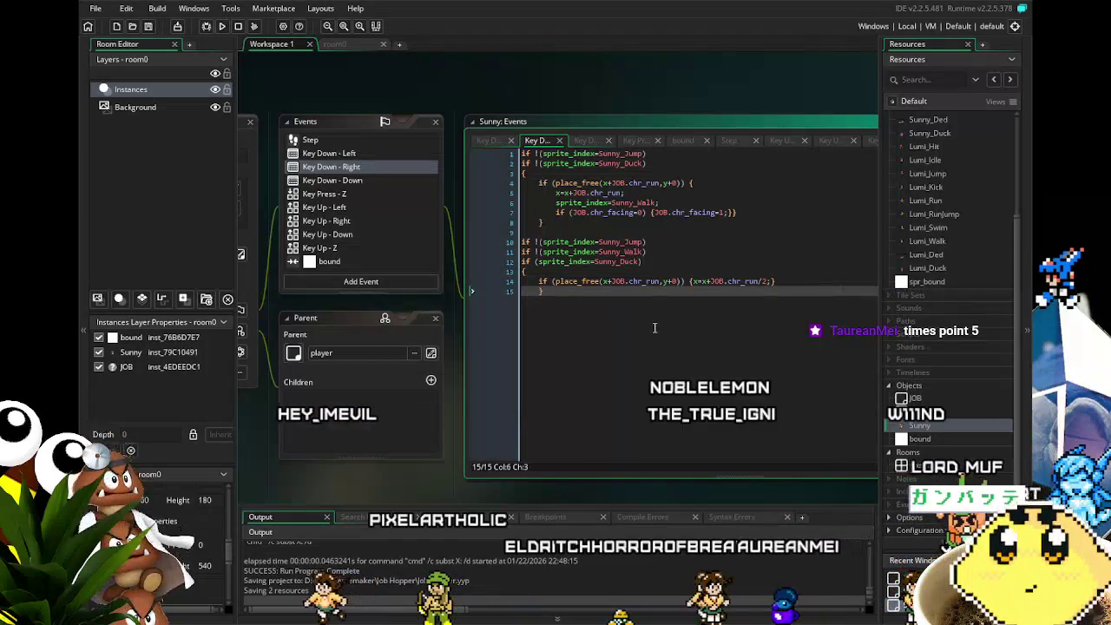
Change the left ducking speed line to x=x-JOB.chr_run*0.5 and save.
click(346, 156)
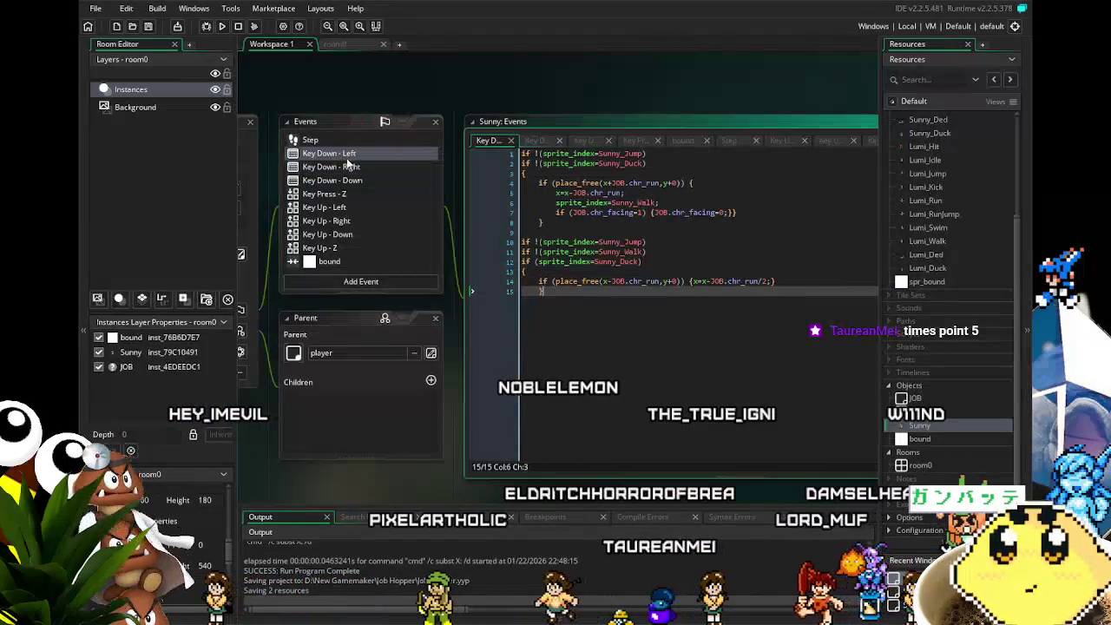
key(Up)
key(End)
key(Left)
key(Left)
key(Left)
key(BackSpace)
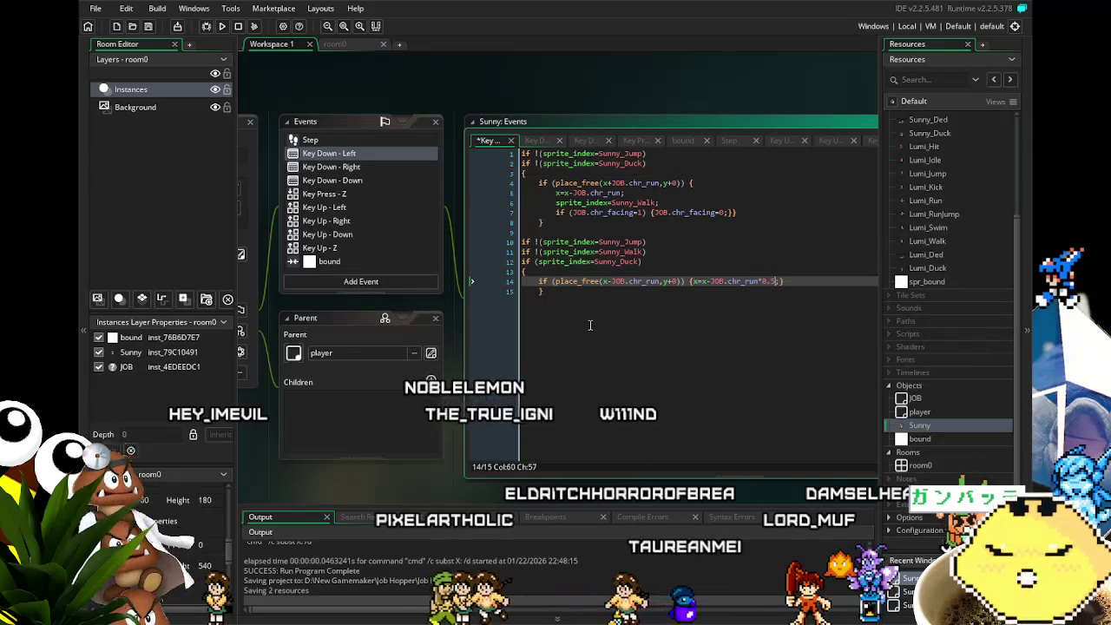
text(0.5)
key(ctrl+s)
click(682, 356)
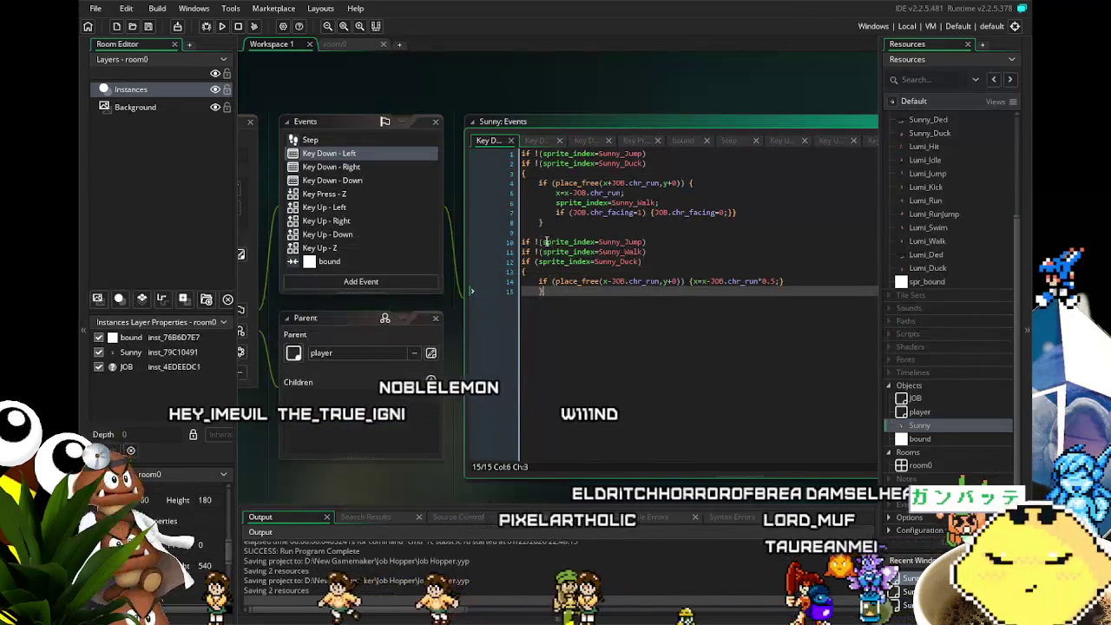
Review the Key Down - Right and Key Down - Down code, then rebuild and run.
click(334, 167)
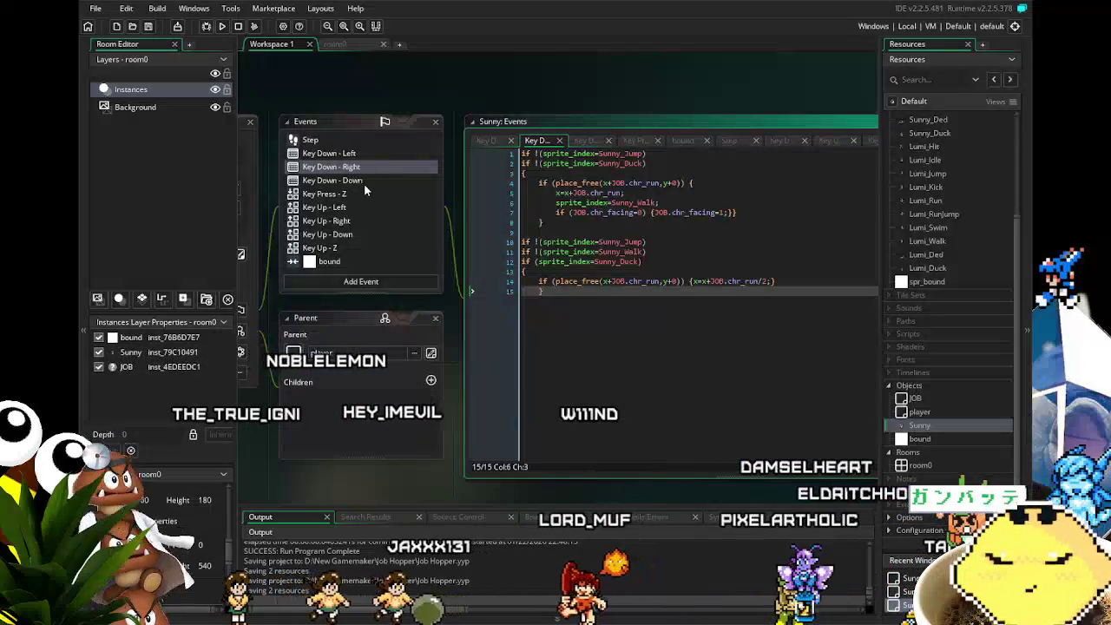
click(364, 183)
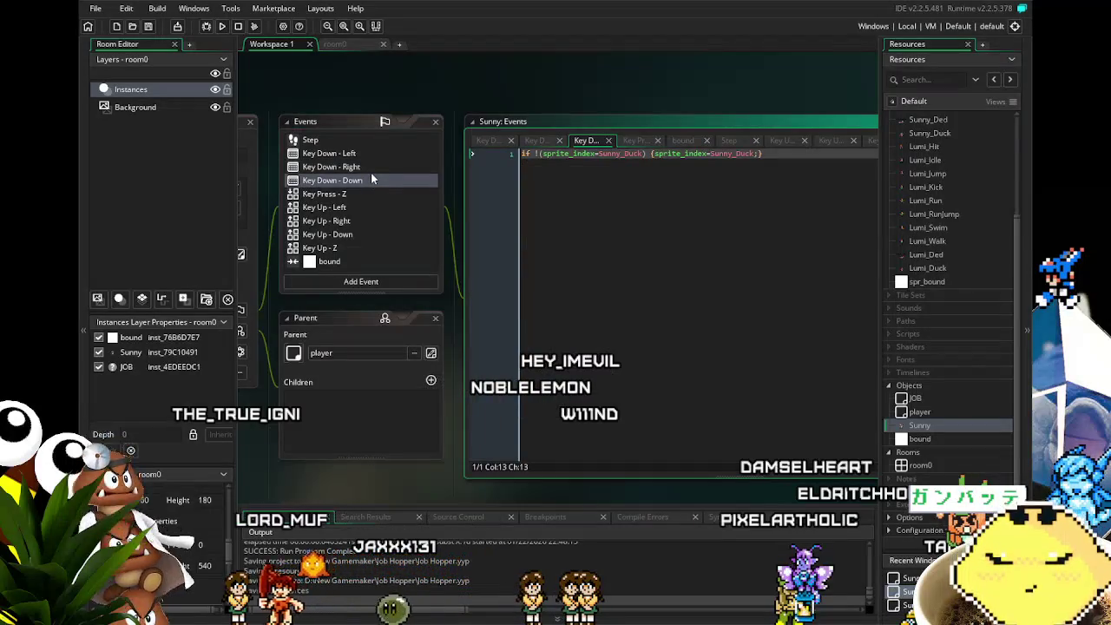
click(370, 167)
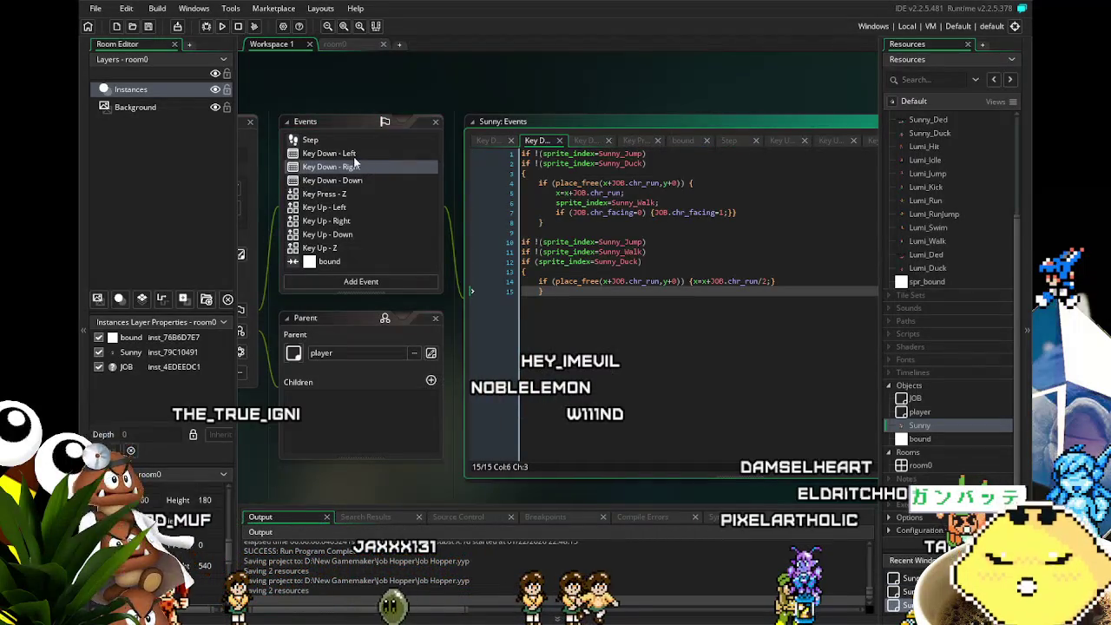
click(354, 158)
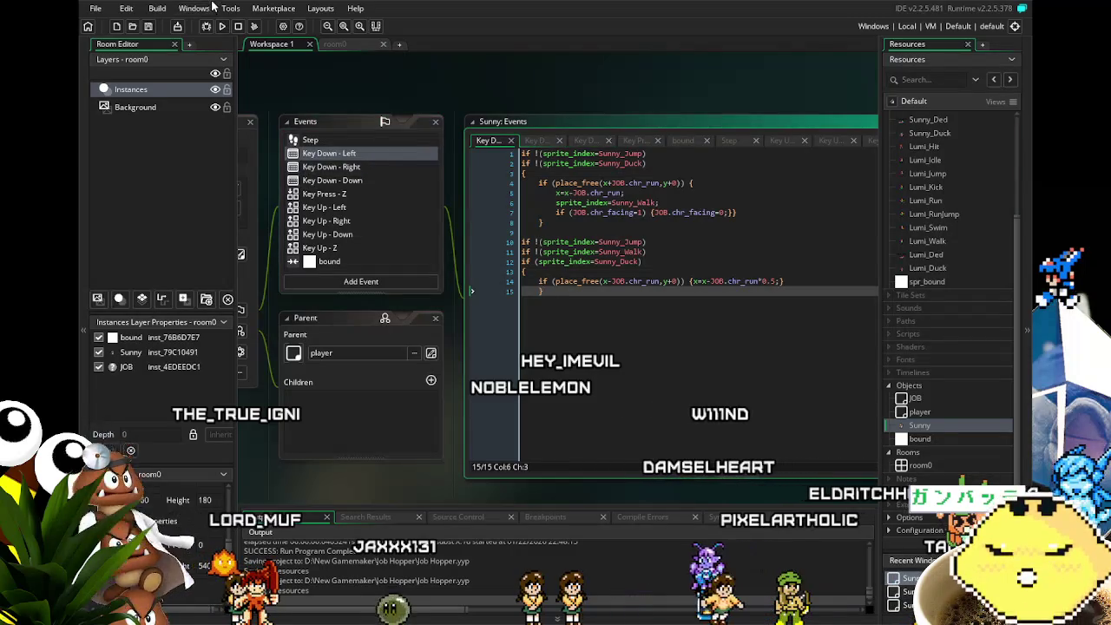
click(221, 27)
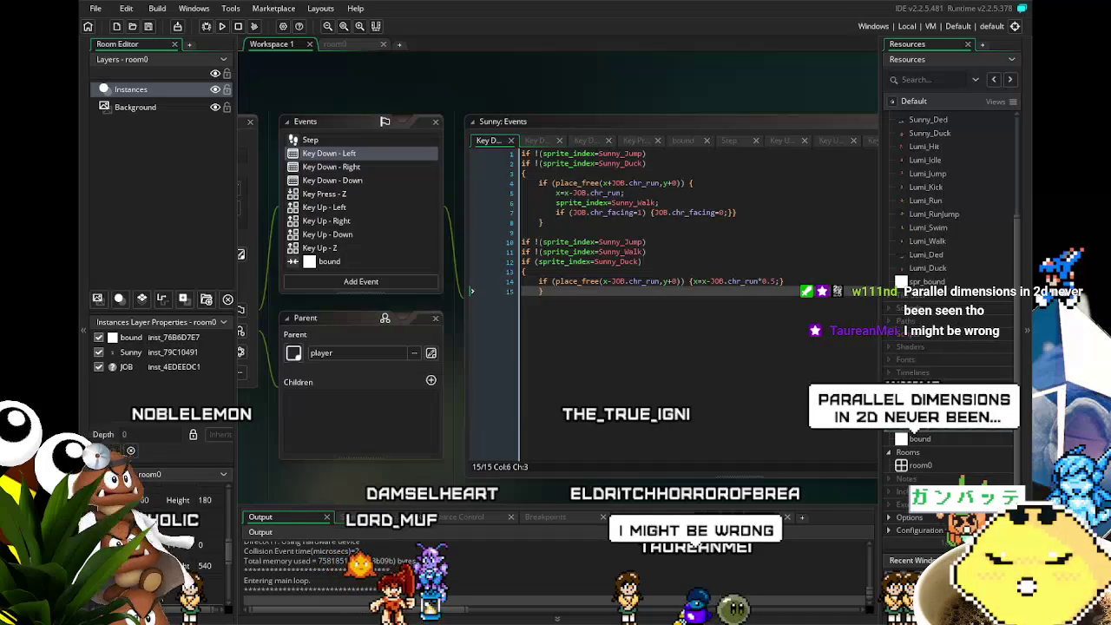
Run Sunny back and forth across the floor repeatedly.
key(Right)
key(Left)
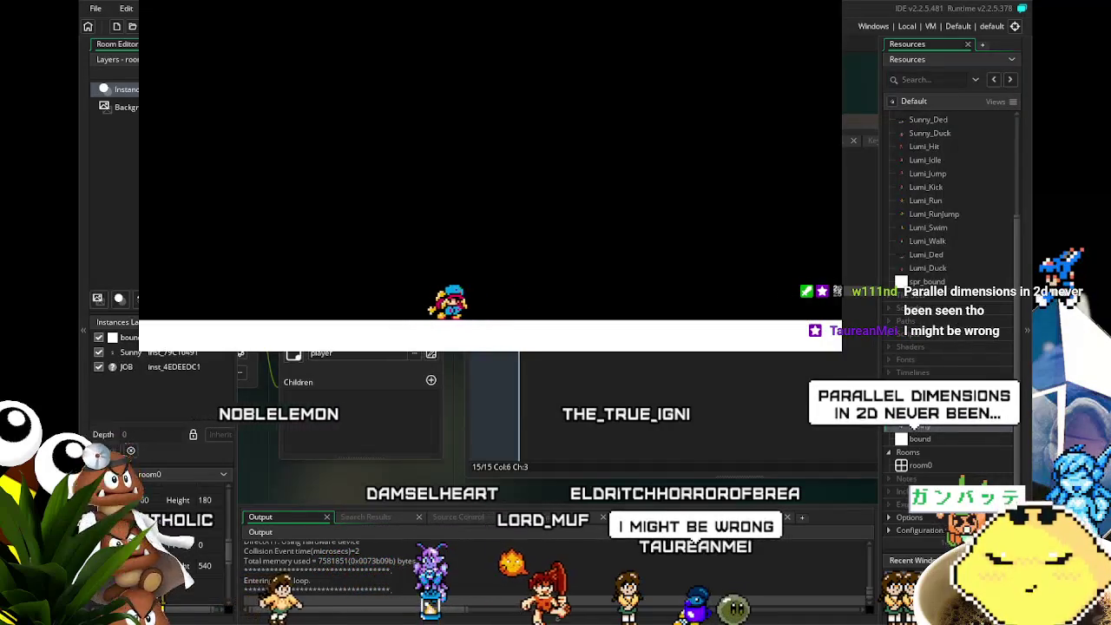
key(Right)
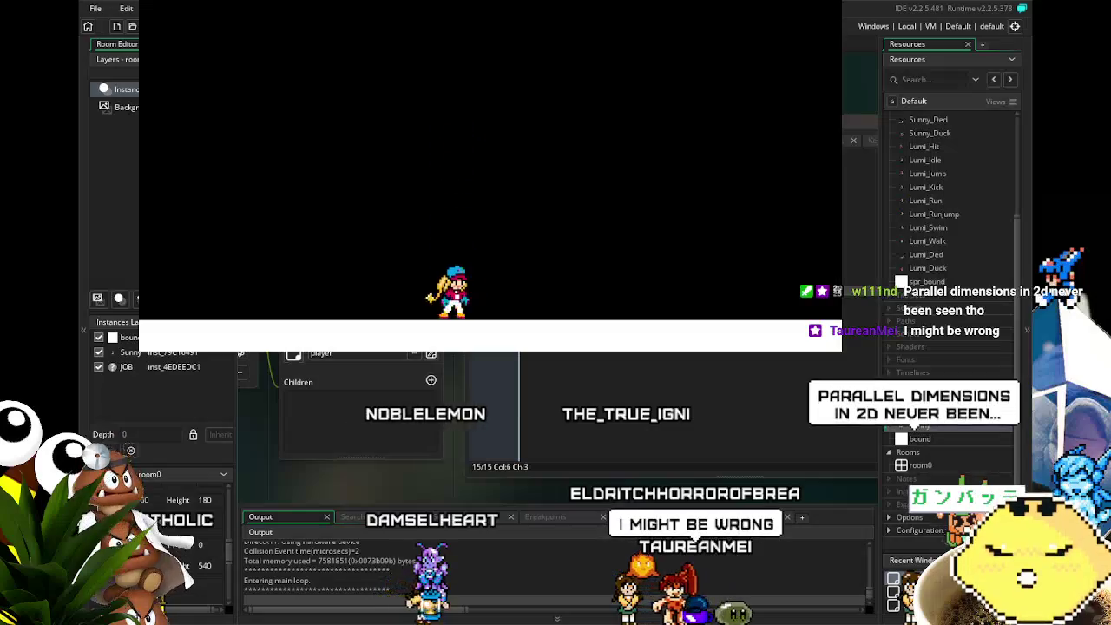
key(Left)
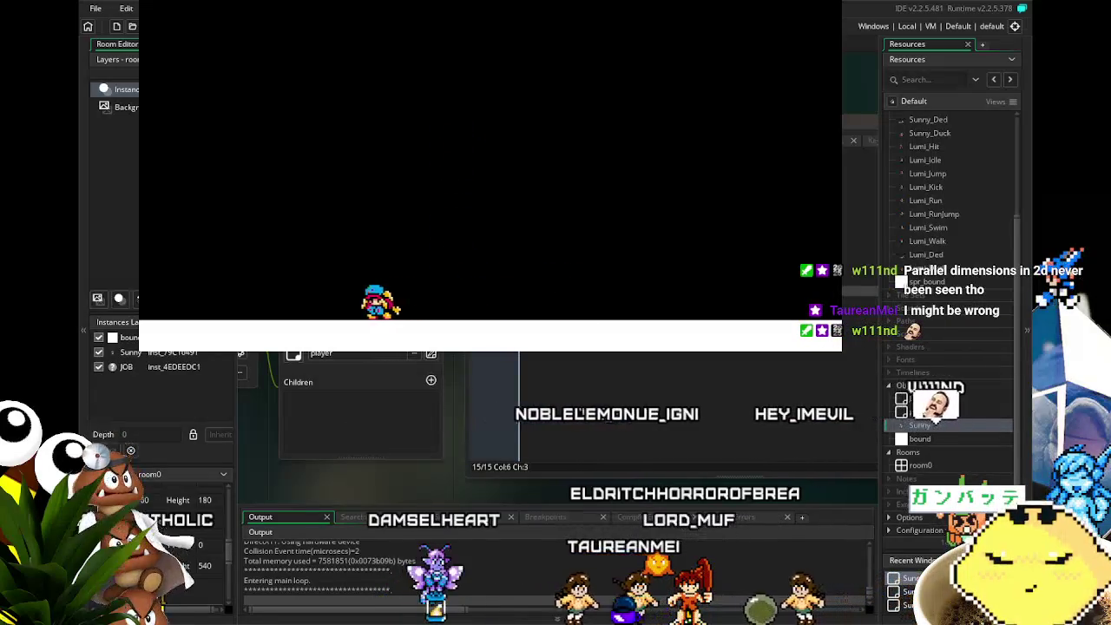
key(Right)
key(Left)
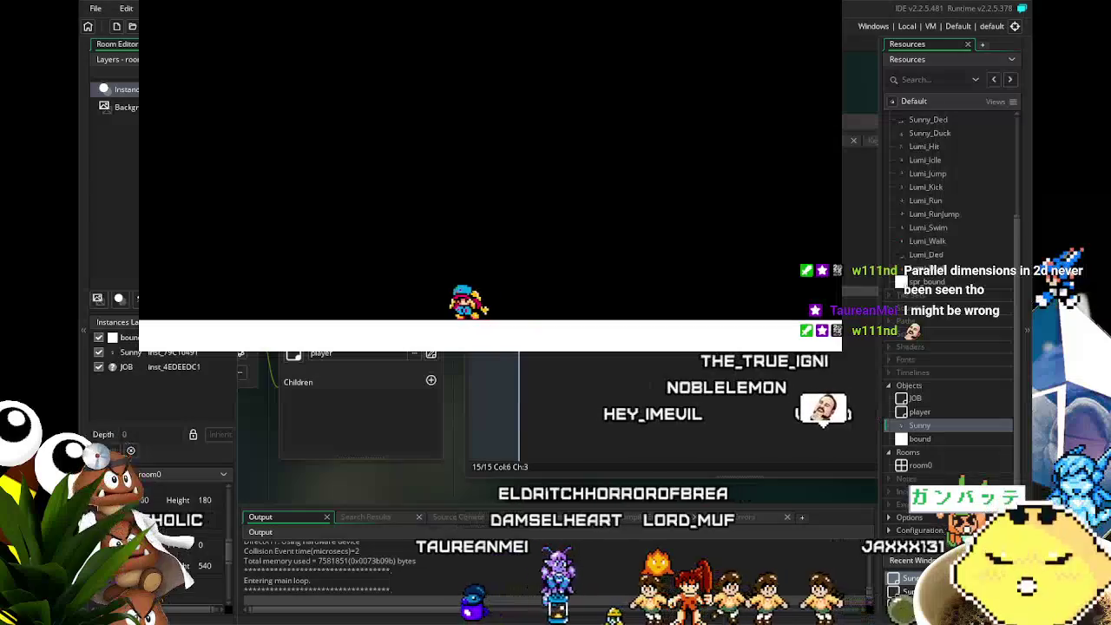
key(Right)
key(Left)
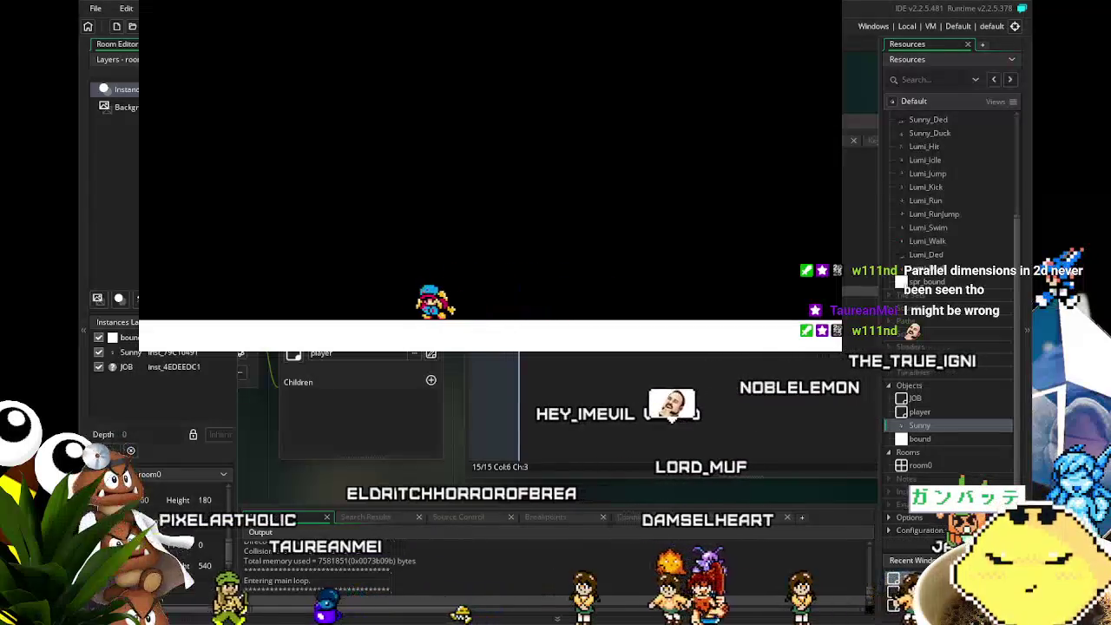
key(Right)
key(Left)
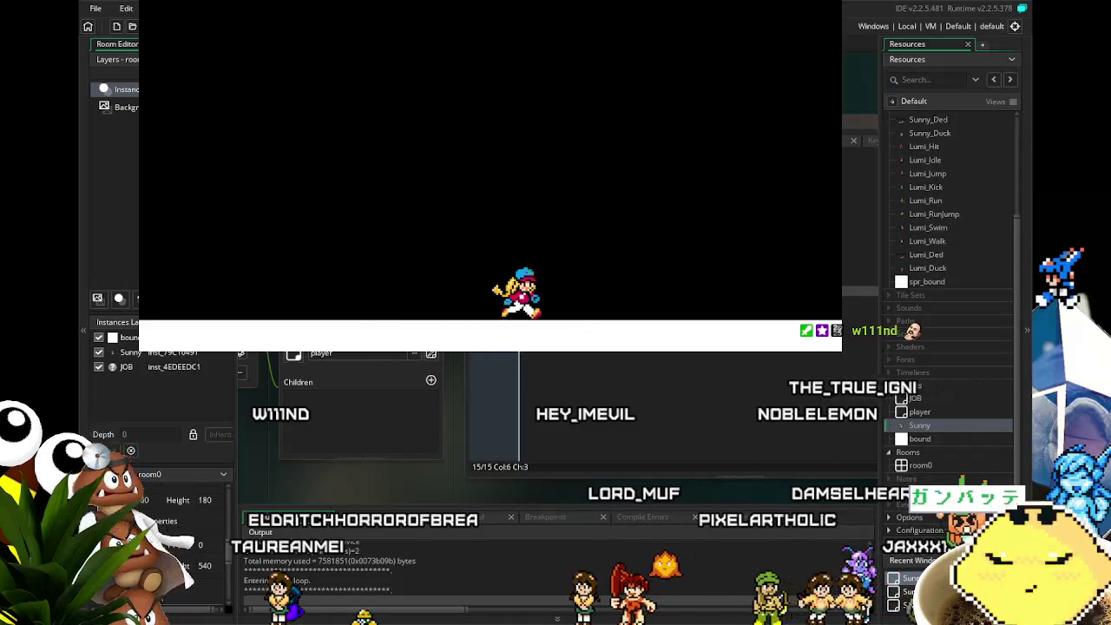
Test ducked movement and jump twice with Space, then close the game window.
key(Left)
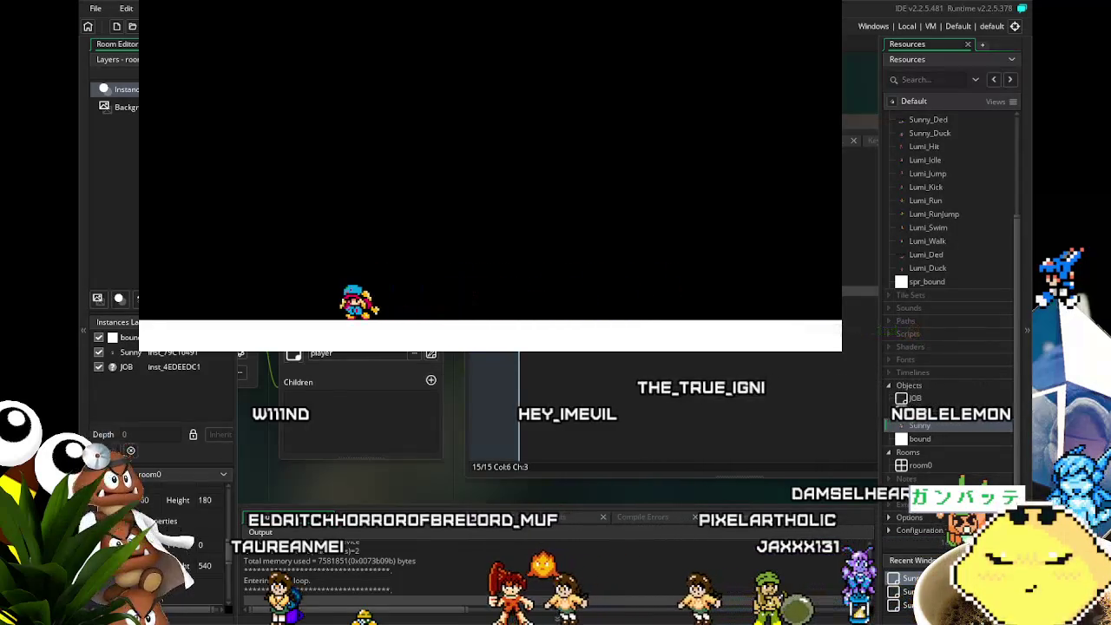
key(Right)
key(space)
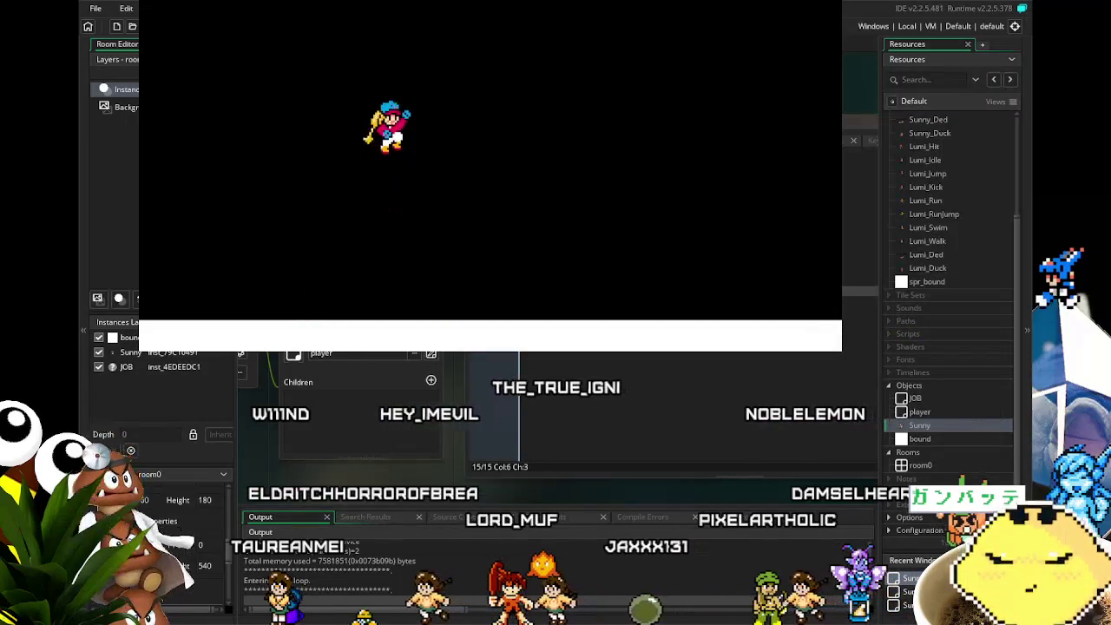
key(space)
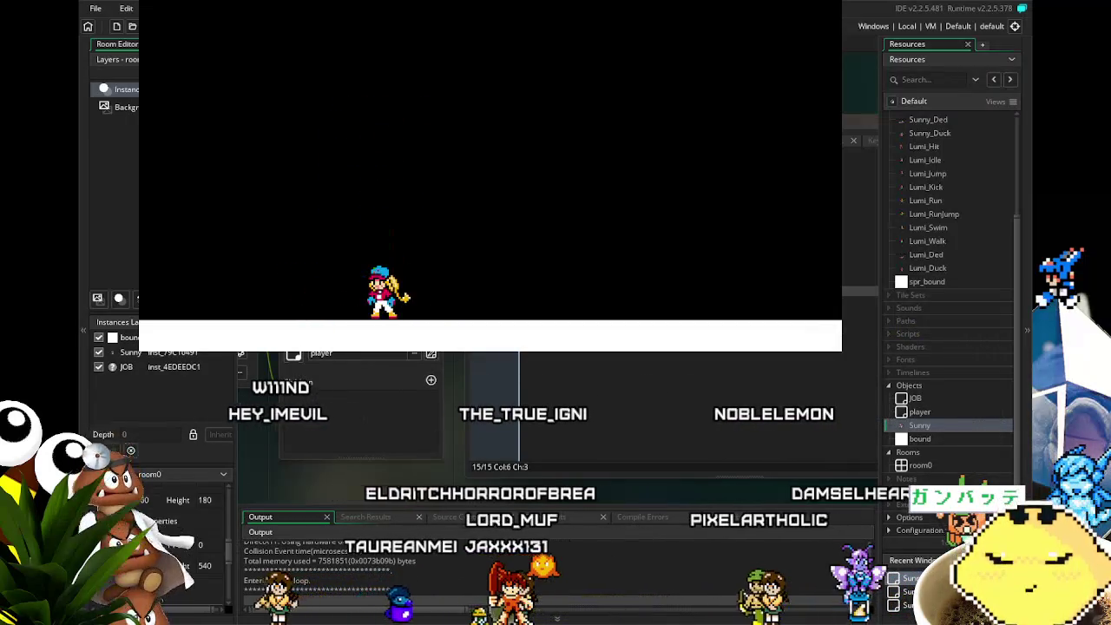
click(987, 152)
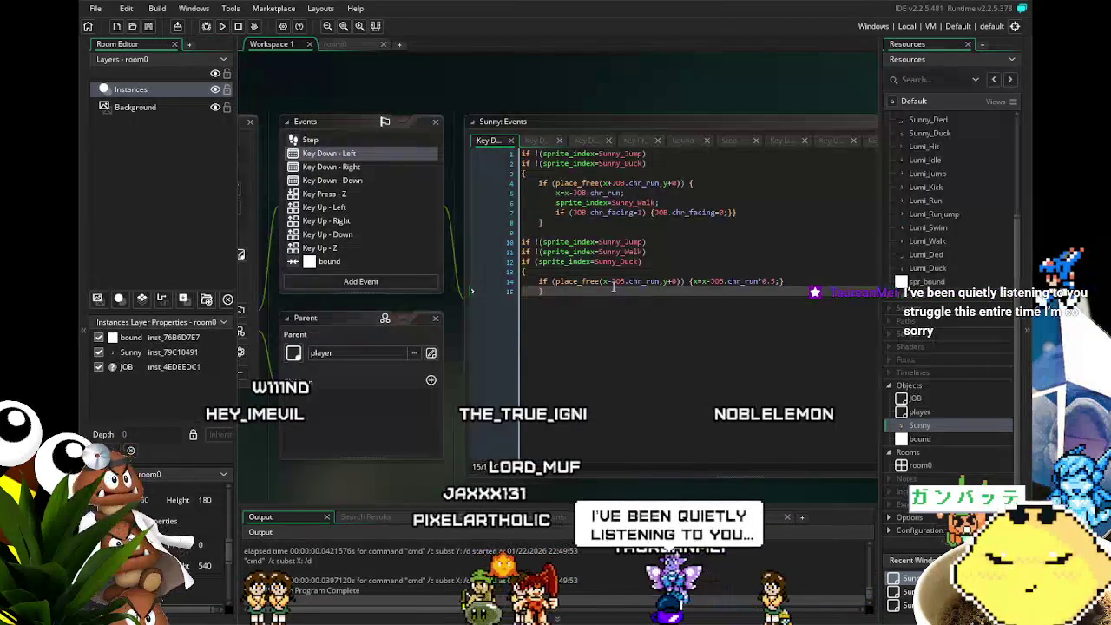
Delete the Sunny_Jump check line from both key-down events, save, and run with F5.
drag(649, 153, 568, 153)
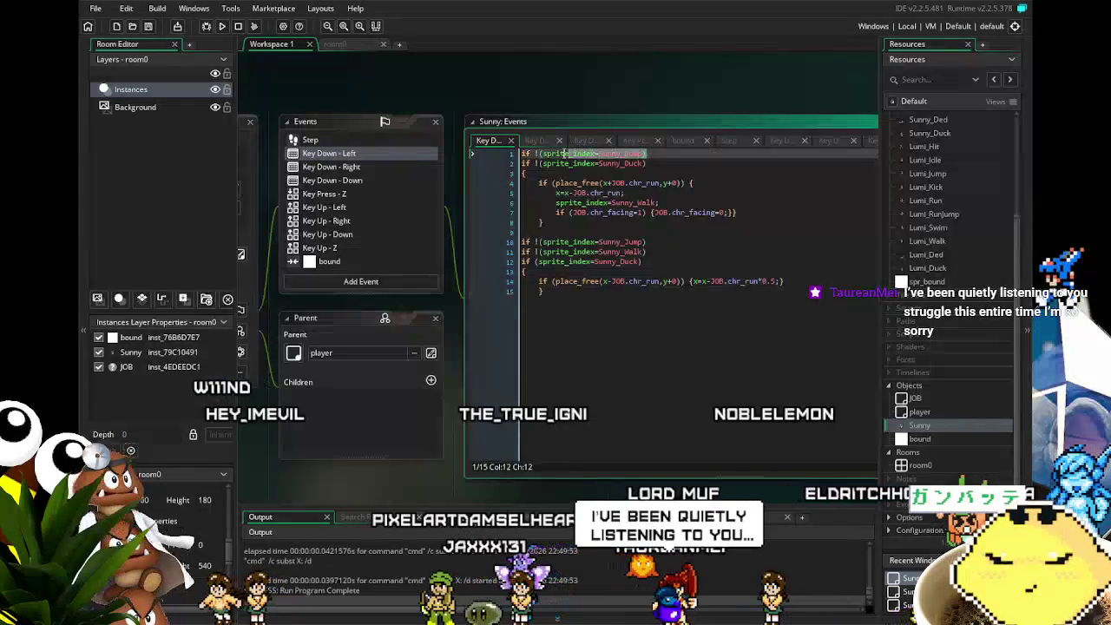
key(Delete)
key(Delete)
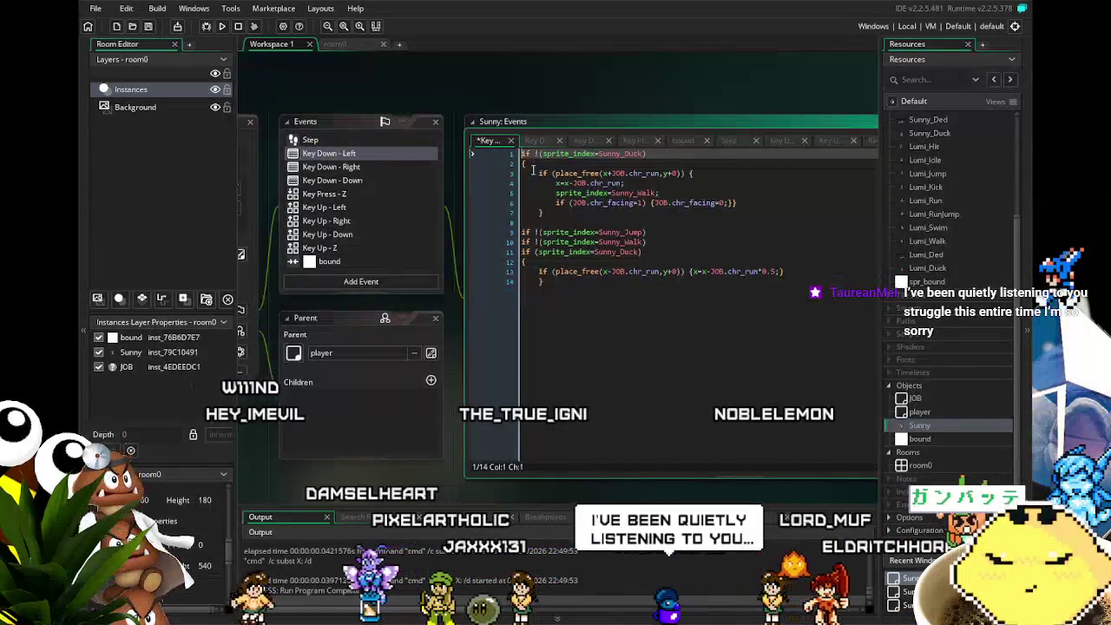
click(382, 167)
drag(647, 155, 480, 153)
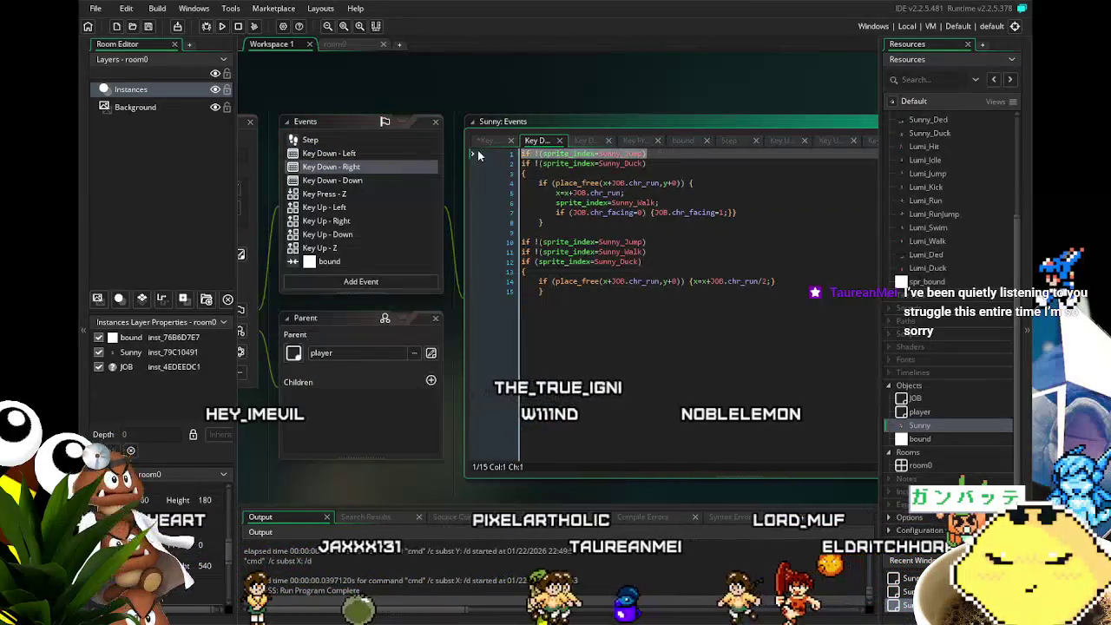
key(Delete)
key(Delete)
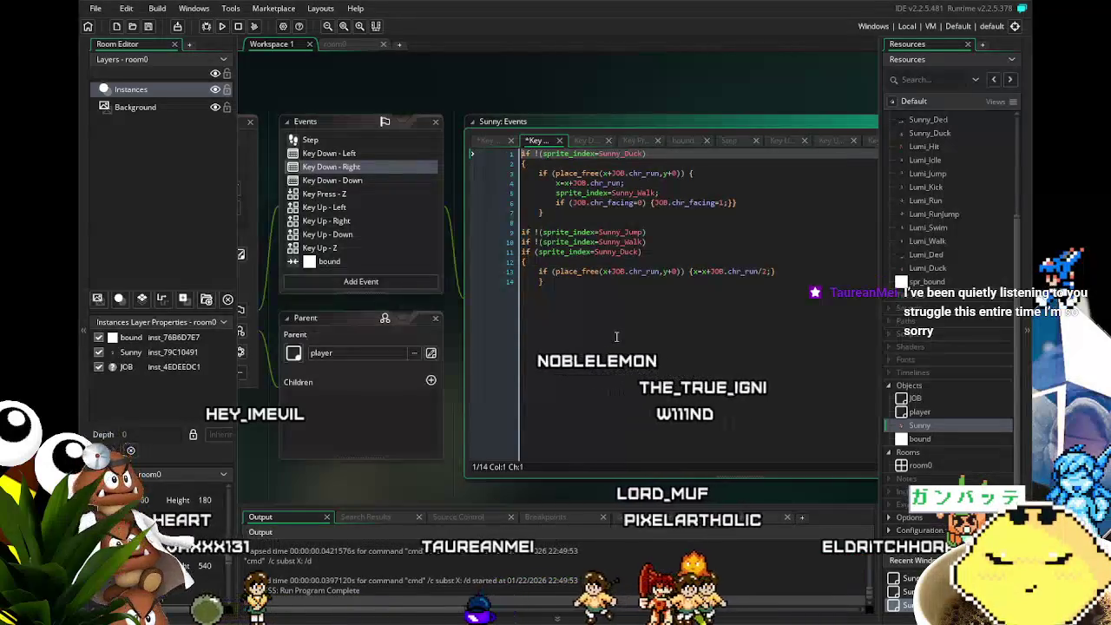
key(ctrl+s)
key(F5)
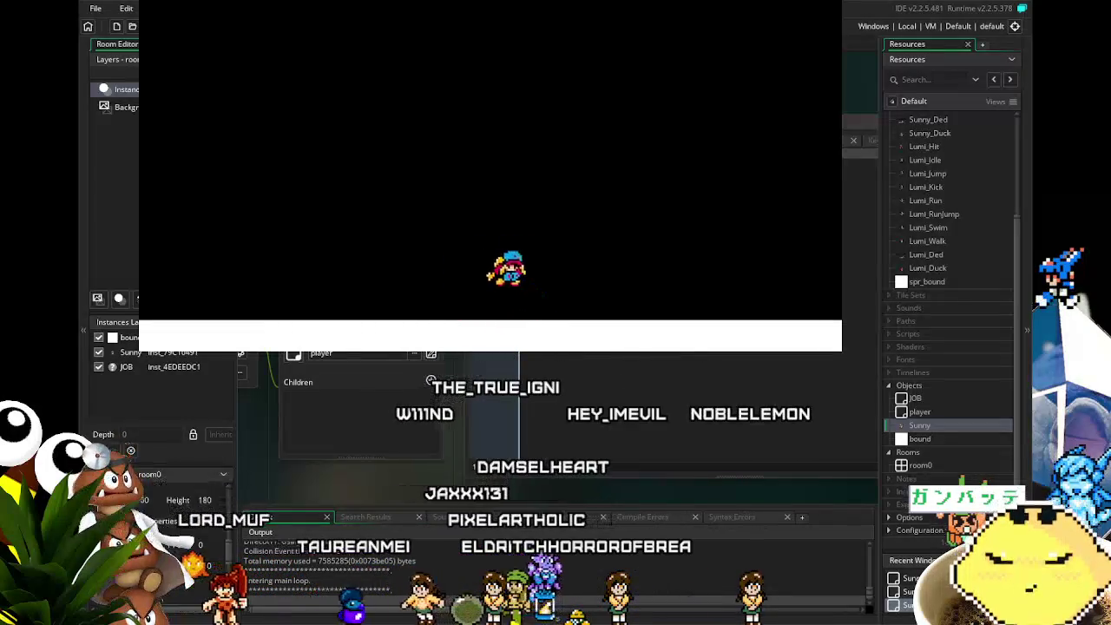
Playtest running and high jumps, close the game, and focus Sunny's Key Down - Right code.
key(Left)
key(Right)
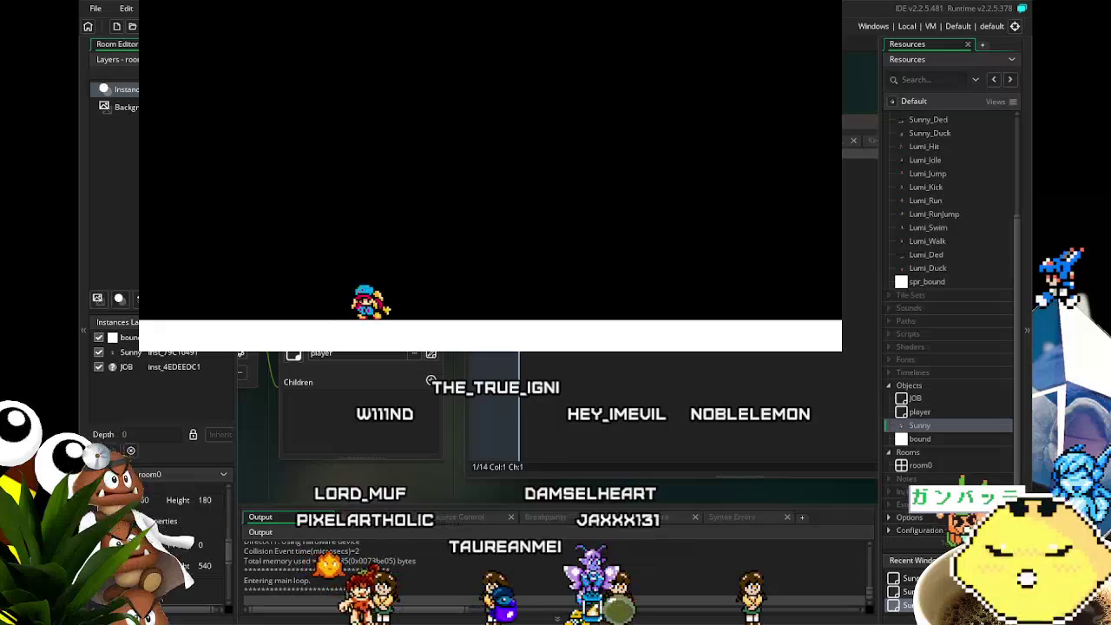
key(Right)
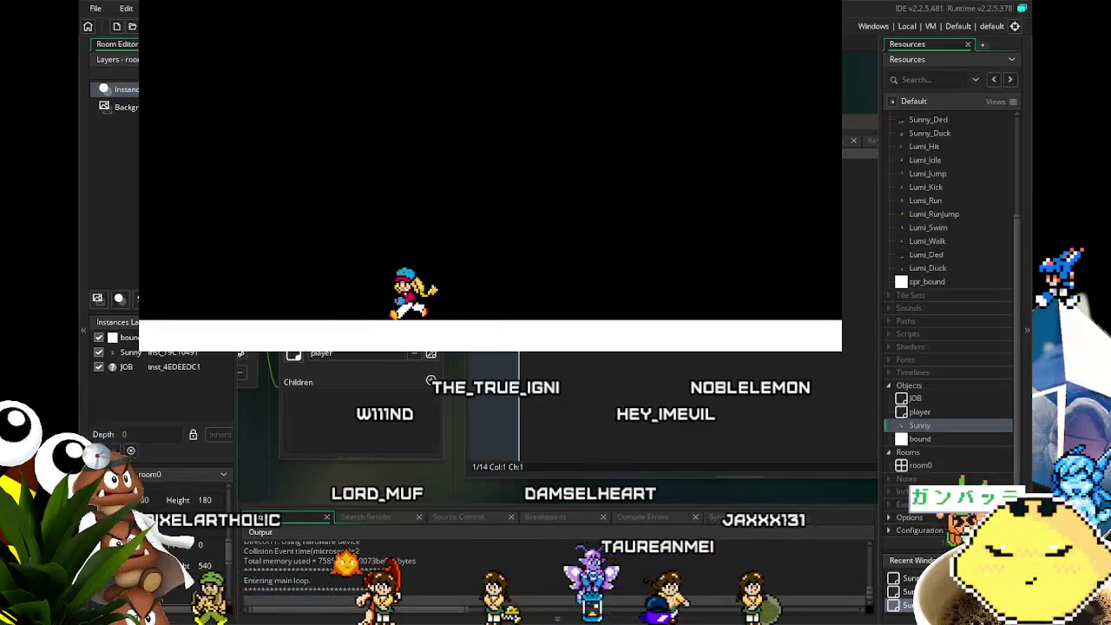
key(Right)
key(Up)
key(Left)
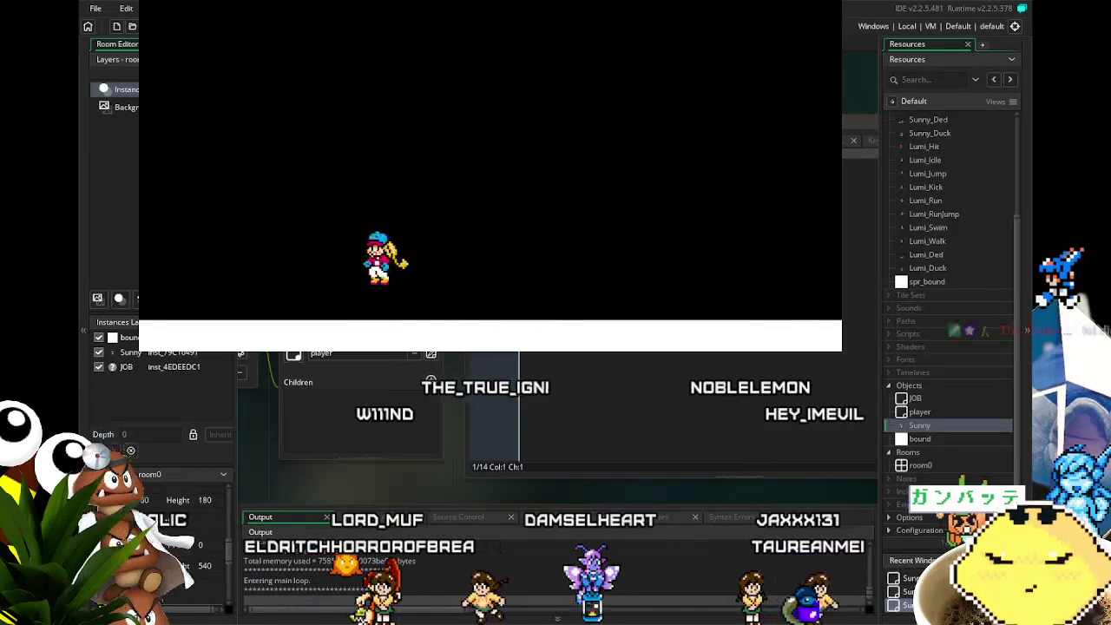
key(Left)
key(Right)
key(Up)
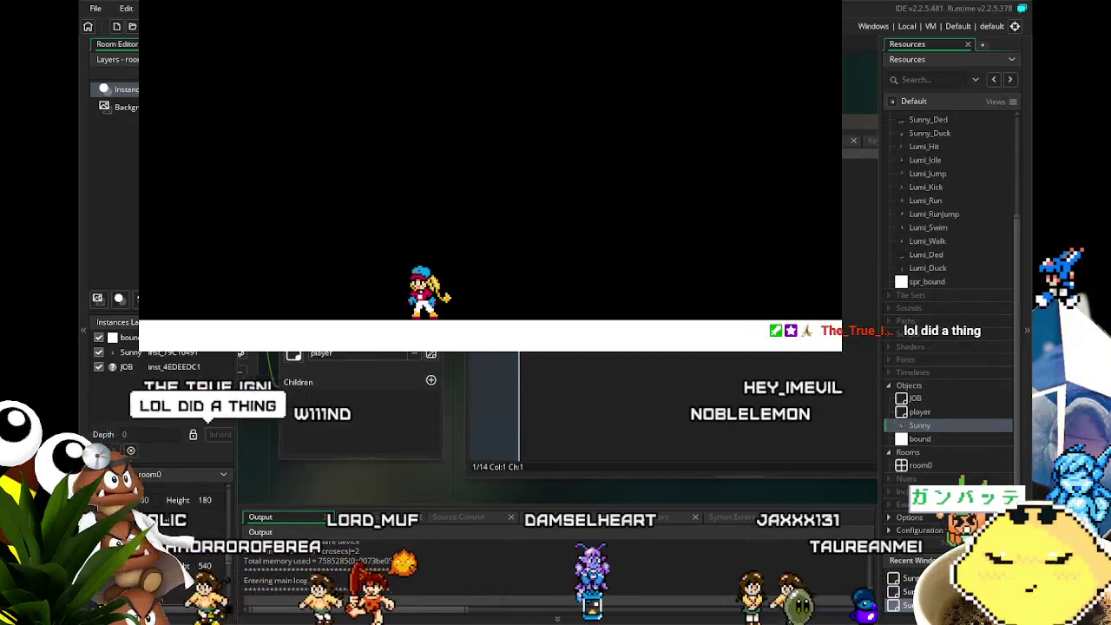
key(Escape)
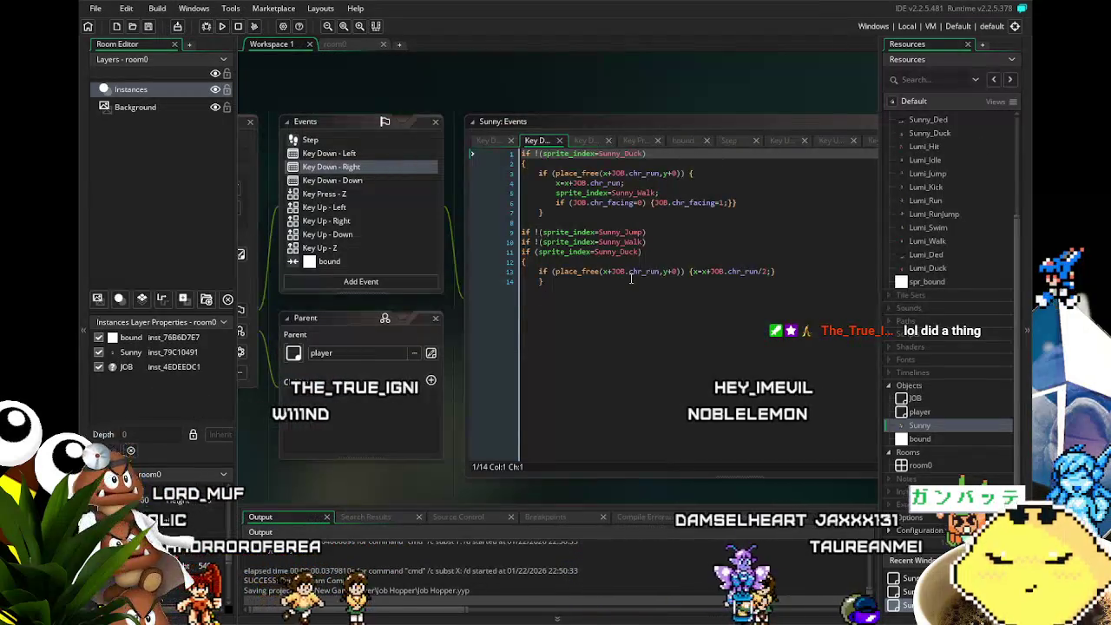
click(358, 167)
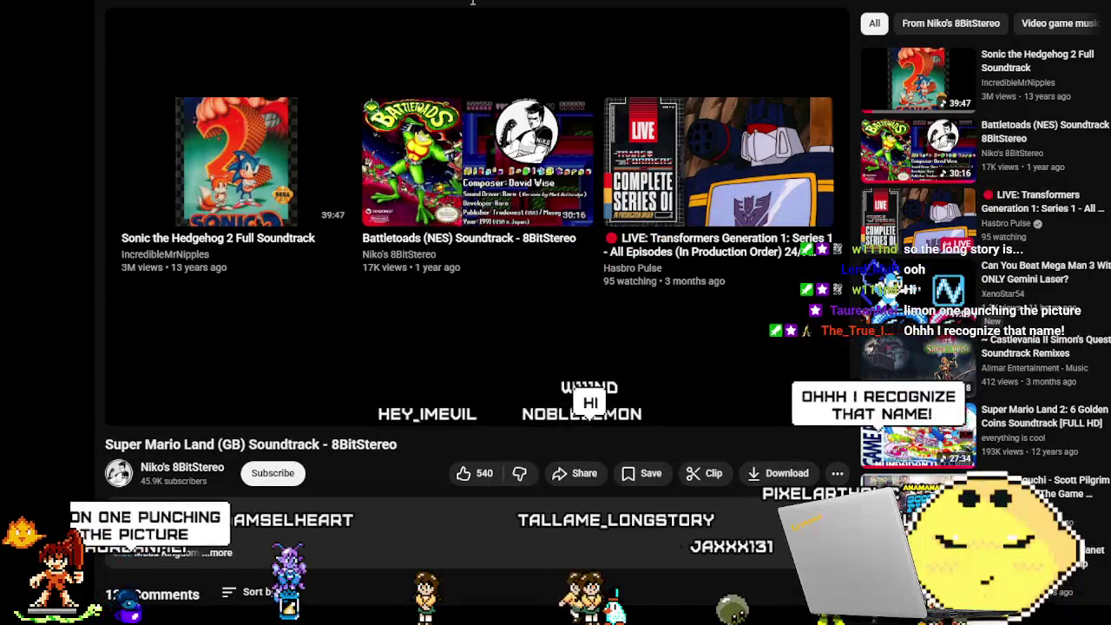
Play the Sonic the Hedgehog 2 Full Soundtrack video from the YouTube sidebar.
click(1002, 68)
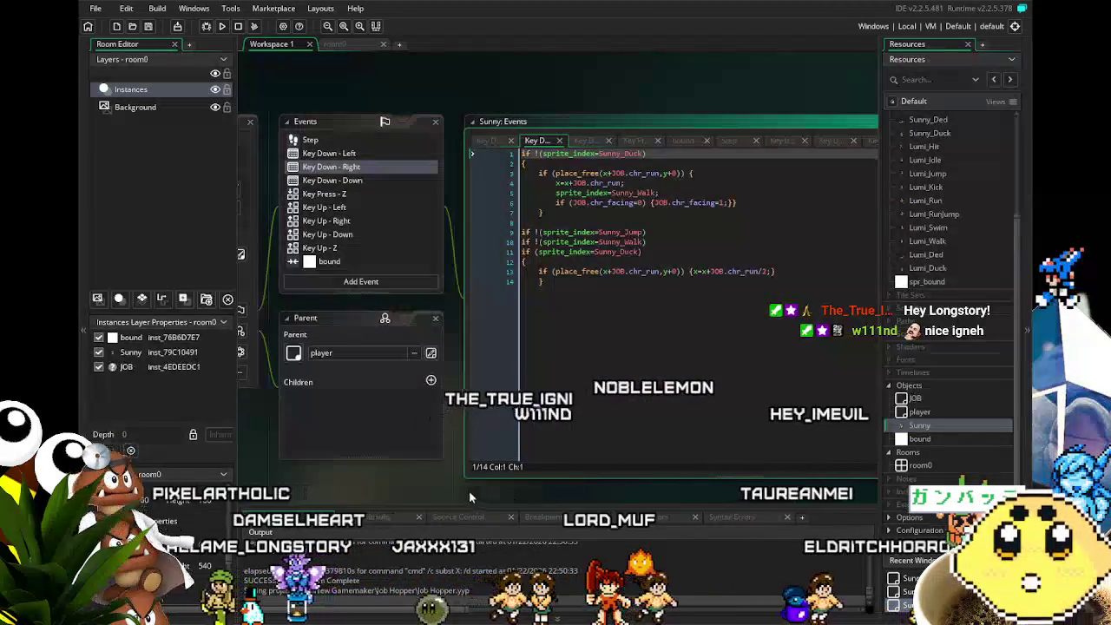
Reposition the workspace, place the caret at the end of line 14, and rebuild with F5.
mouse_move(409, 482)
mouse_down()
mouse_move(398, 483)
mouse_move(418, 475)
mouse_up()
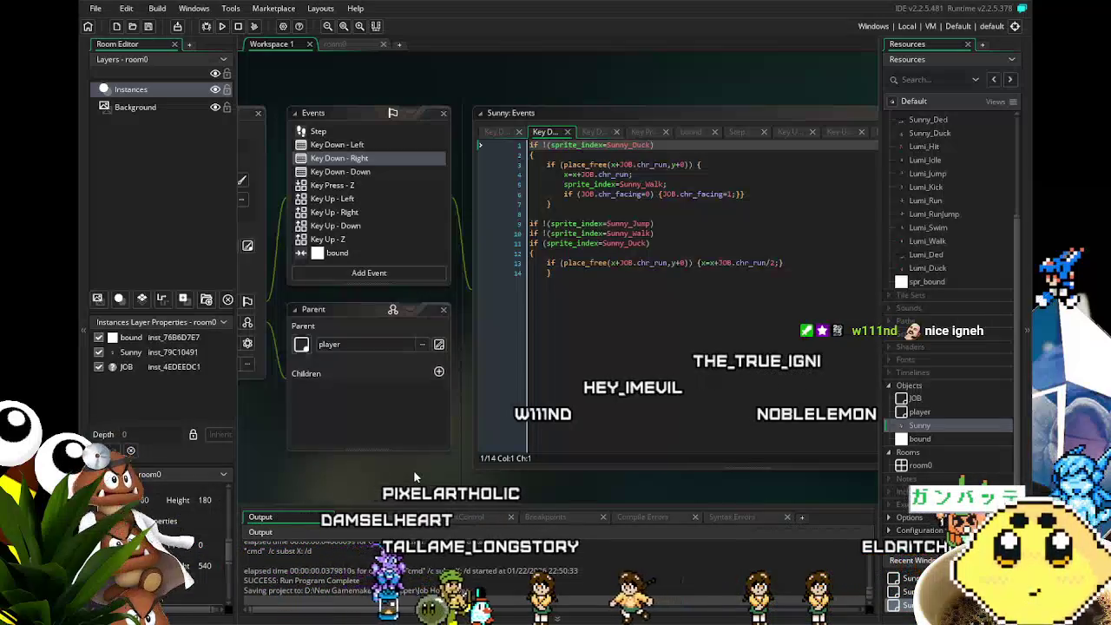
drag(413, 473, 410, 473)
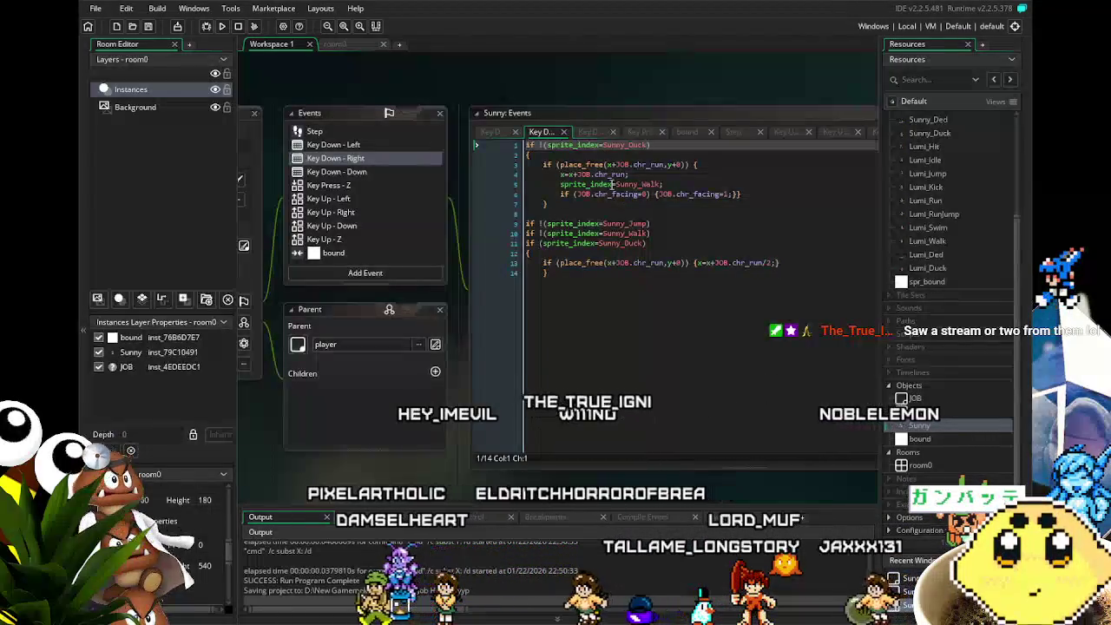
click(660, 380)
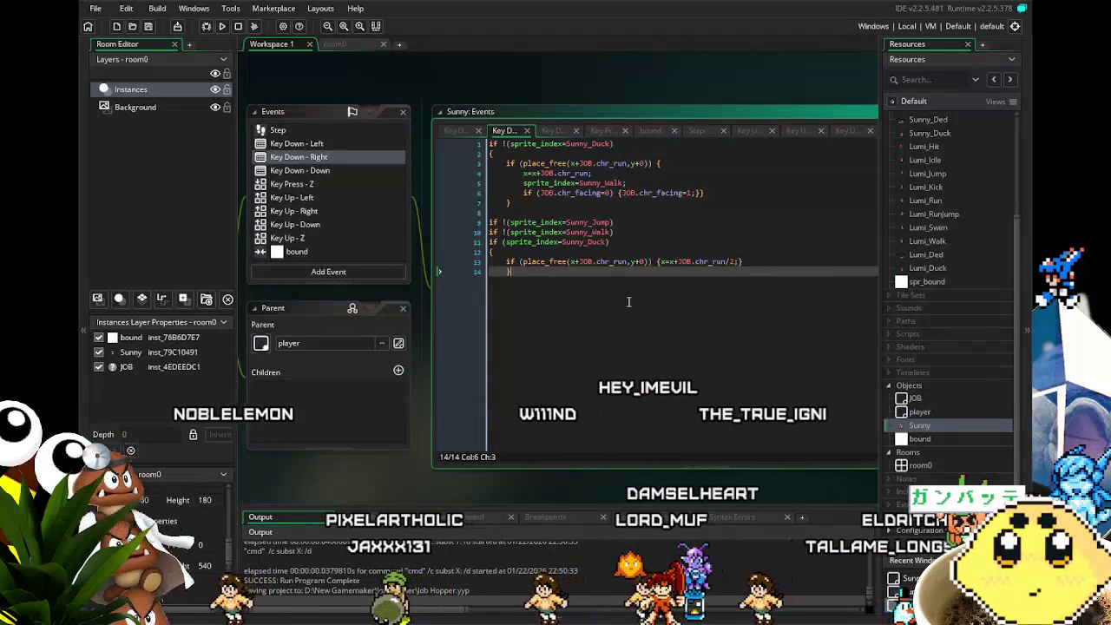
key(F5)
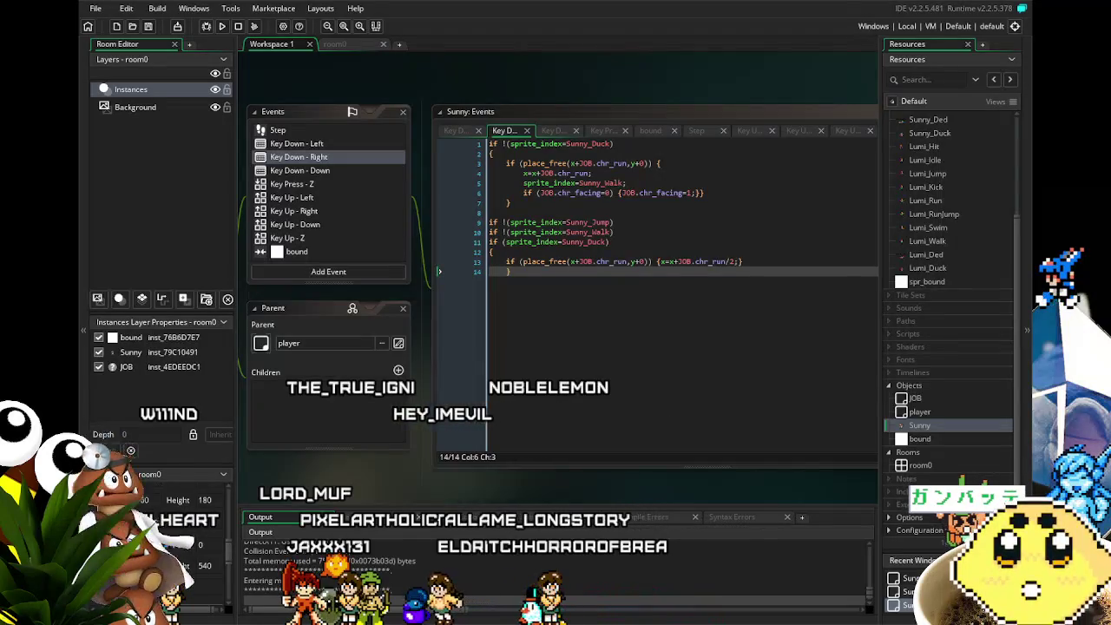
Run Sunny left and right while jumping repeatedly with Space.
key(Left)
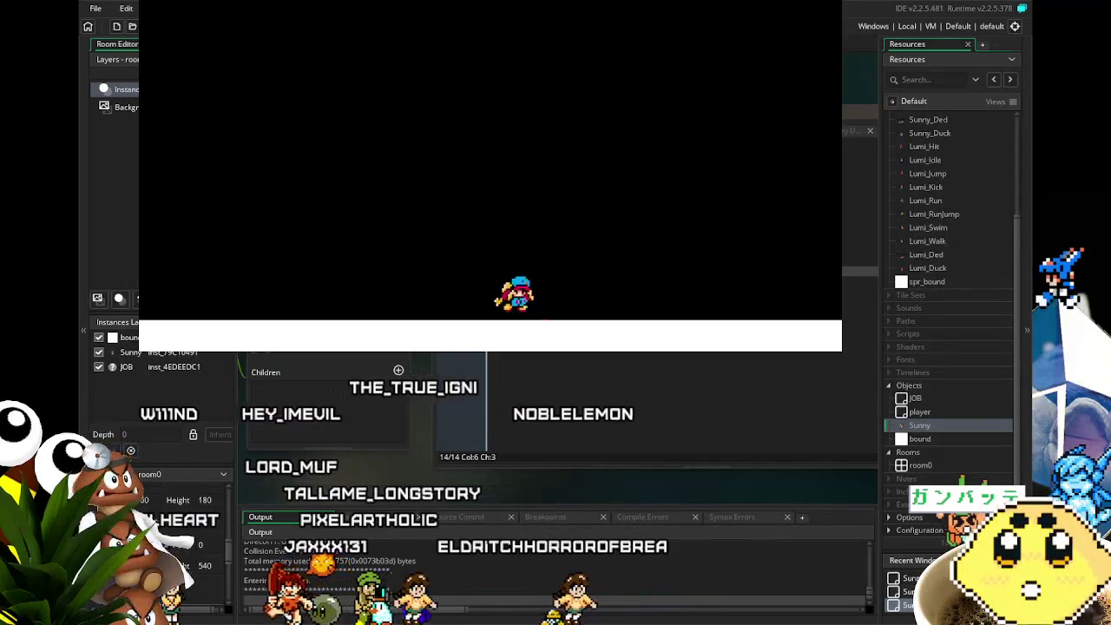
key(Right)
key(space)
key(Left)
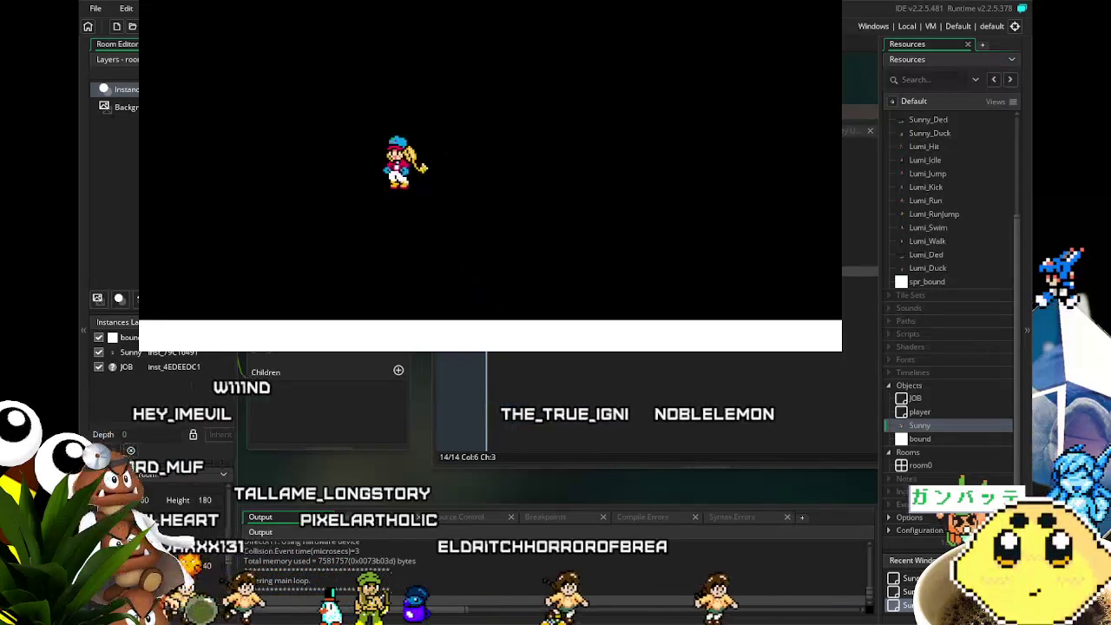
key(Right)
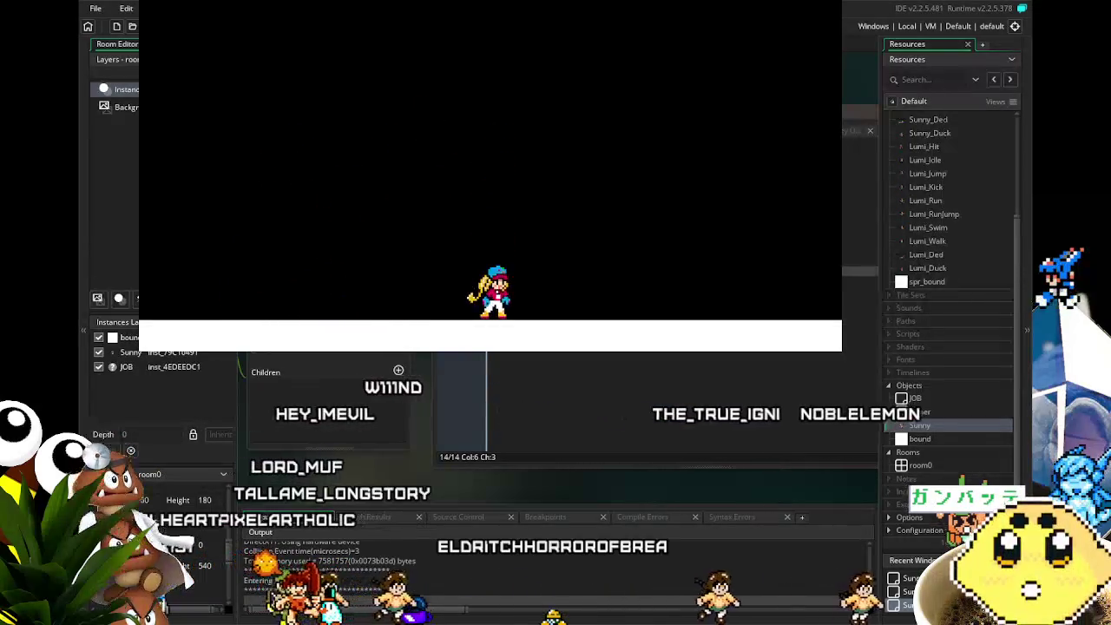
key(space)
key(Right)
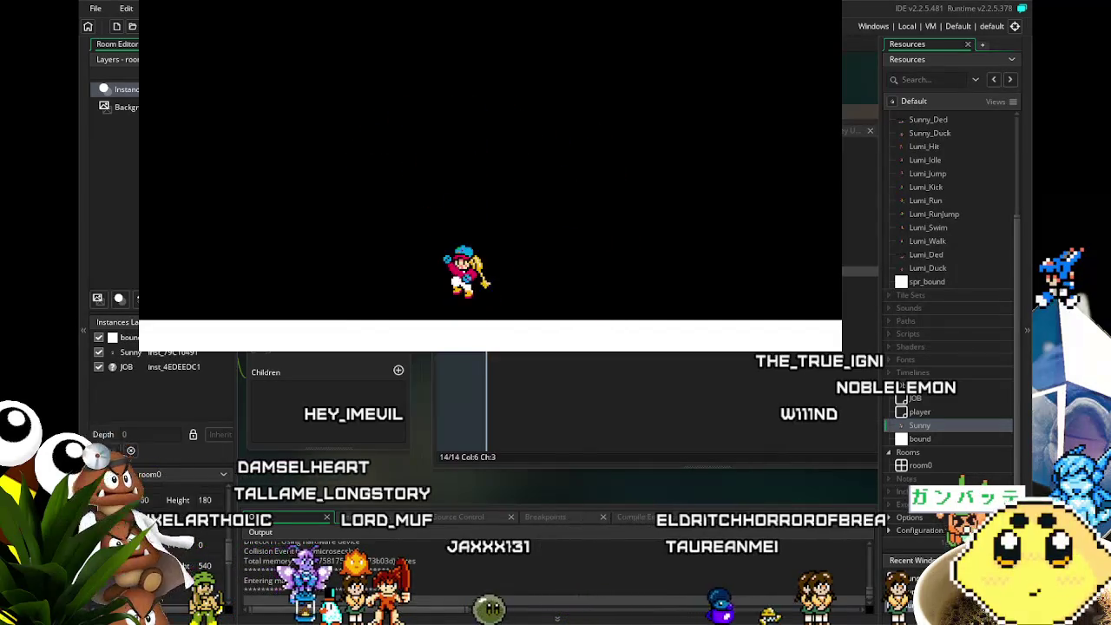
key(Left)
key(Right)
key(space)
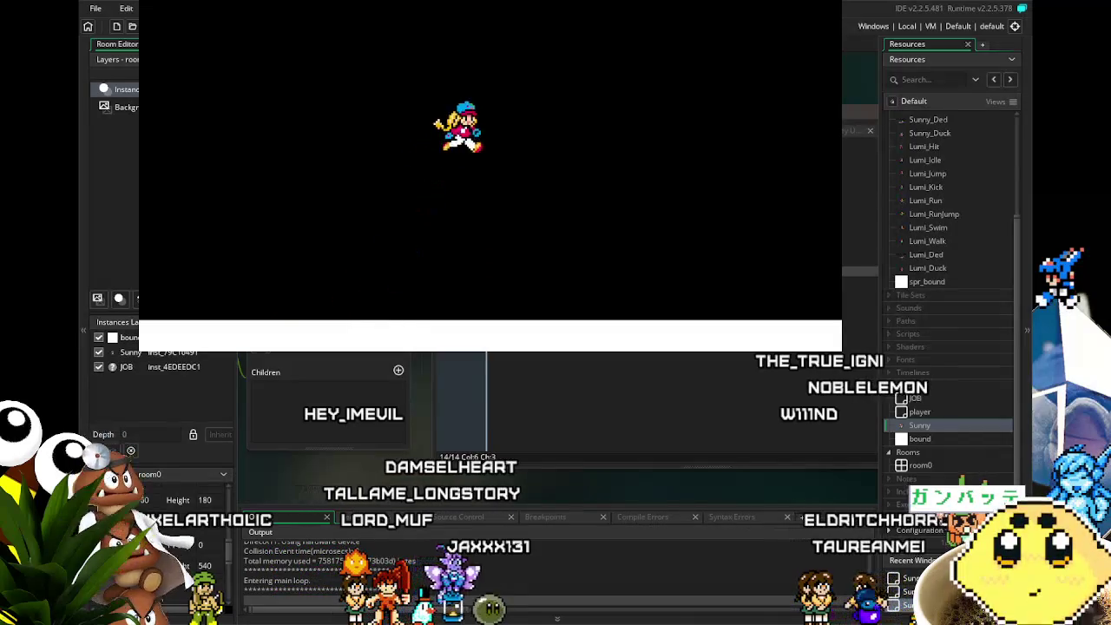
key(Left)
key(space)
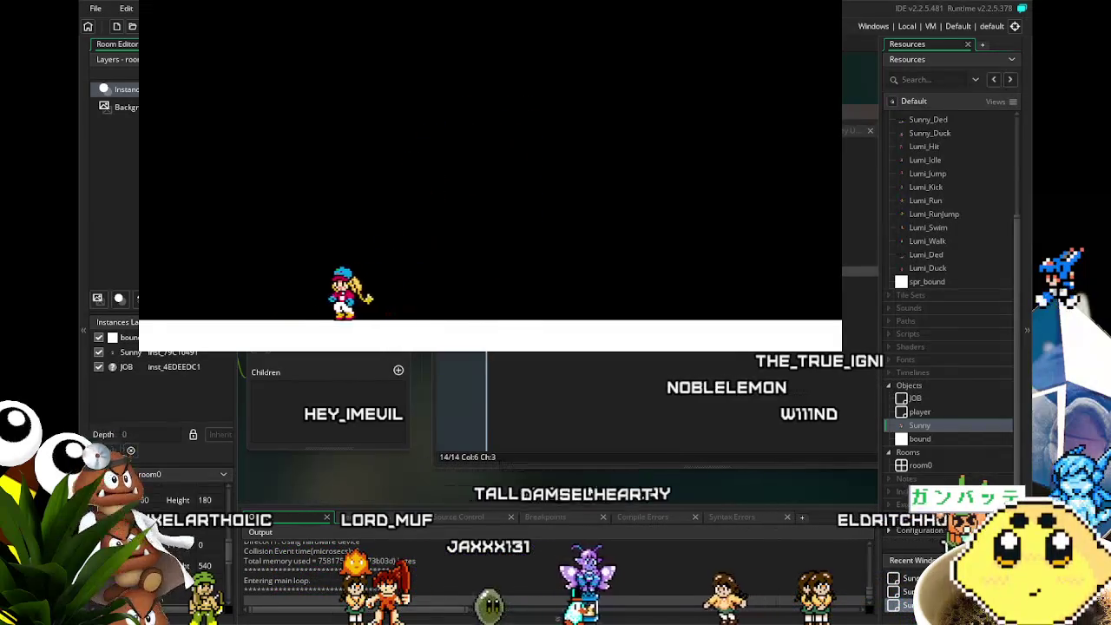
key(Right)
key(Left)
key(Right)
key(space)
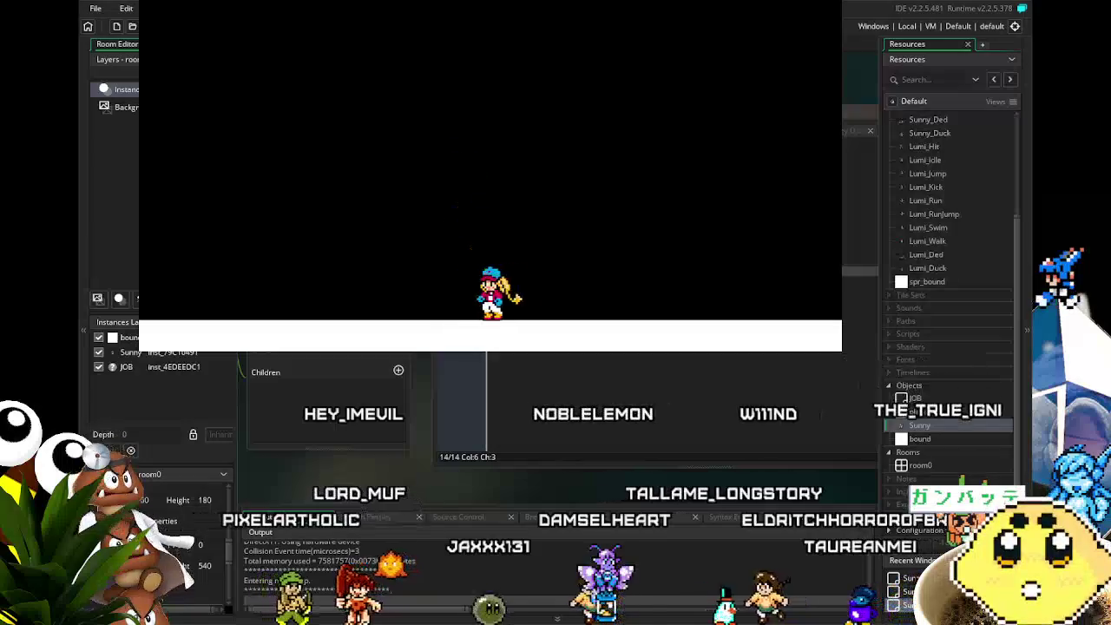
key(Left)
key(space)
key(space)
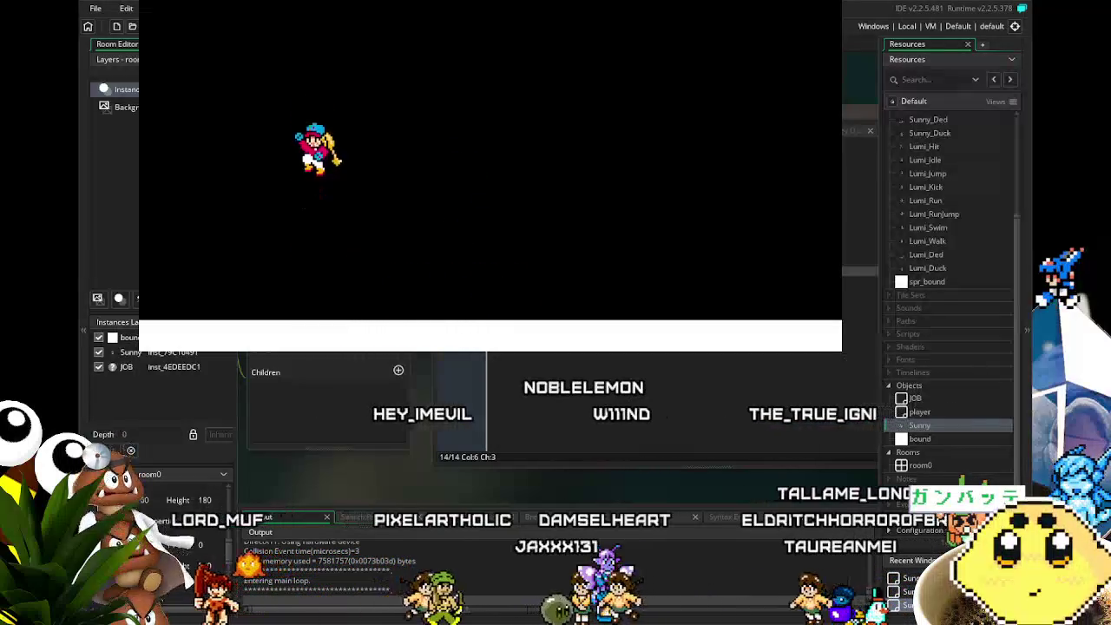
key(Right)
key(Right)
key(space)
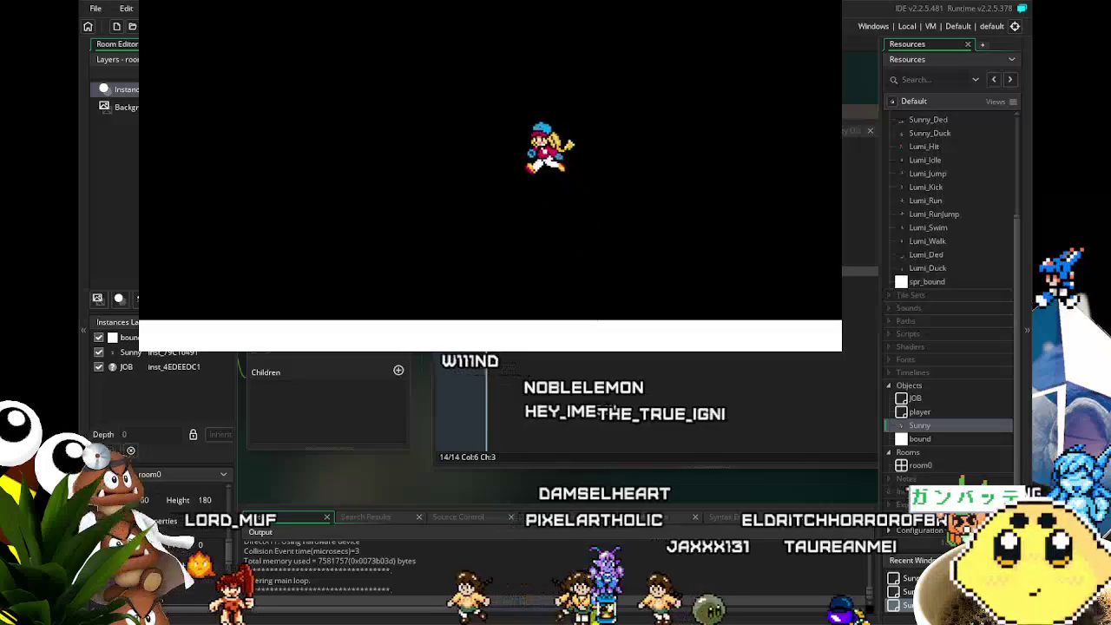
key(Left)
key(space)
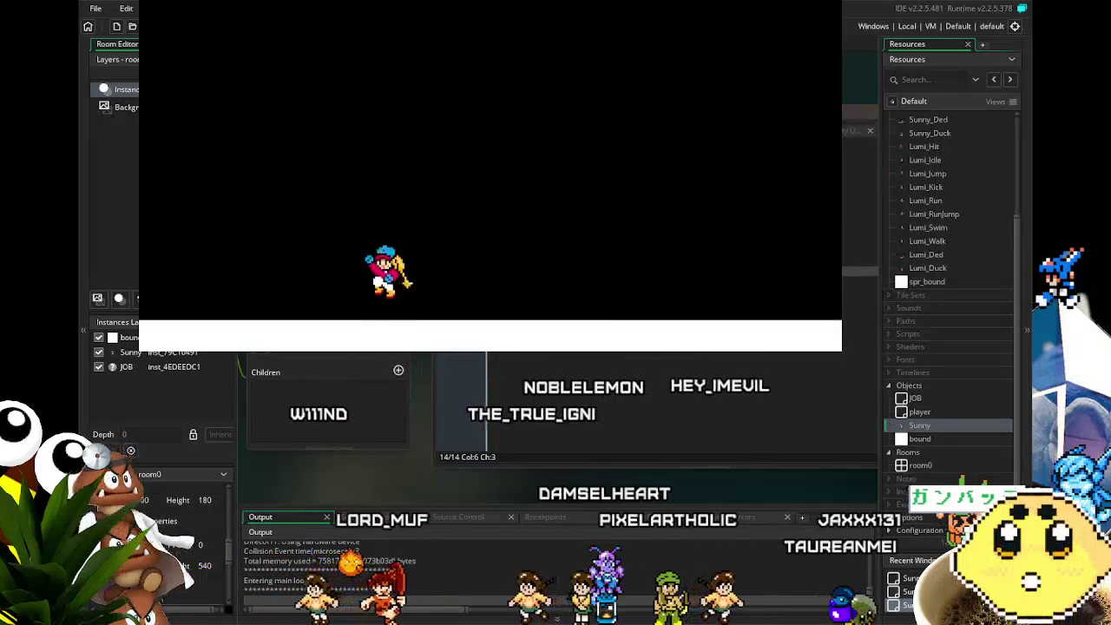
key(Left)
key(Right)
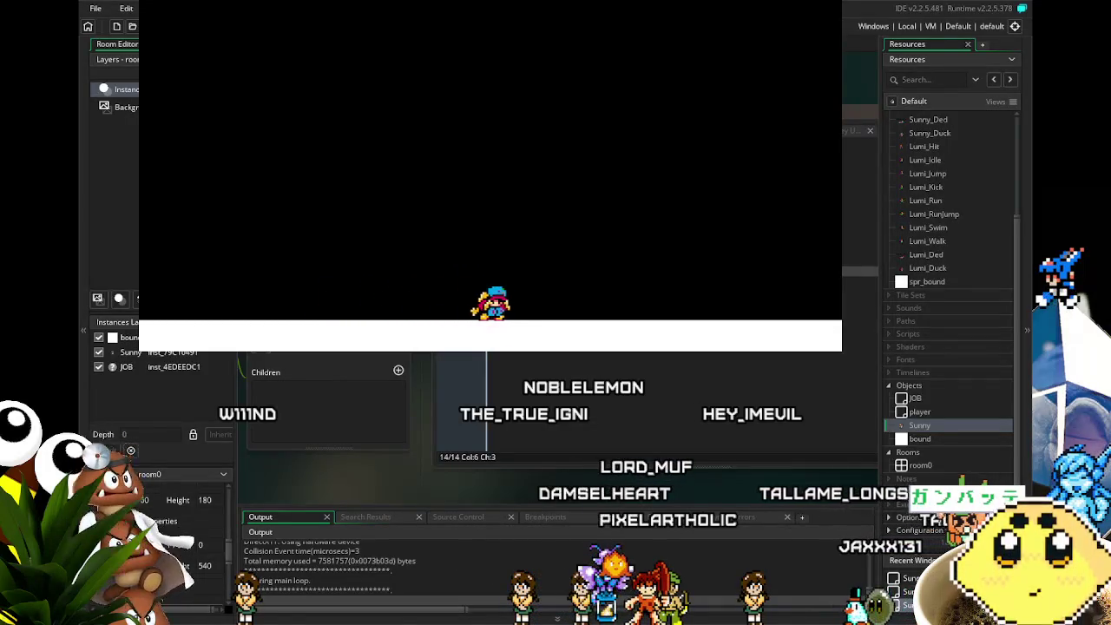
Move ducked Sunny left and right to check the slower speed, then close the game.
key(Right)
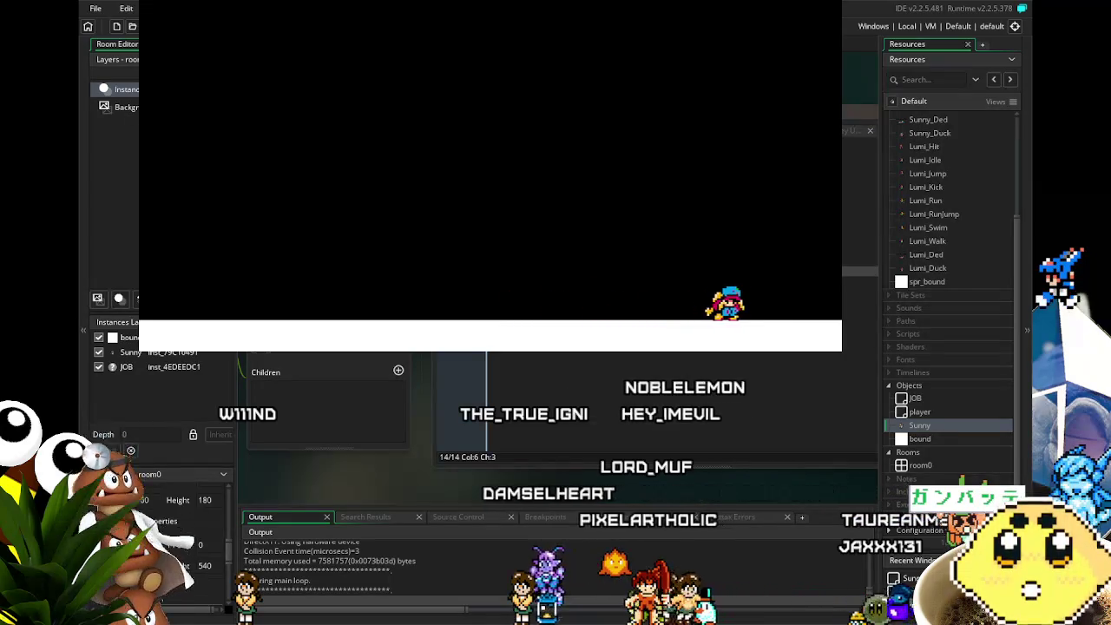
key(Left)
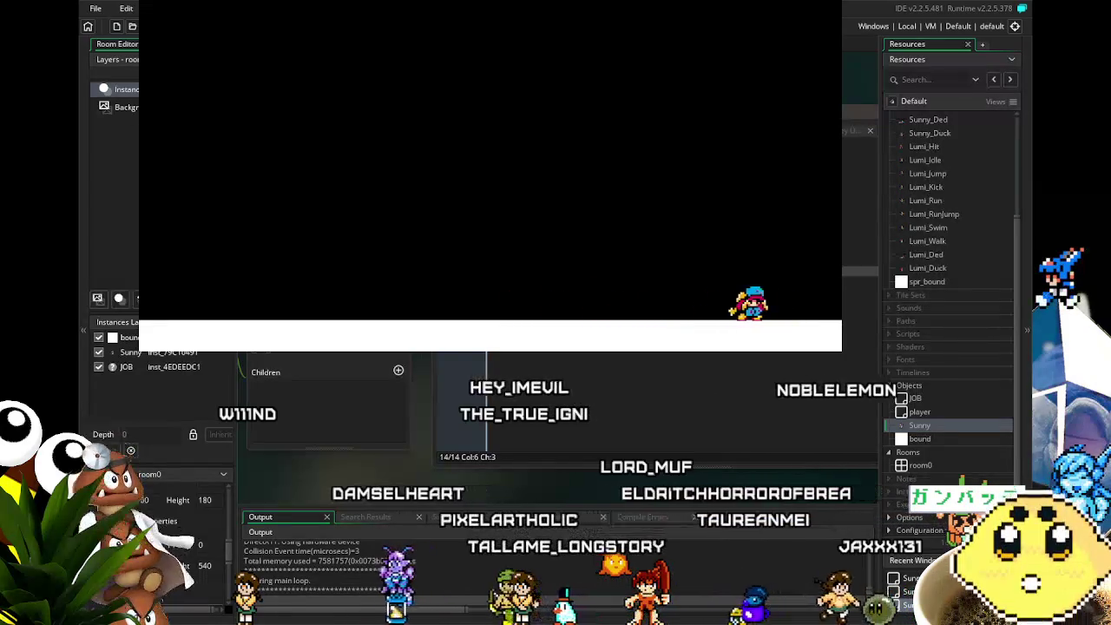
key(Left)
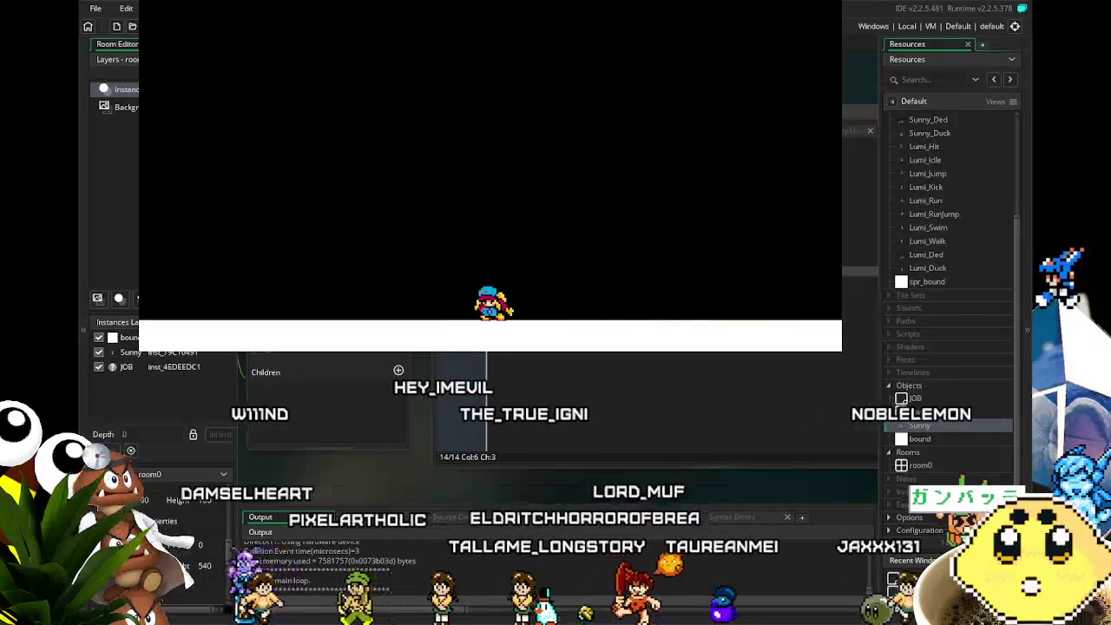
key(Left)
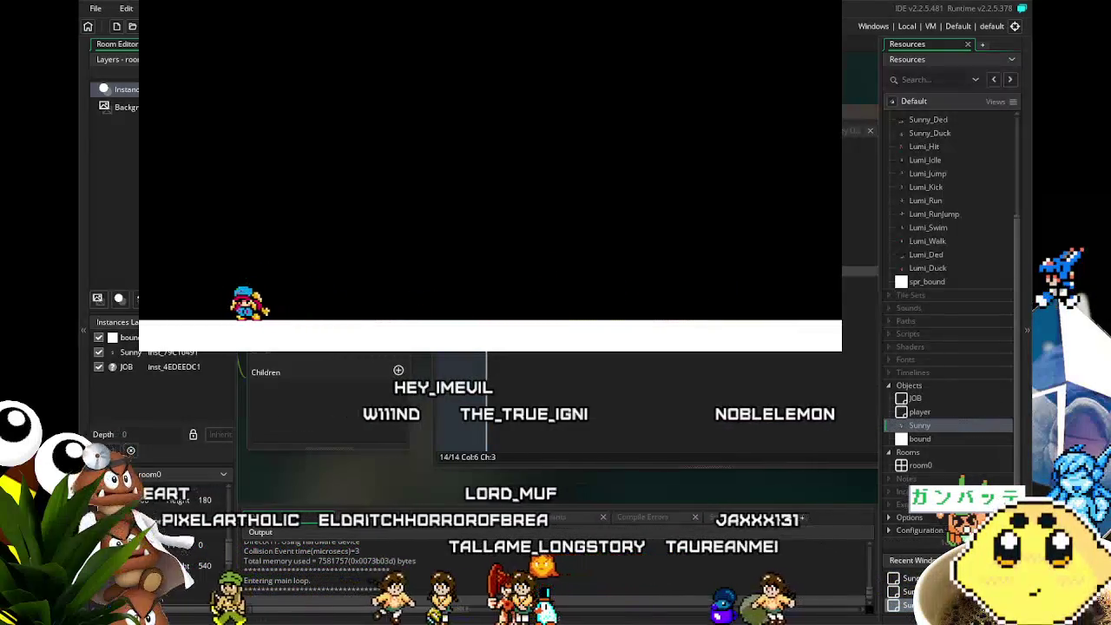
key(Right)
key(Left)
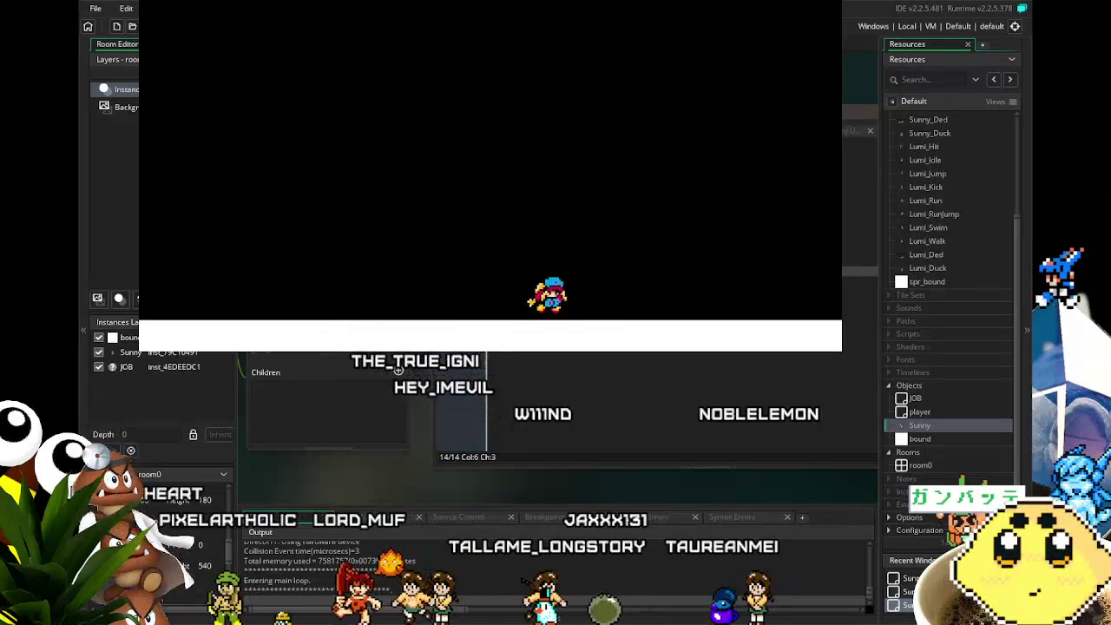
key(Left)
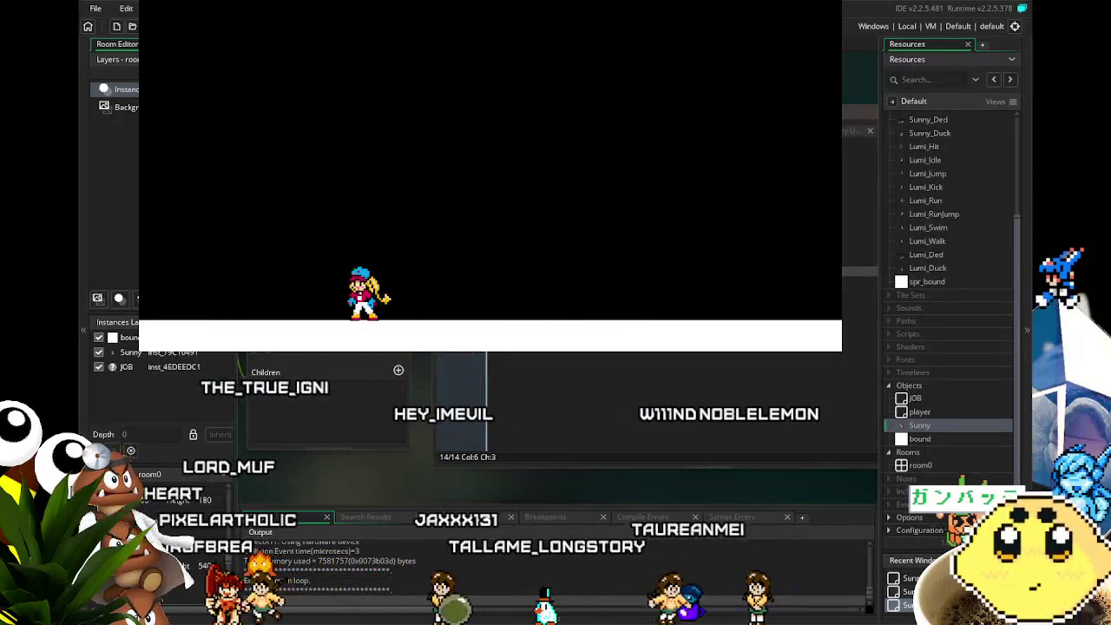
key(Escape)
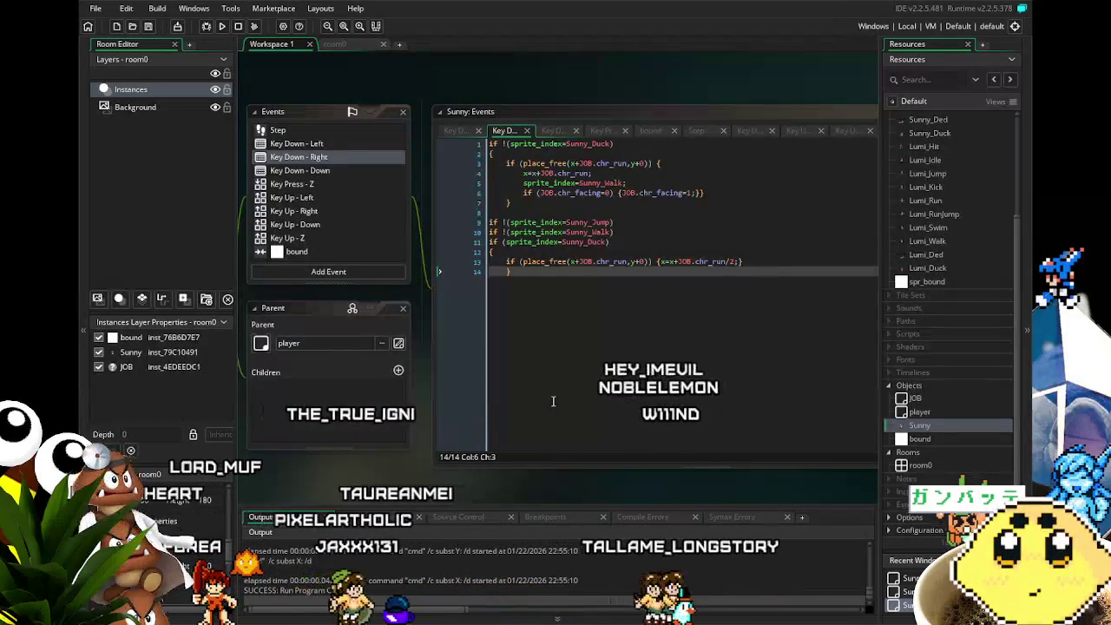
In Key Down - Left, wrap sprite_index=Sunny_Walk inside if !(sprite_index=Sunny_Jump) {}.
click(303, 144)
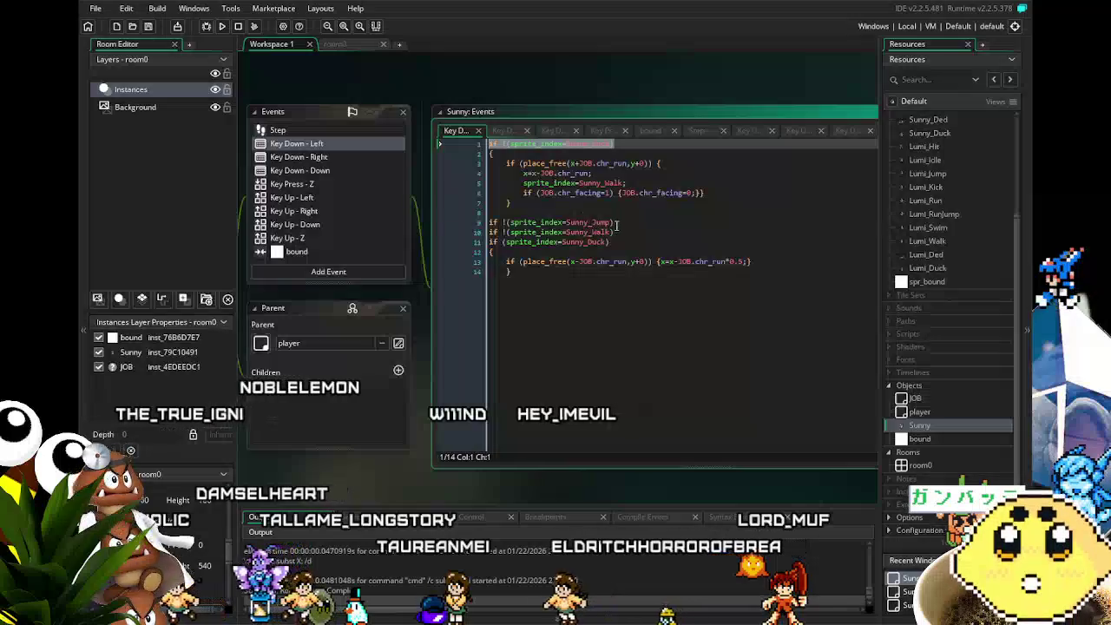
drag(614, 222, 510, 222)
key(ctrl+Home)
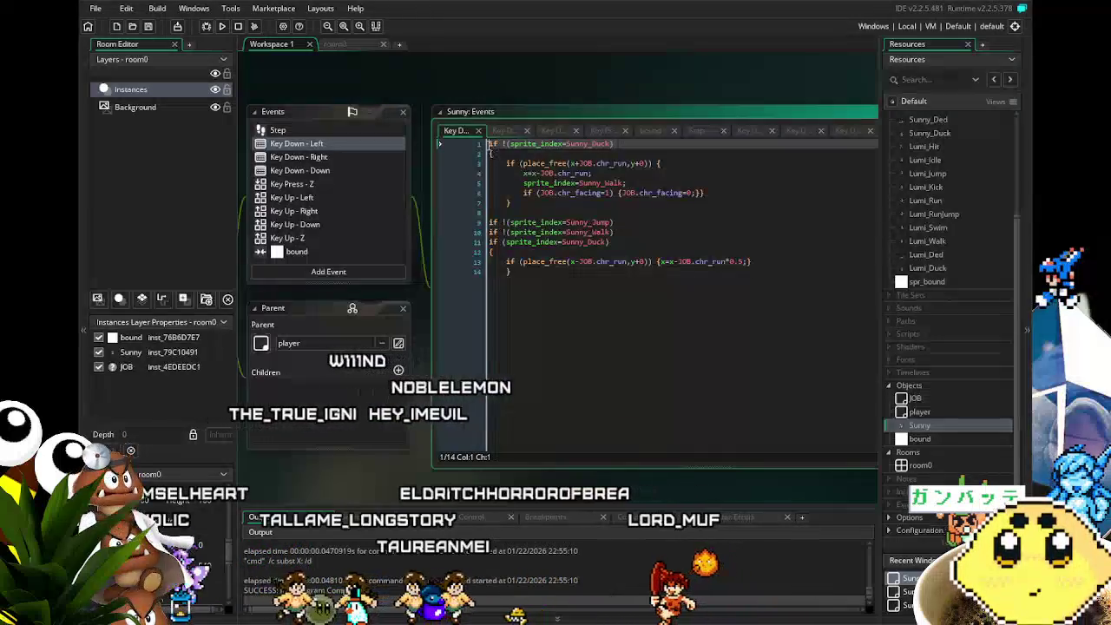
key(Return)
key(Up)
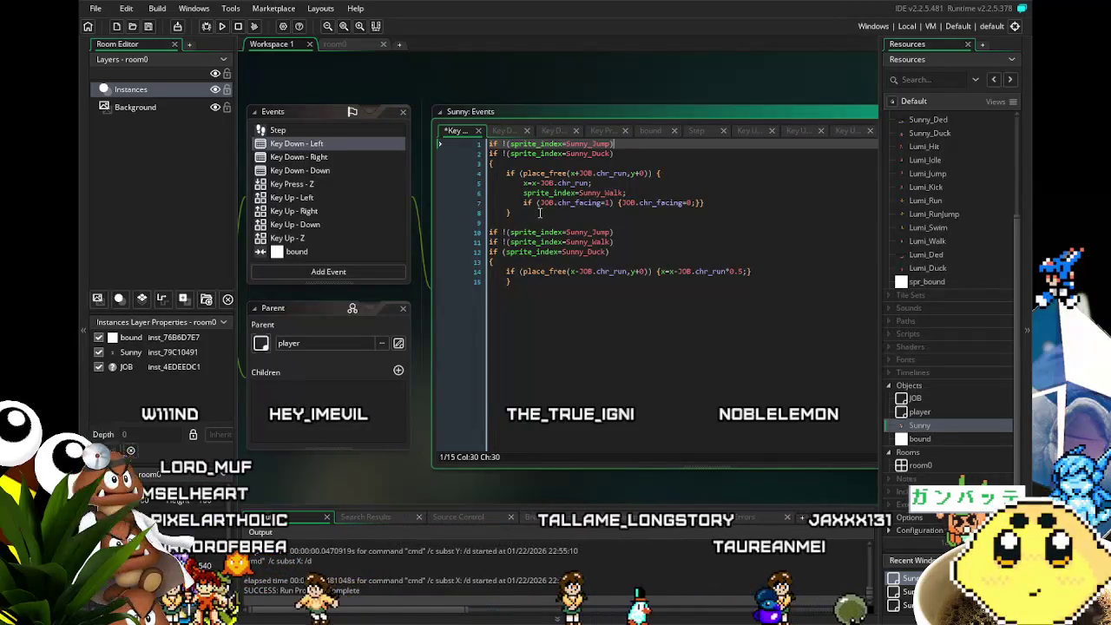
key(ctrl+z)
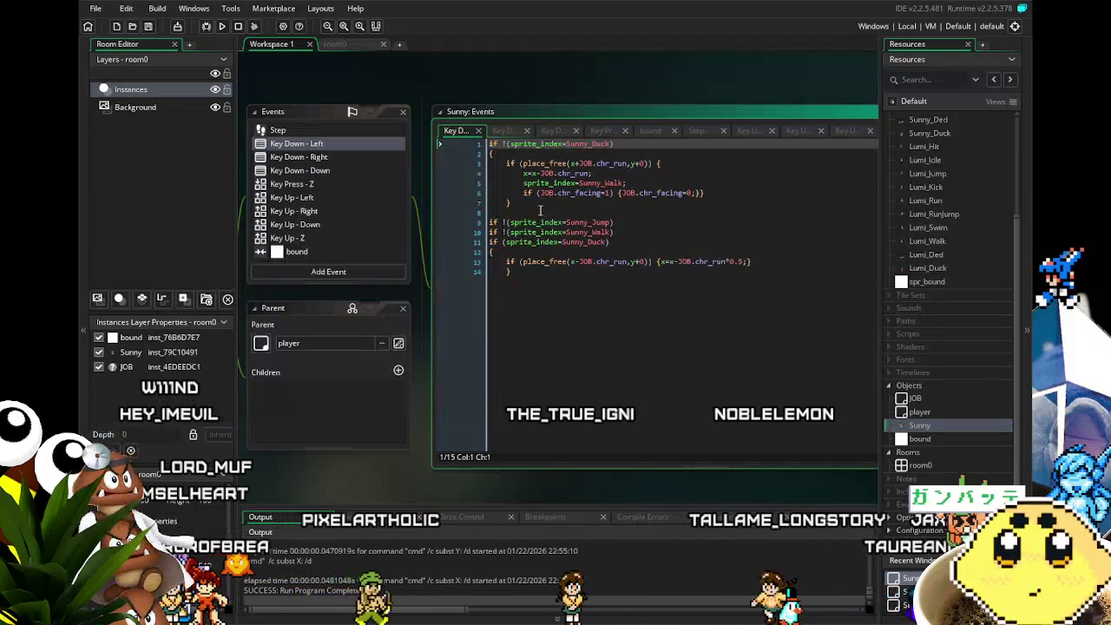
click(525, 183)
text(if !(sprite_index=Sunny_Jump))
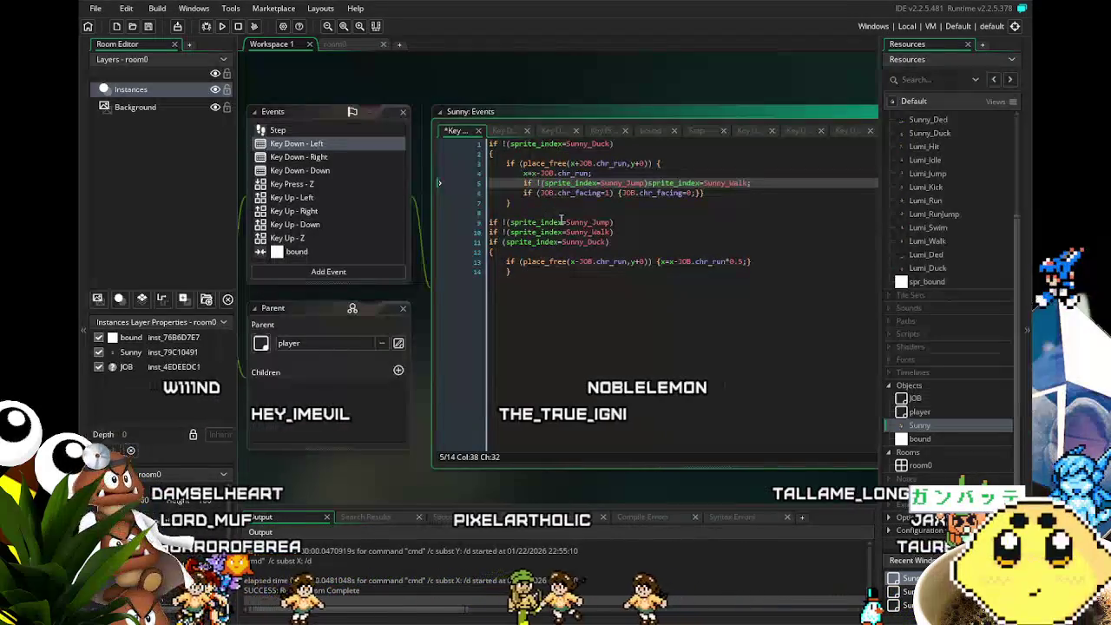
text({)
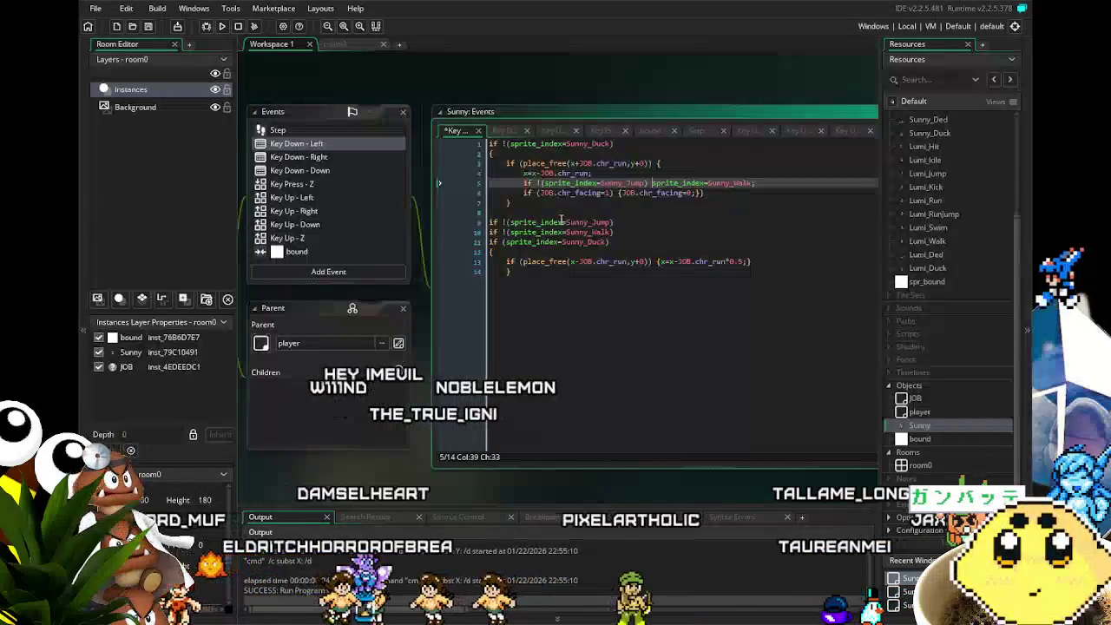
text(})
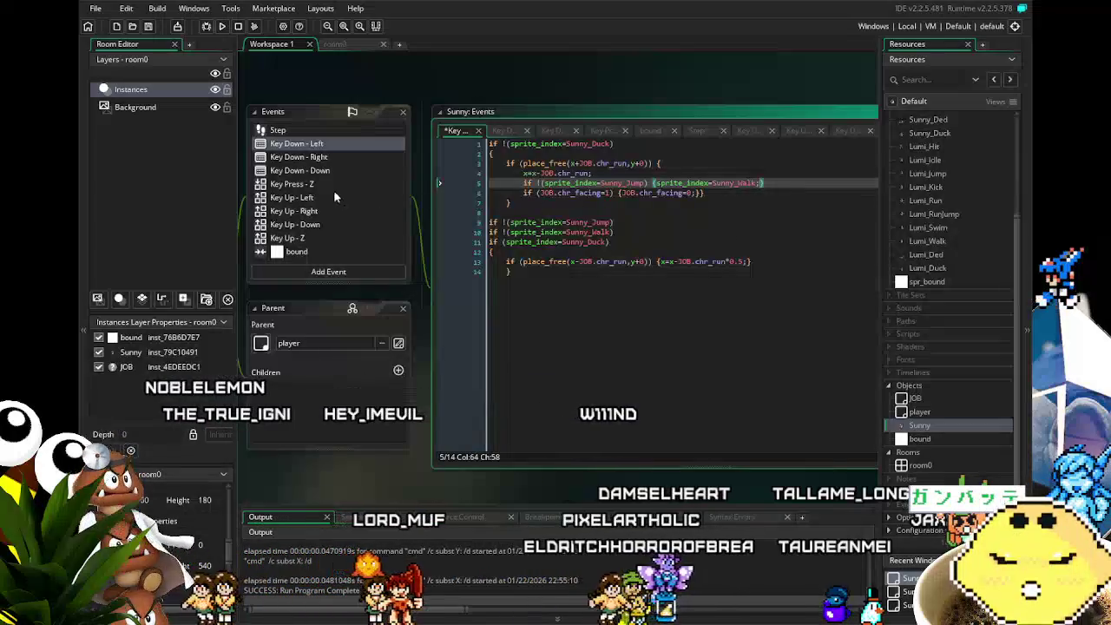
Save the project after checking Key Down - Right, then view the Key Press - Z code.
click(290, 157)
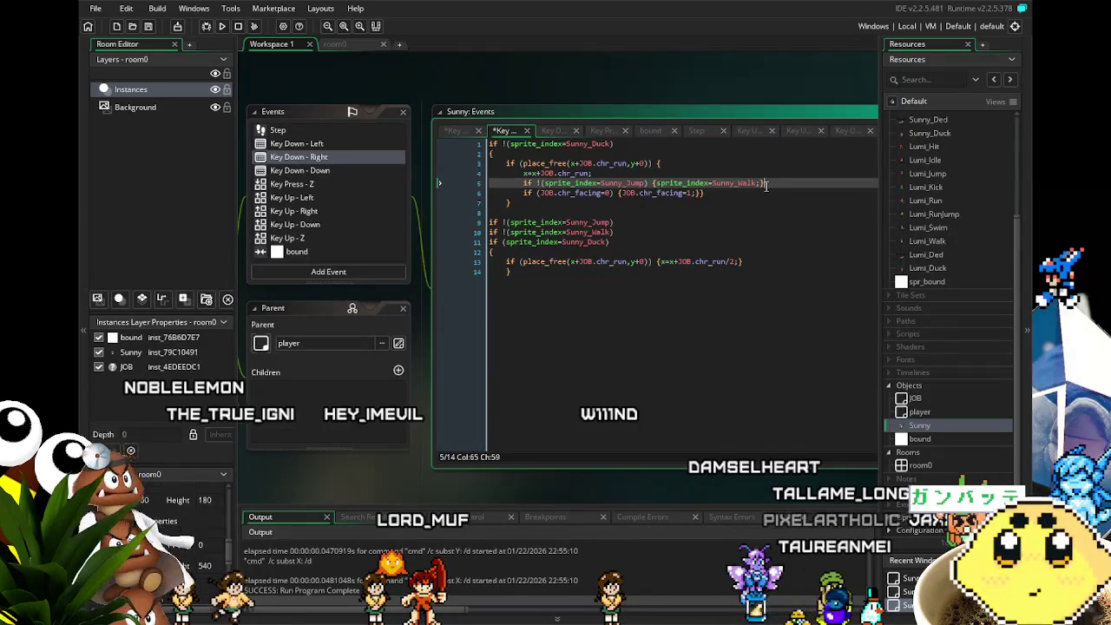
key(ctrl+s)
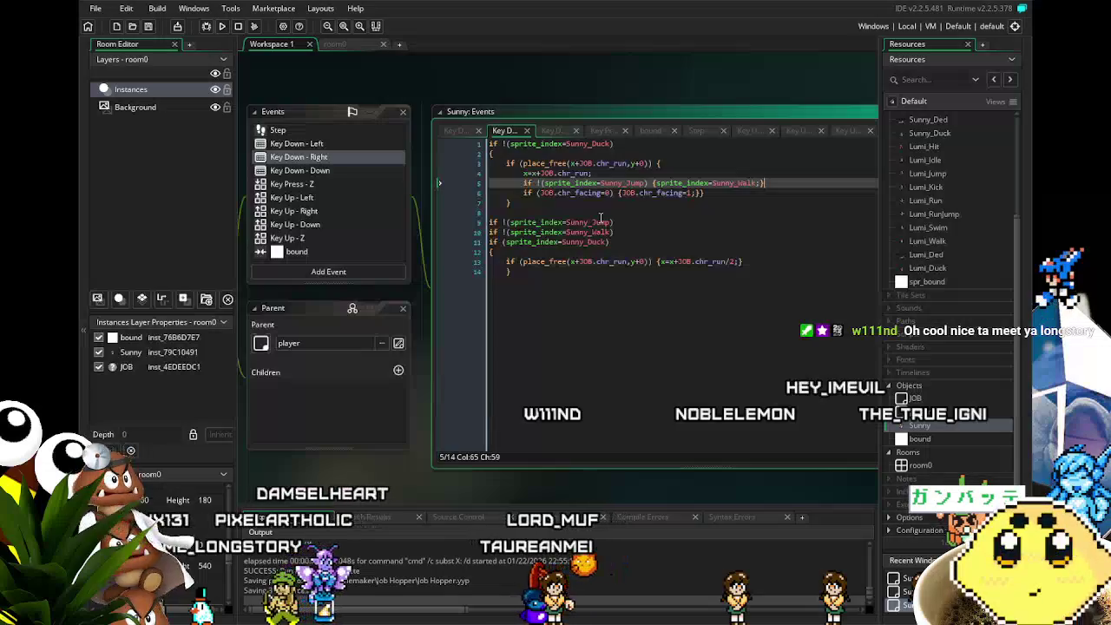
click(306, 145)
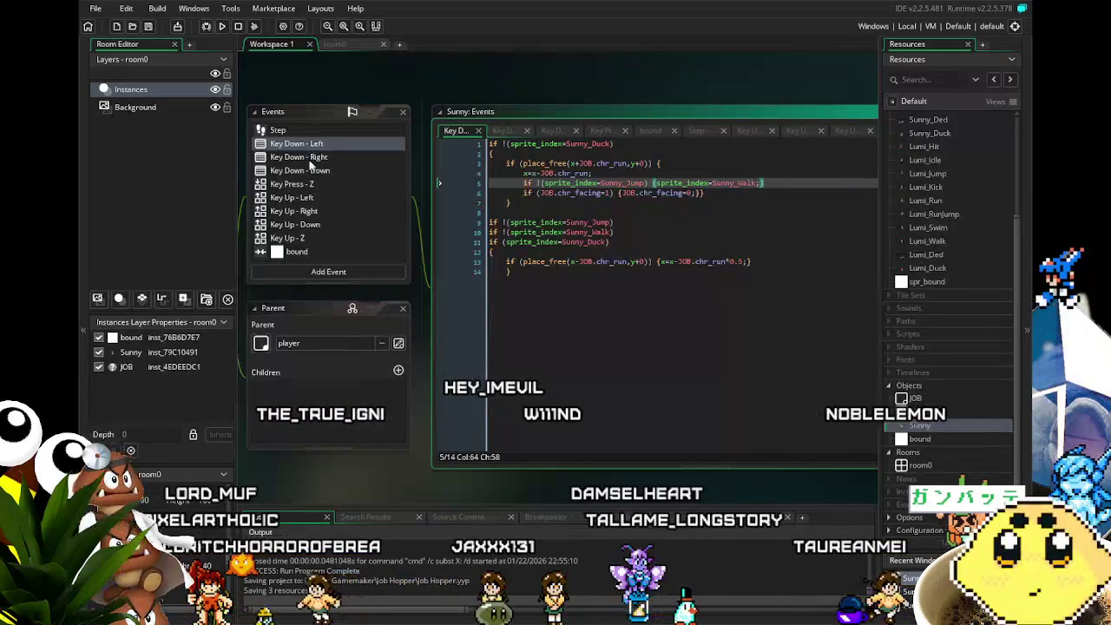
click(317, 183)
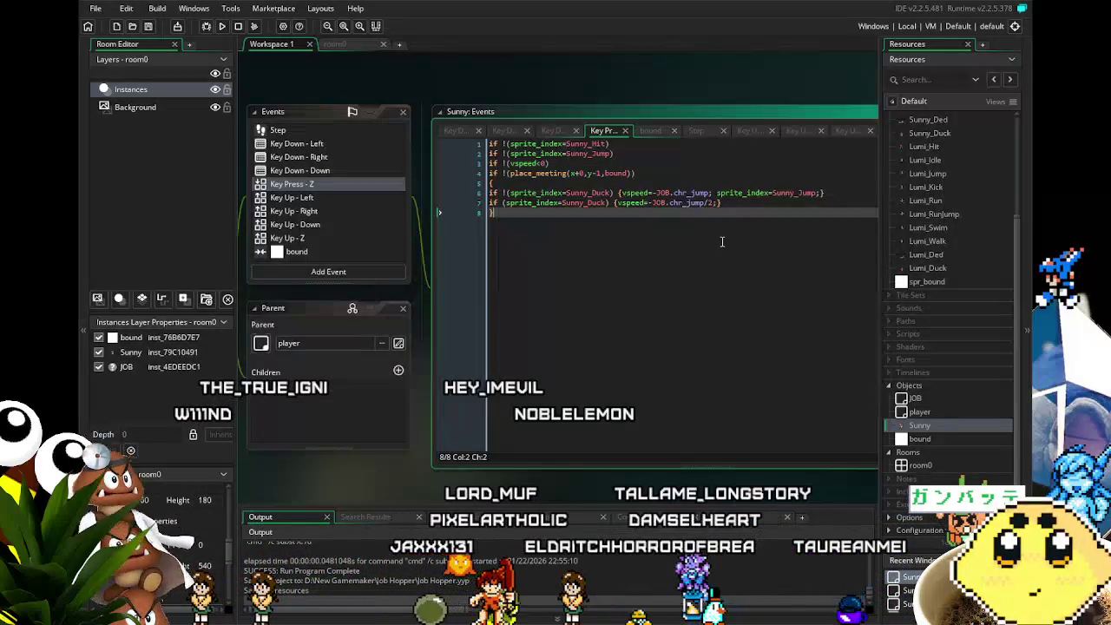
Change the ducking jump divisor on line 7 so it reads JOB.chr_jump/1.5;.
click(712, 202)
key(BackSpace)
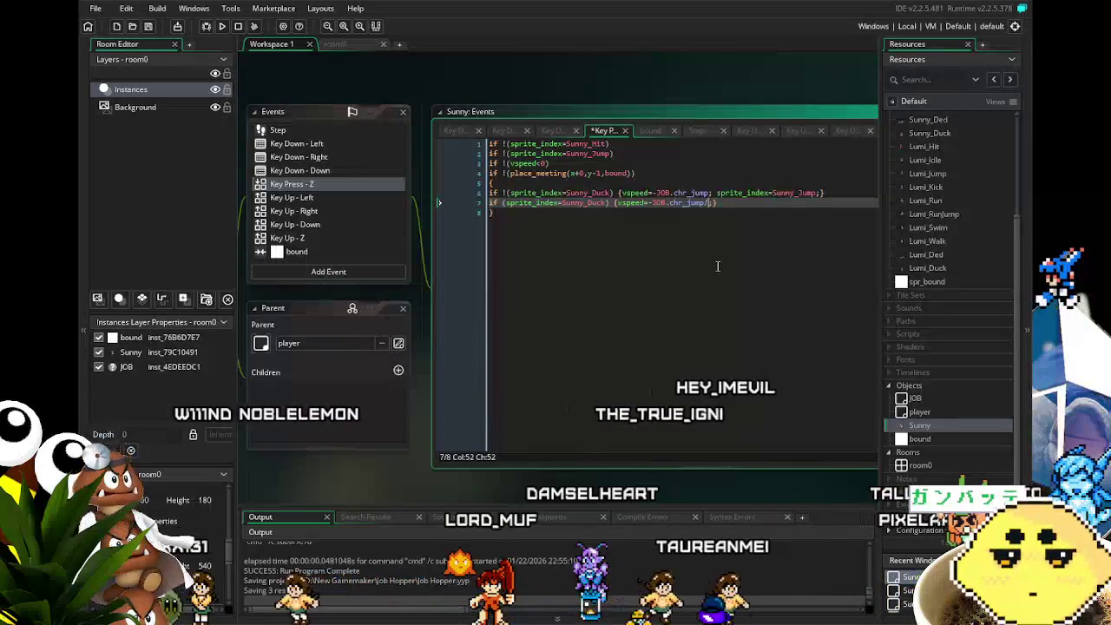
text(1.5;)
Save the edited jump code and launch the game for a test run.
click(706, 266)
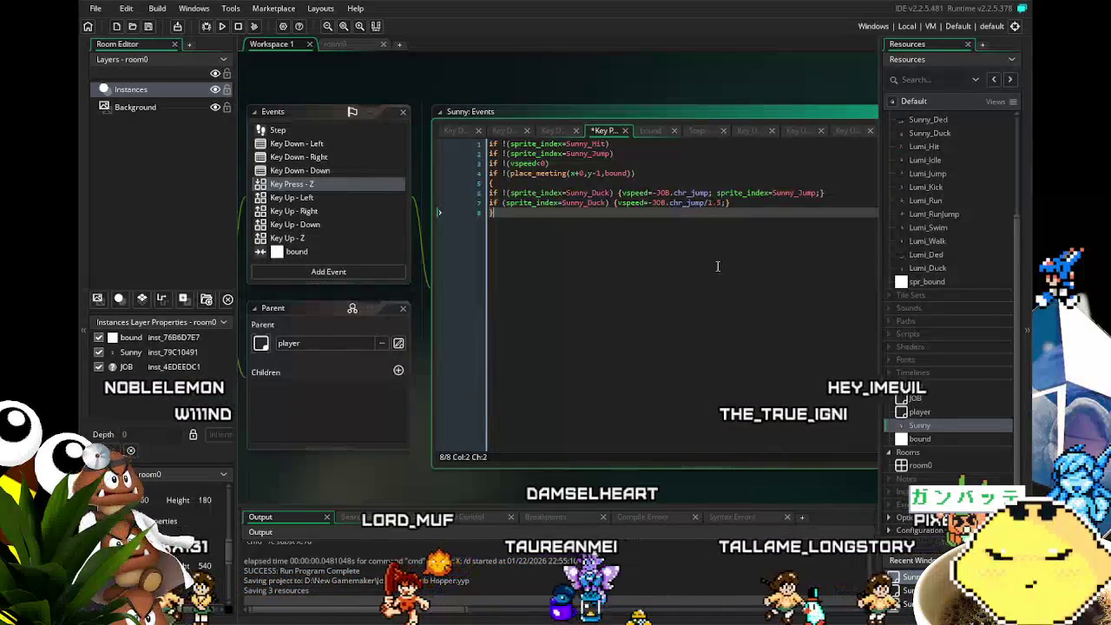
key(ctrl+s)
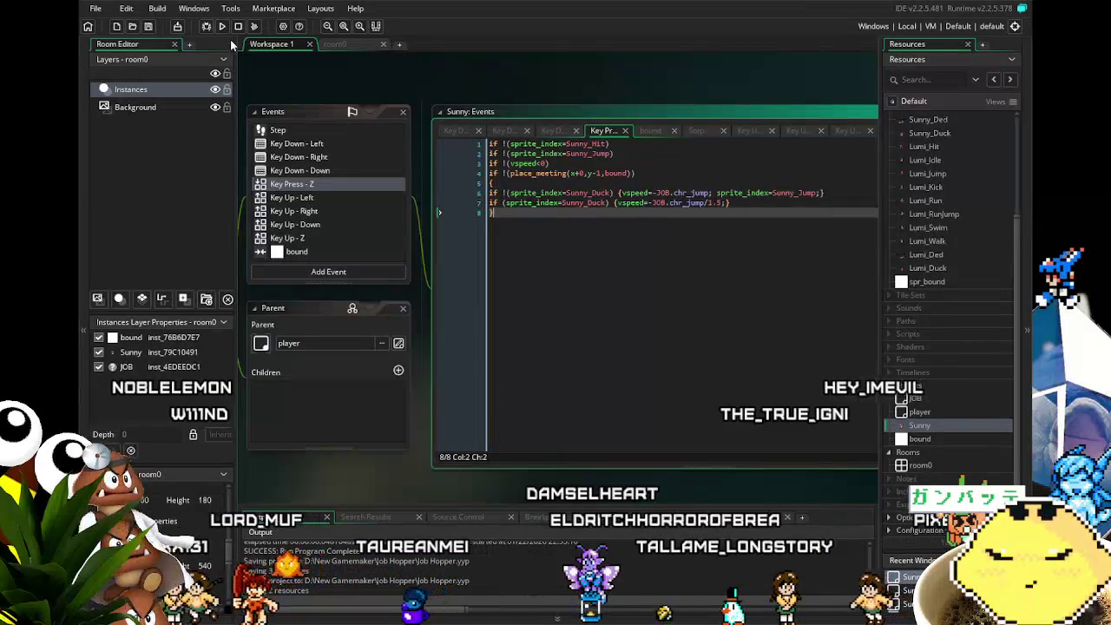
click(222, 27)
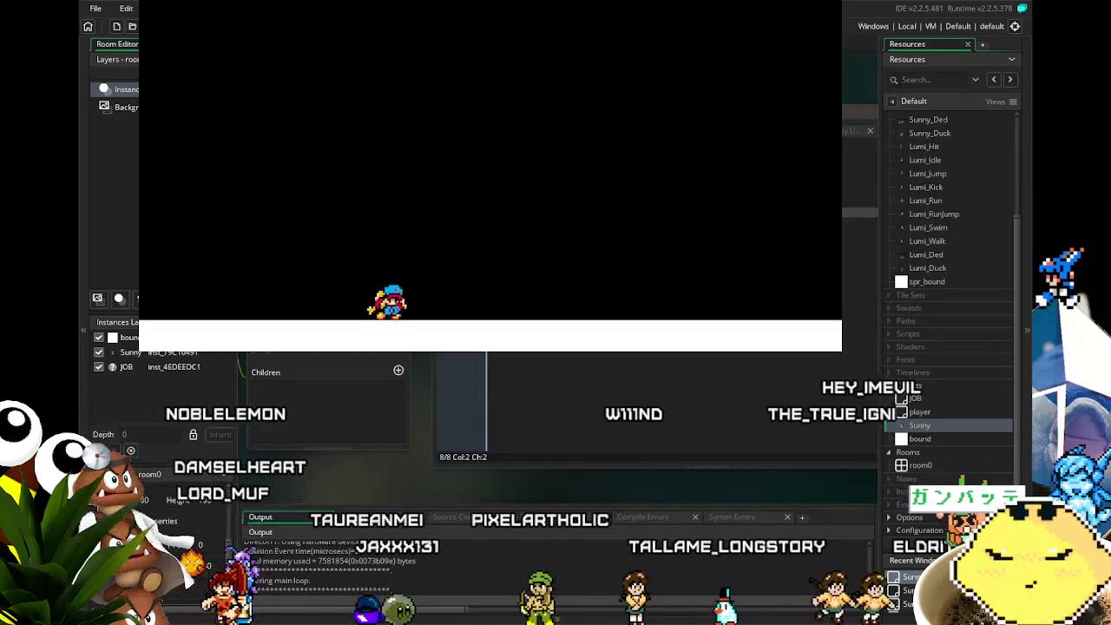
Playtest Sunny running left and right and jumping, then close the game window.
key(Left)
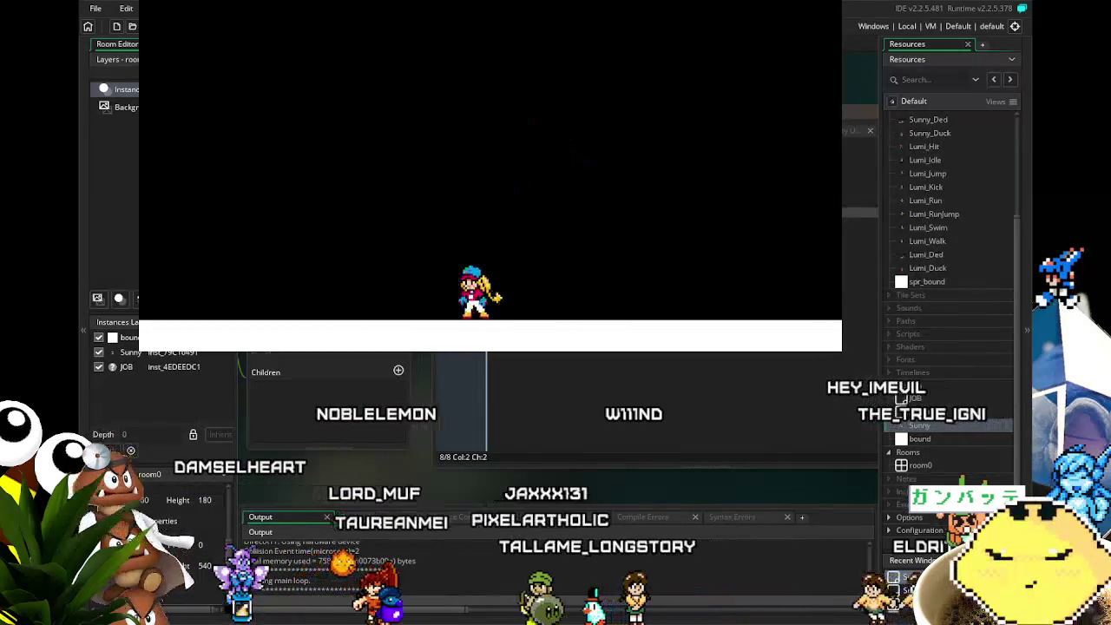
key(space)
key(Right)
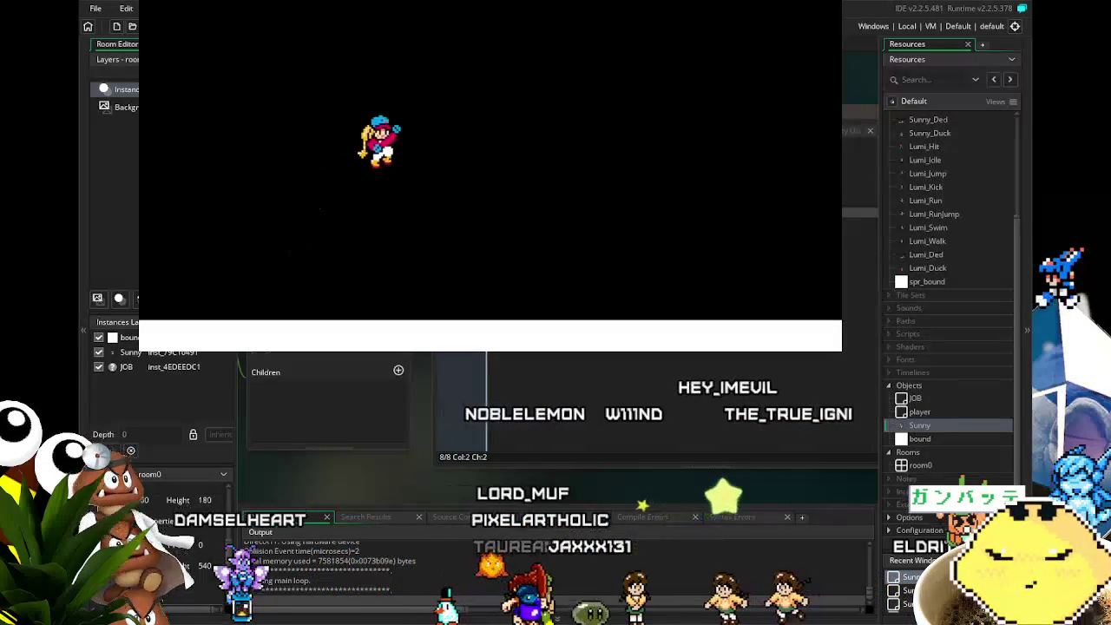
key(Left)
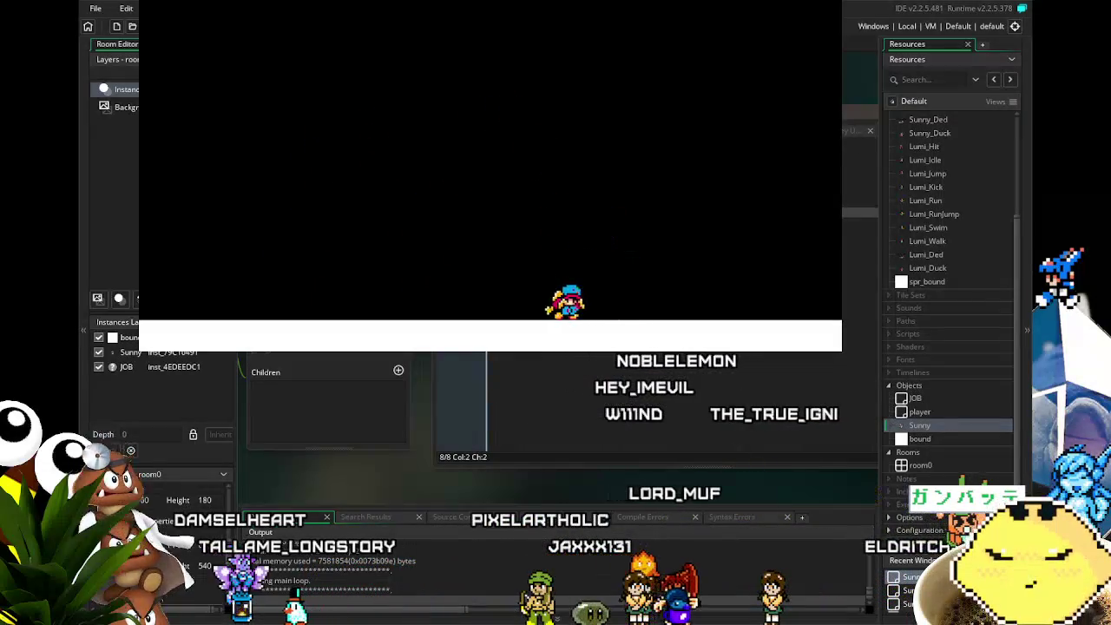
key(Right)
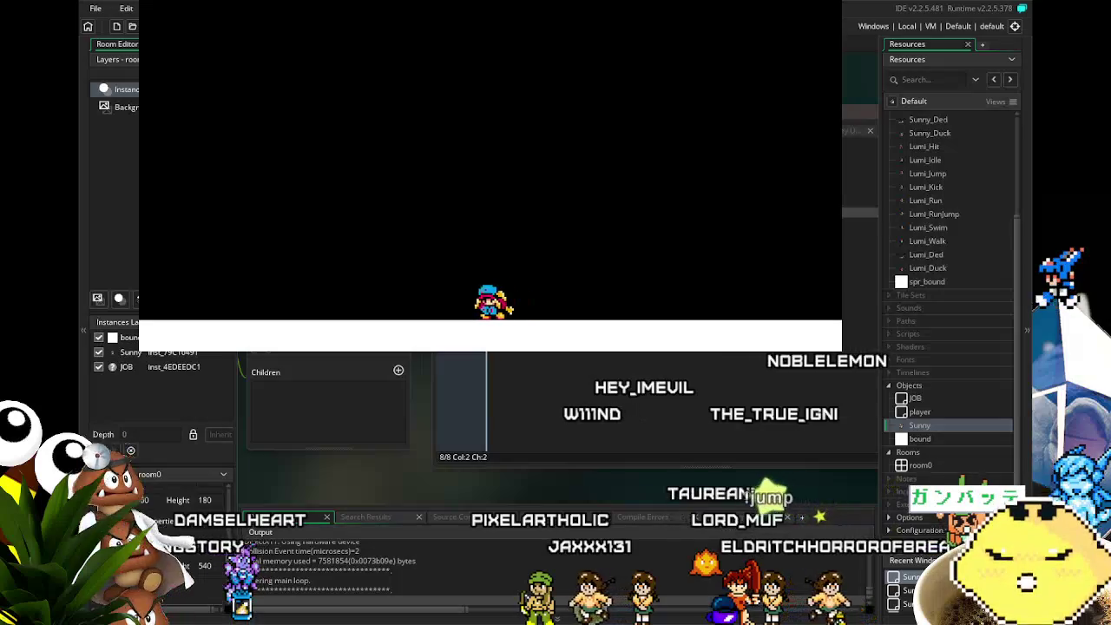
key(Left)
key(space)
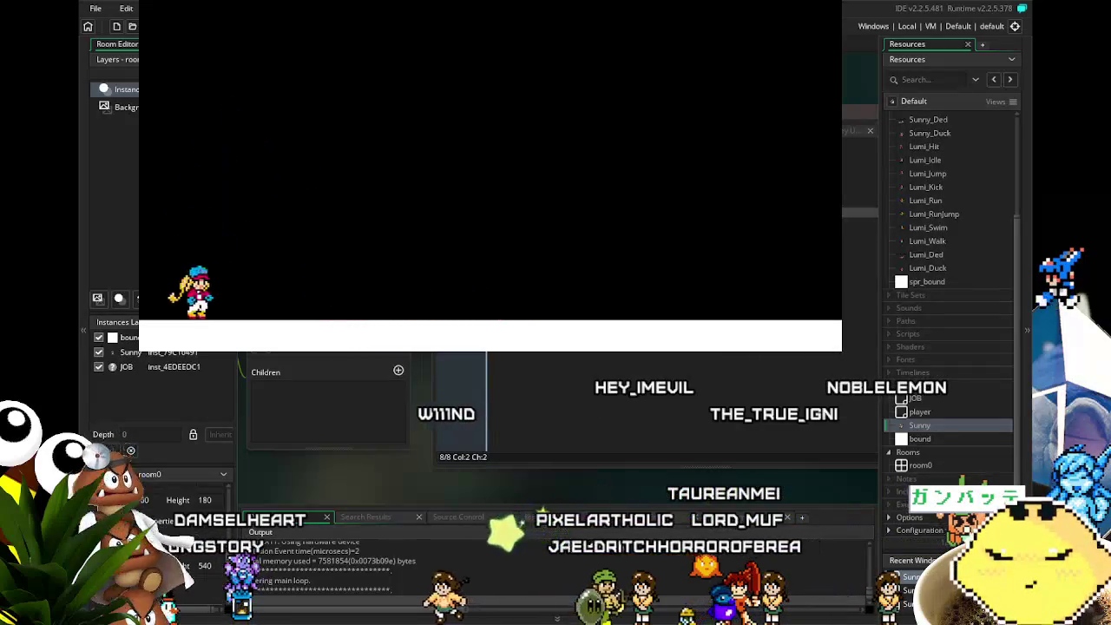
key(space)
key(Right)
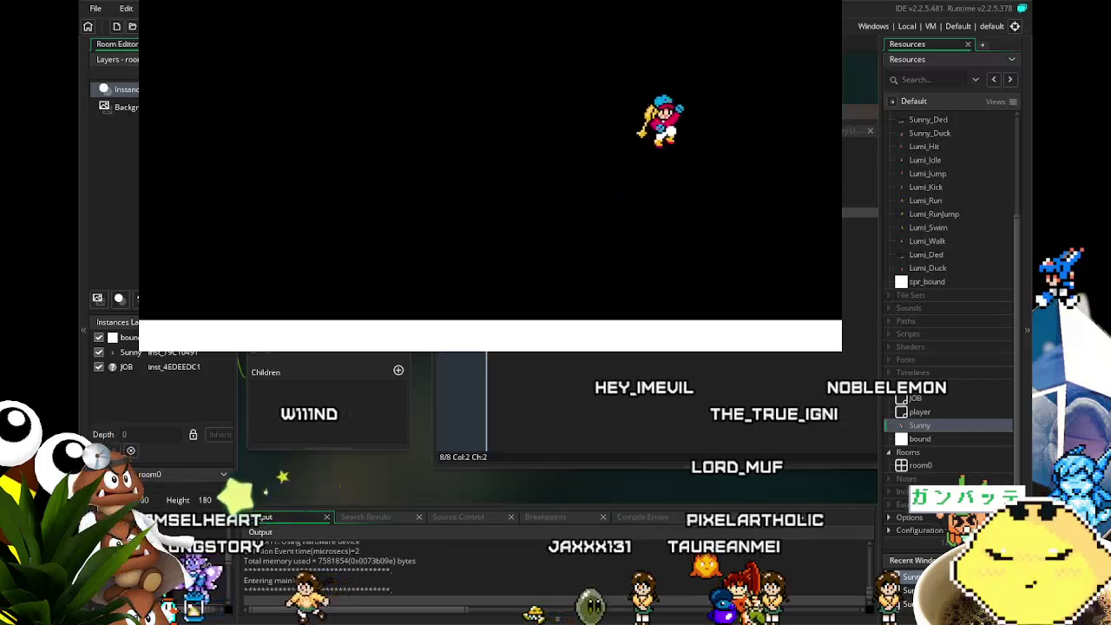
key(Left)
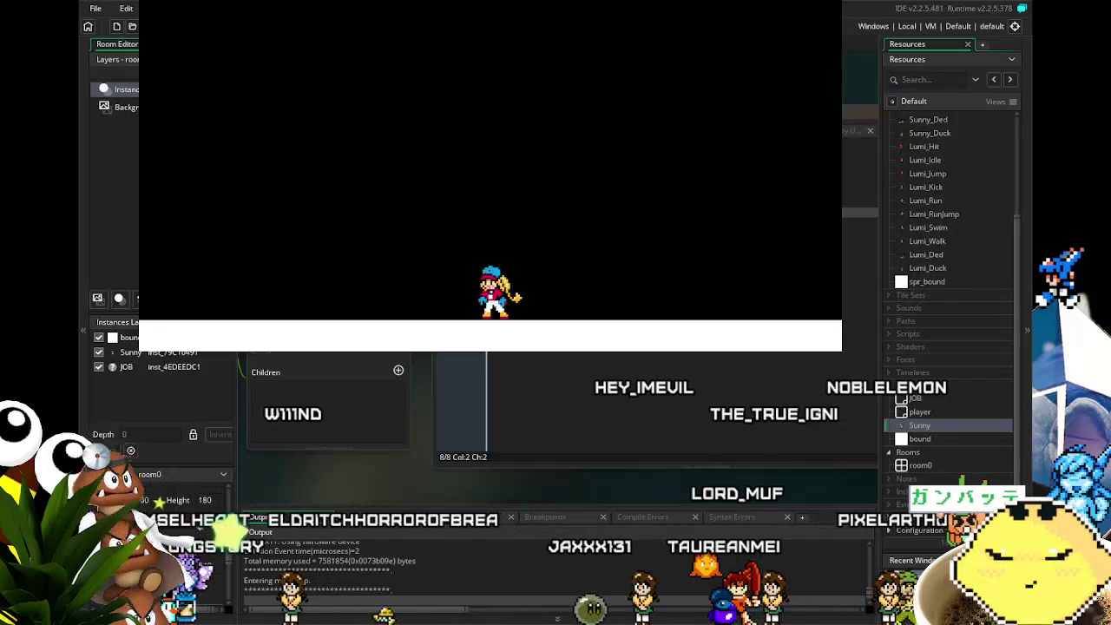
key(Escape)
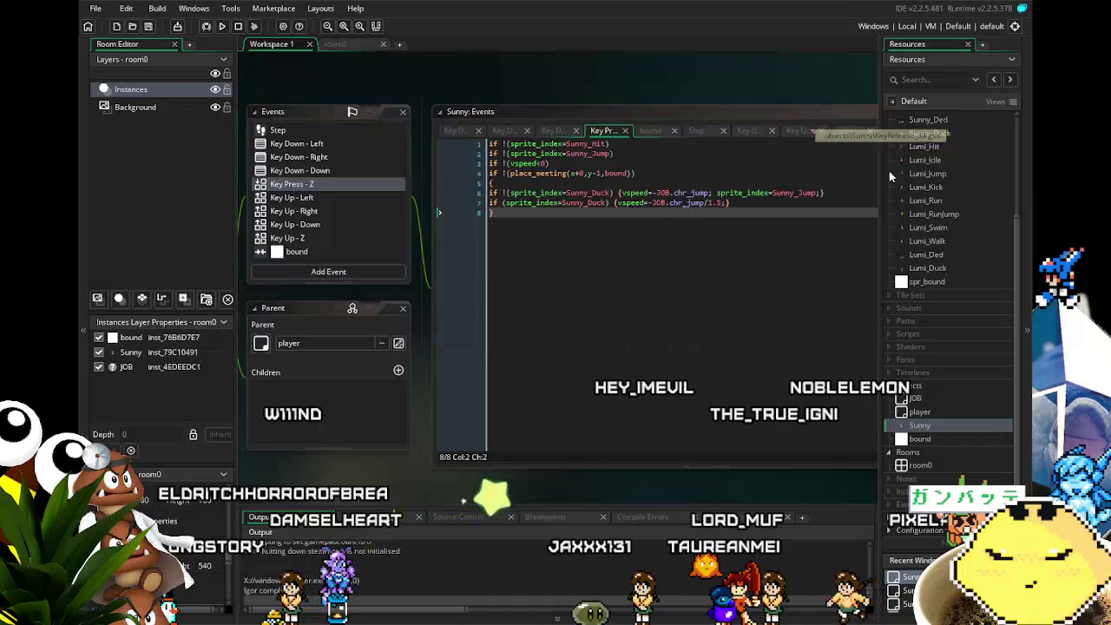
Change the ducking jump divisor on line 7 from 1.5 to 0.5 and save.
drag(500, 337, 512, 338)
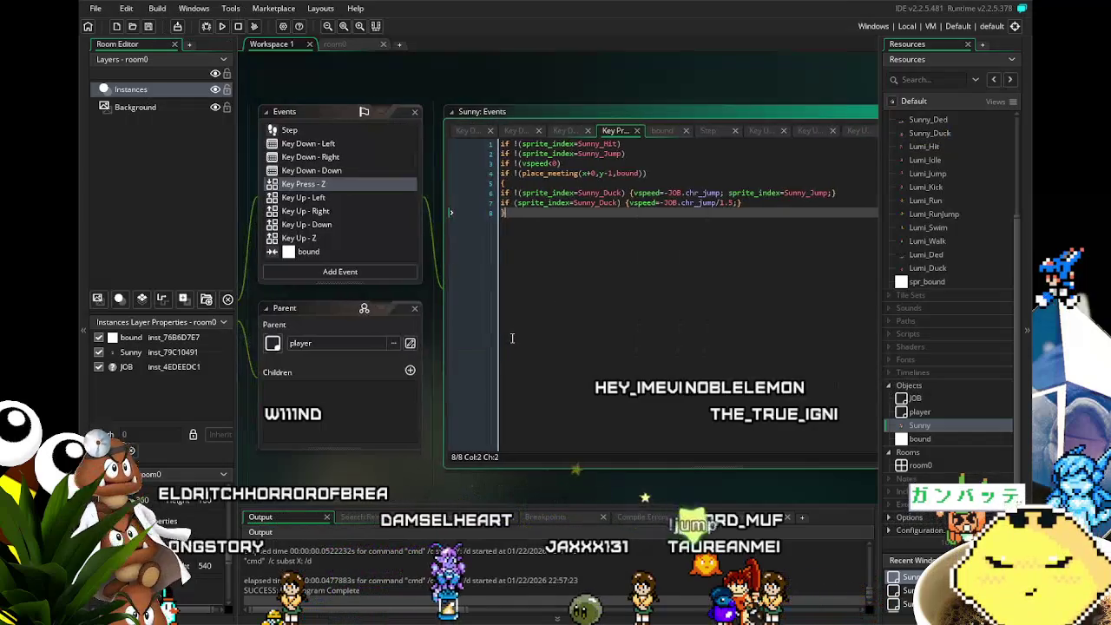
click(727, 202)
key(BackSpace)
text(0)
key(Down)
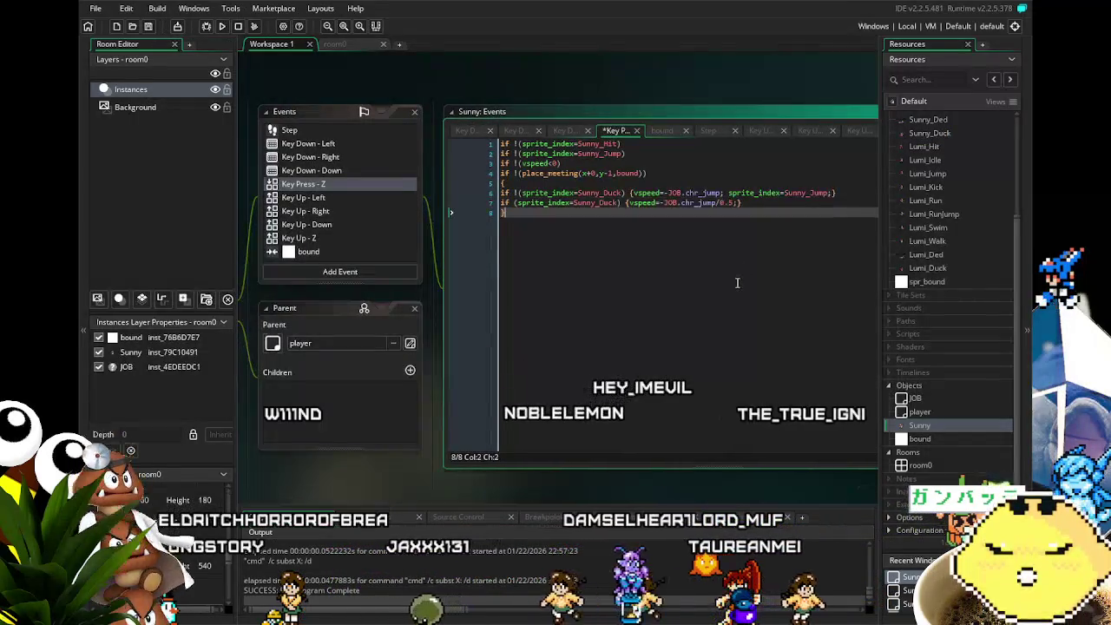
key(ctrl+s)
Open Sunny's Key Down - Left event code with the caret at its end.
drag(344, 223, 393, 224)
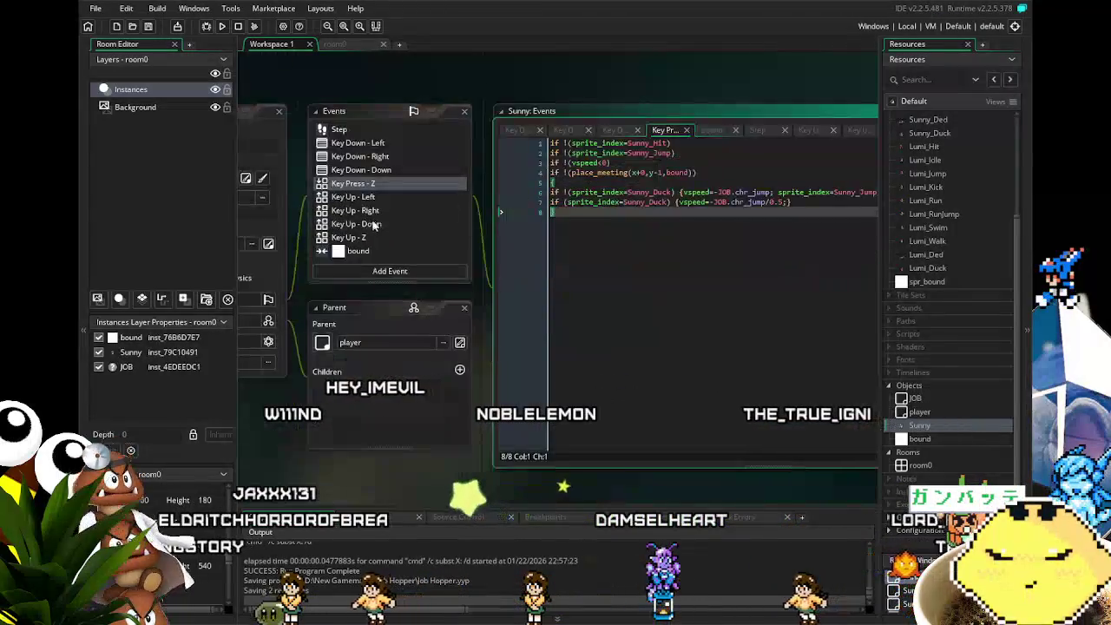
drag(277, 394, 307, 393)
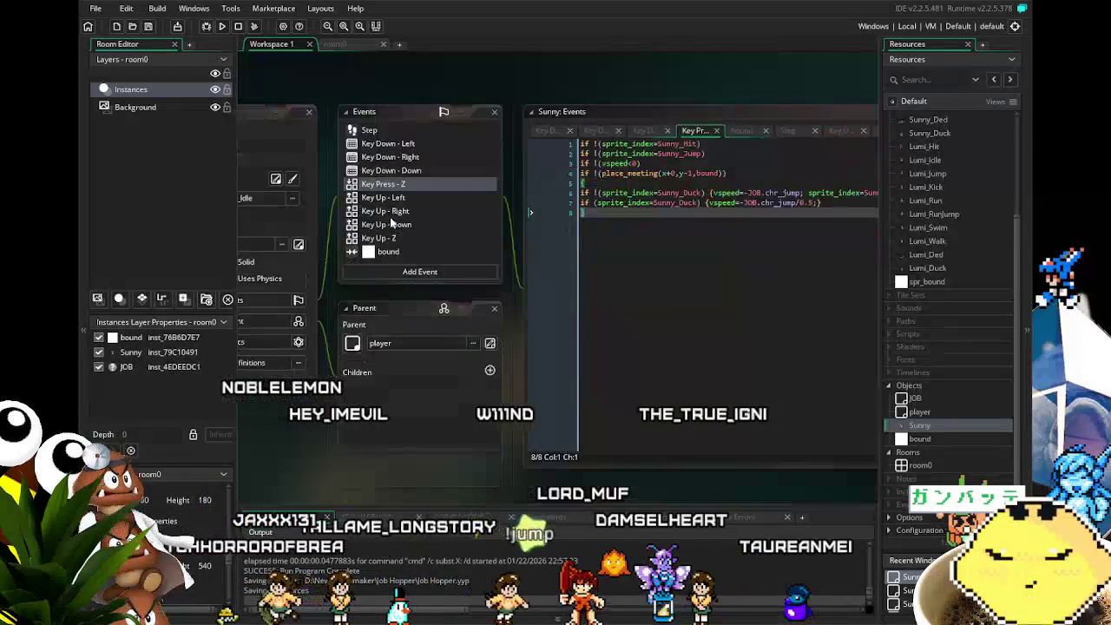
drag(326, 342, 366, 340)
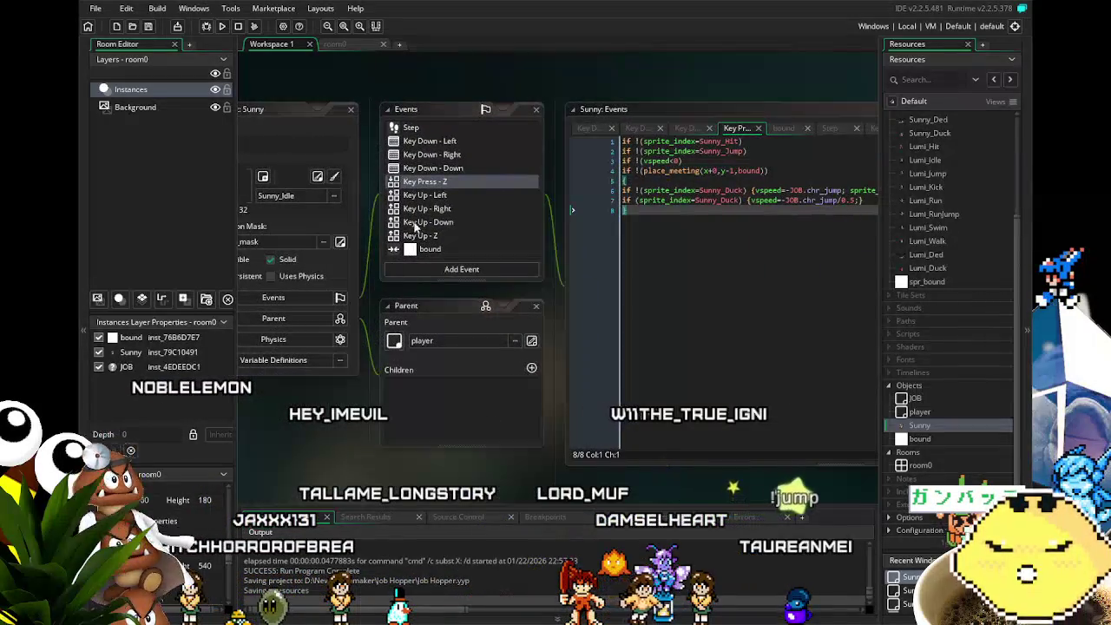
click(449, 168)
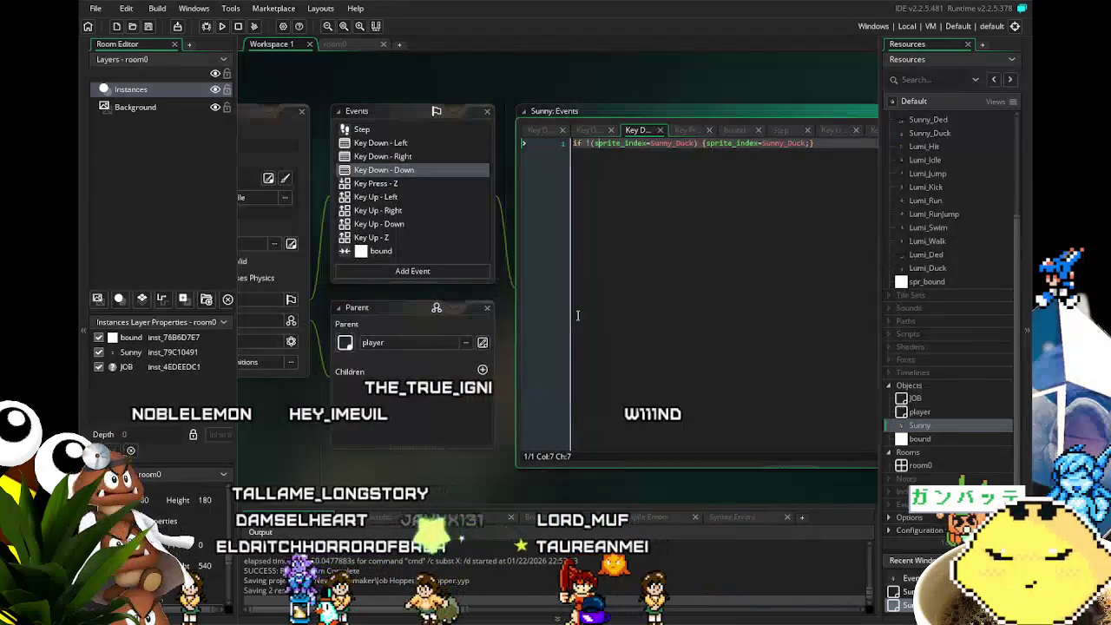
click(396, 145)
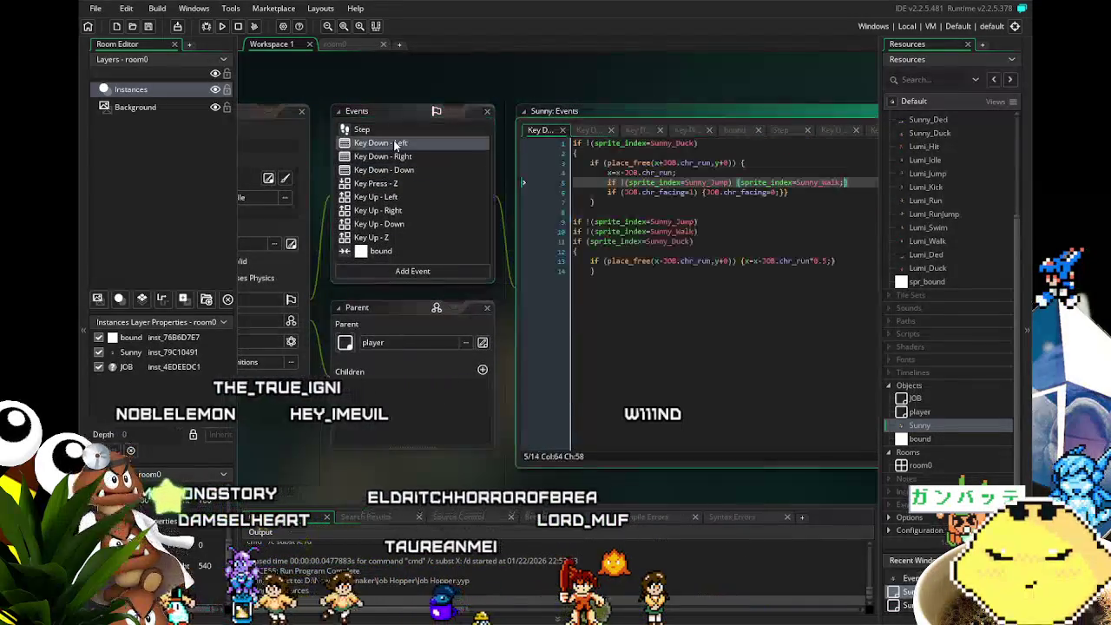
click(632, 329)
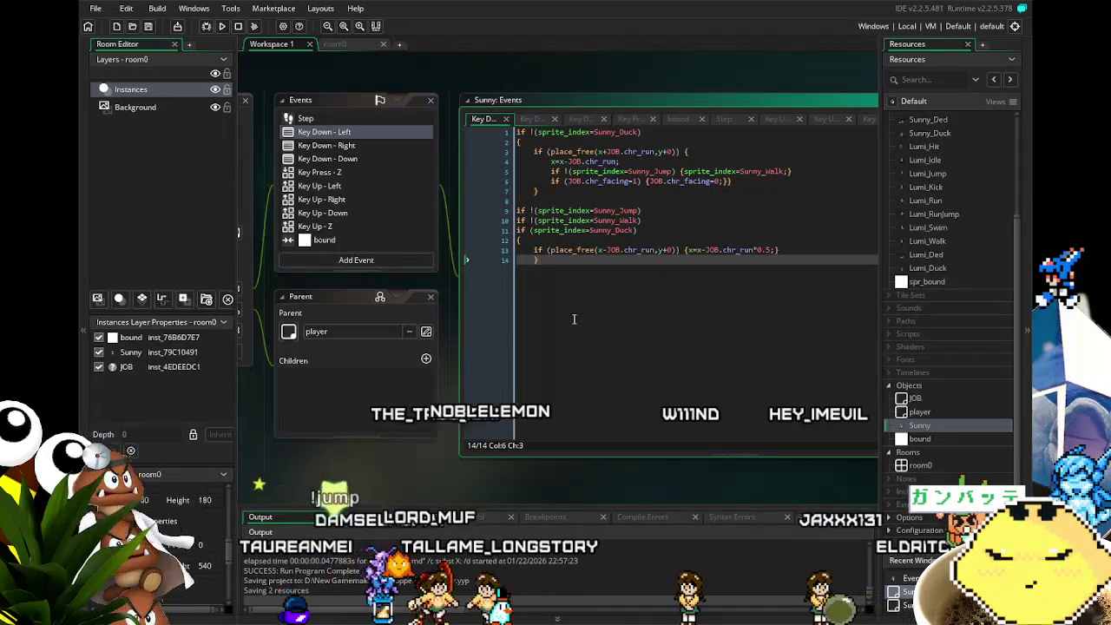
Insert a new line 12 'if !(vspeed<0)' in Key Down - Left and save the project.
click(656, 228)
key(Return)
text(i)
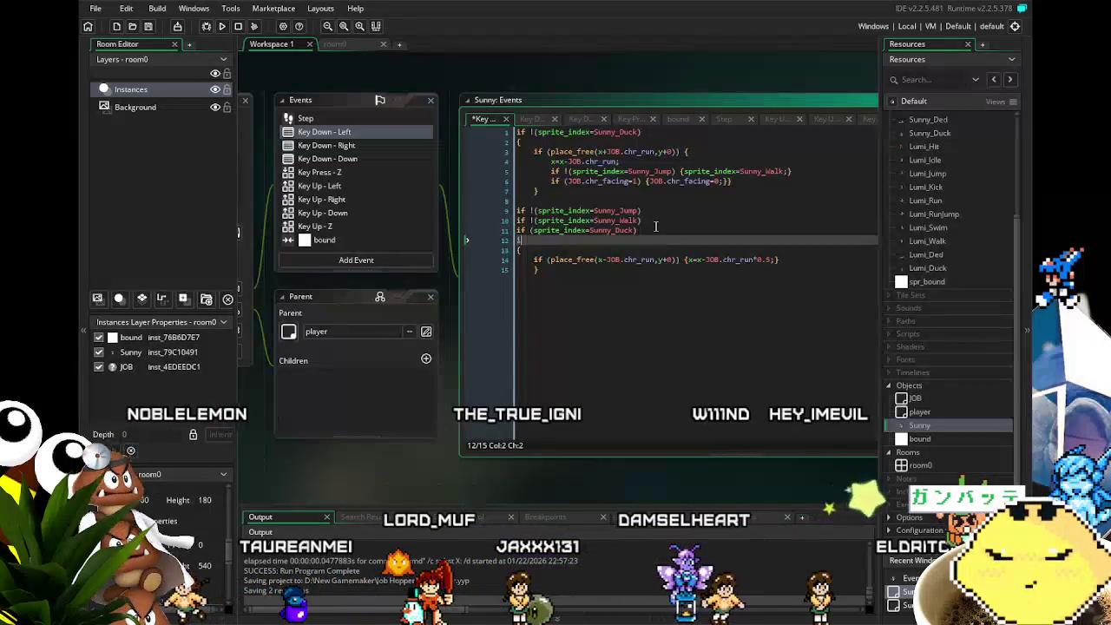
text( ()
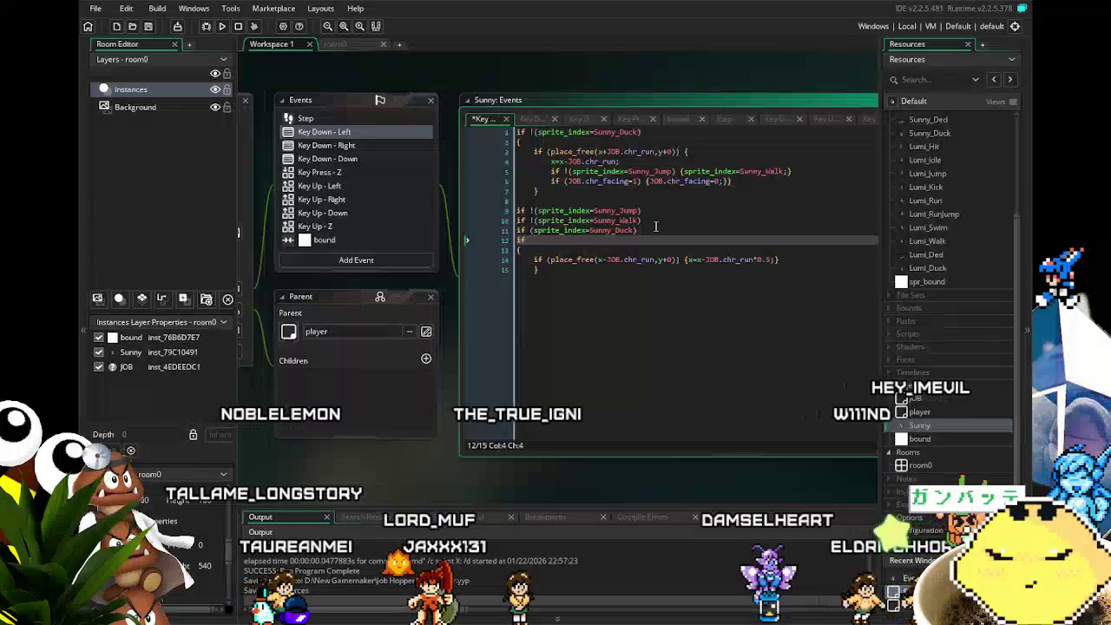
text(speed)
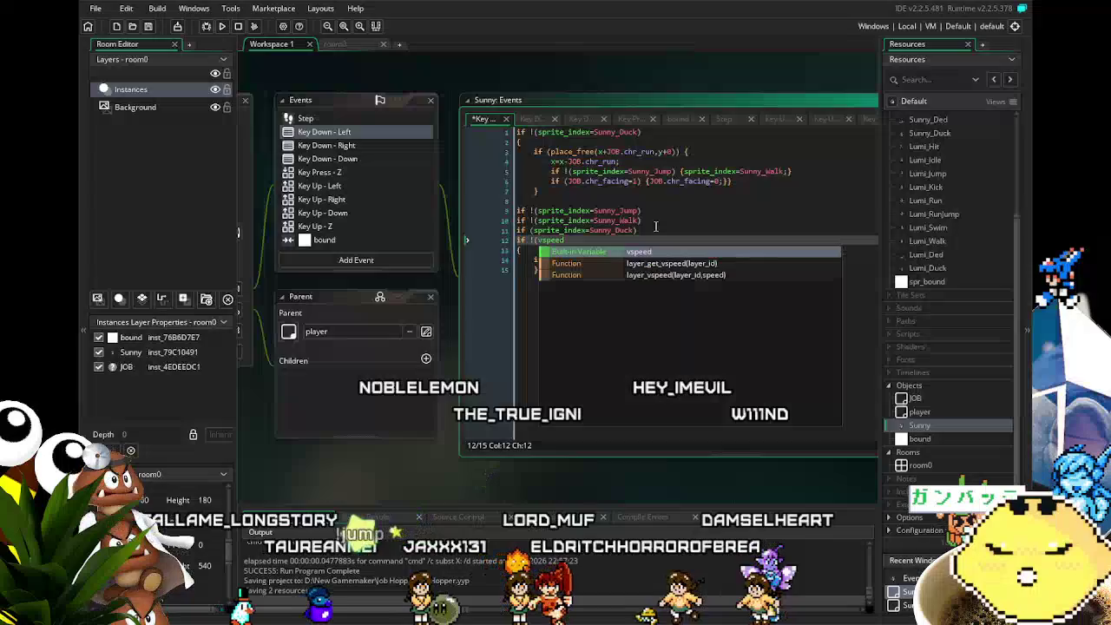
text(<0)
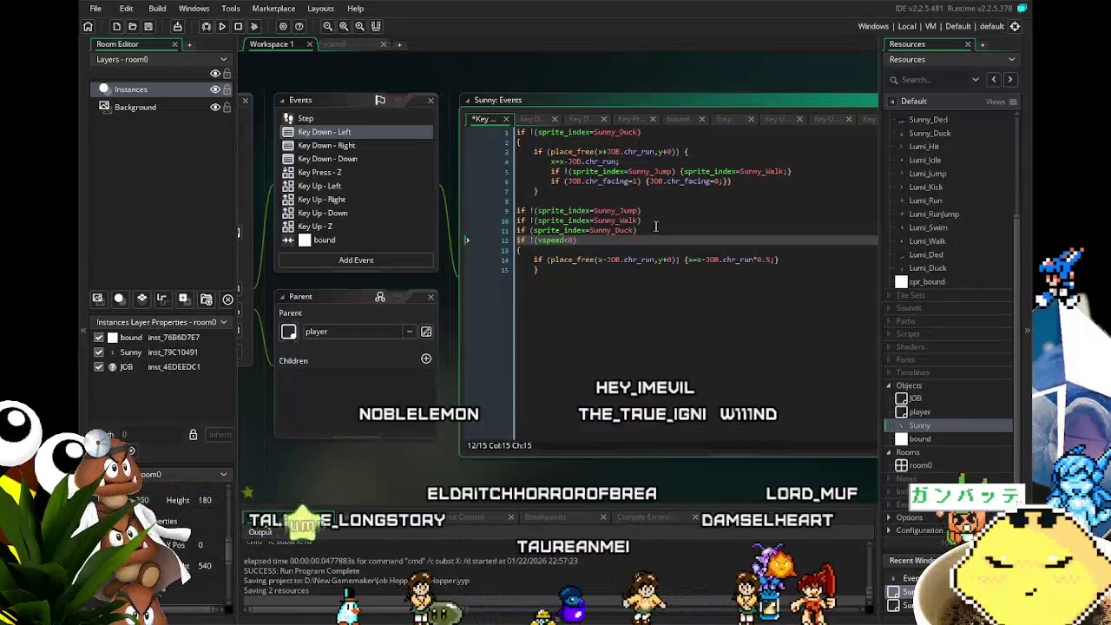
key(ctrl+s)
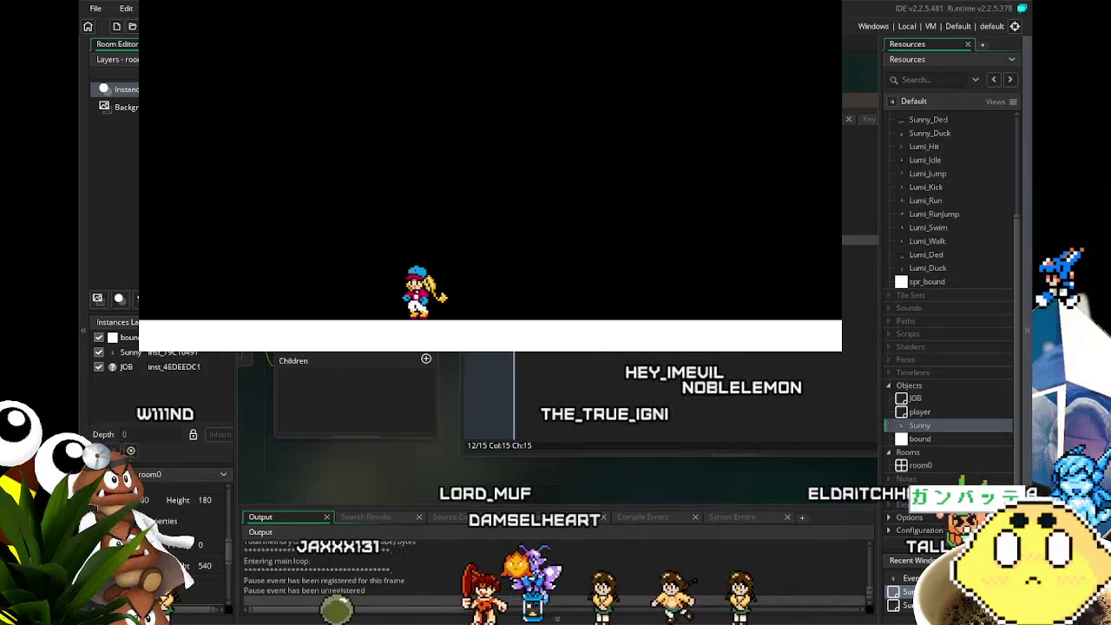
Playtest Sunny running and jumping left and right across the floor.
key(Left)
key(space)
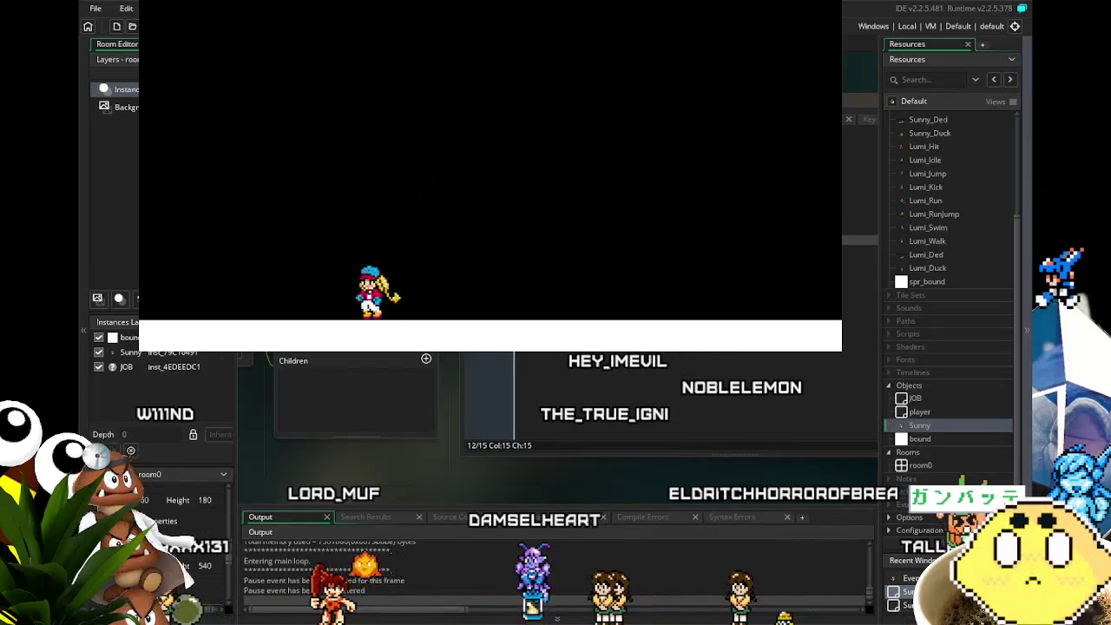
key(Right)
key(space)
key(space)
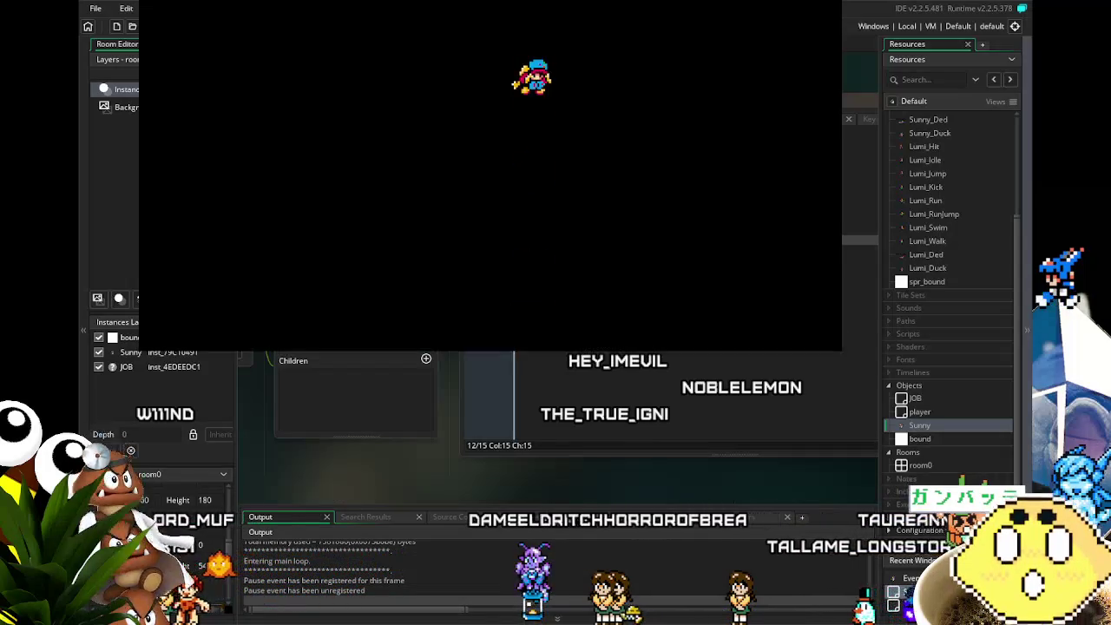
key(Left)
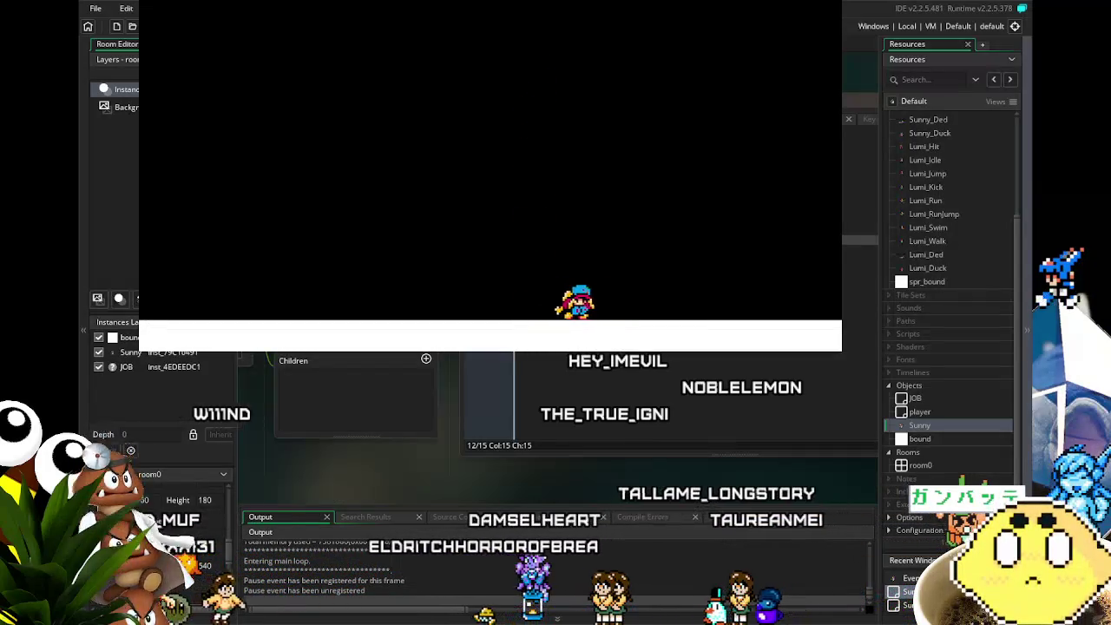
key(space)
key(space)
key(Left)
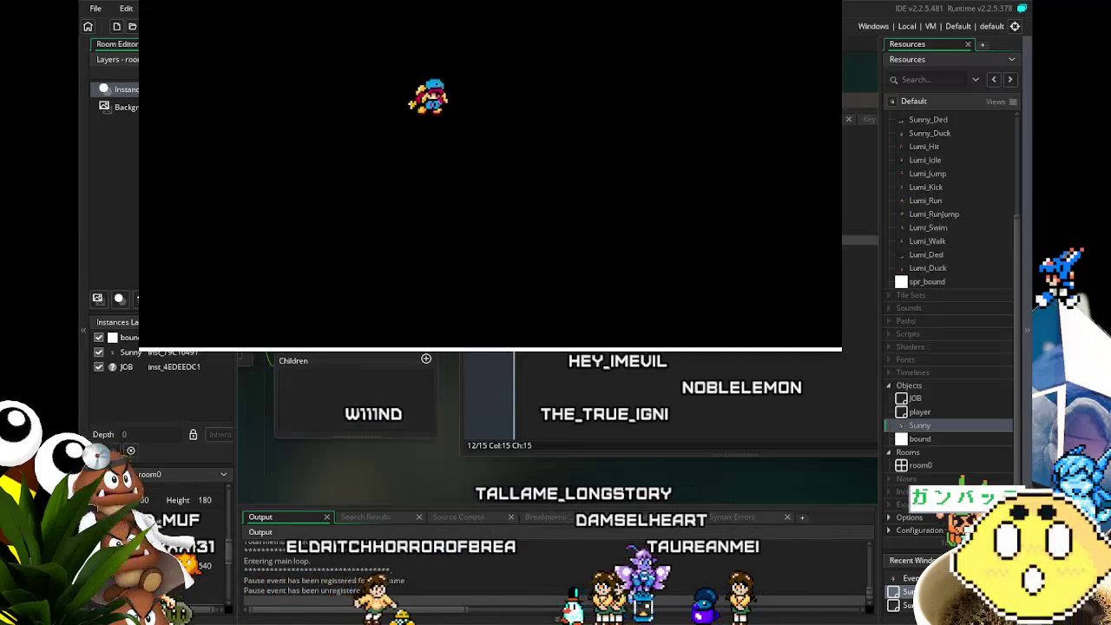
Test Sunny flapping high to the right and left, then close the game and return to line 14.
key(space)
key(Right)
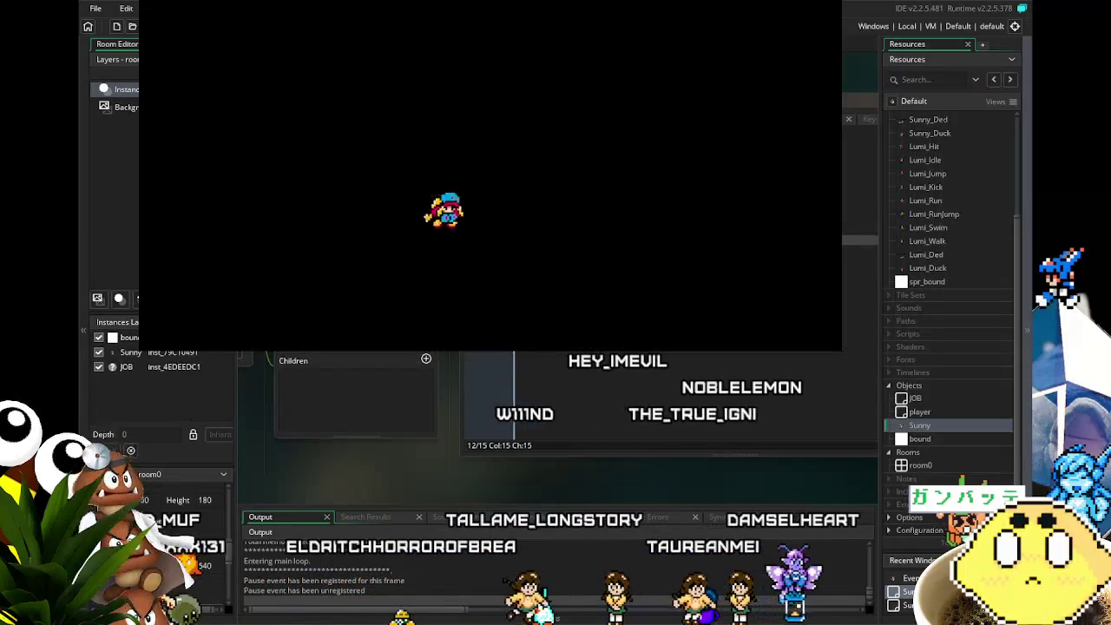
key(space)
key(Right)
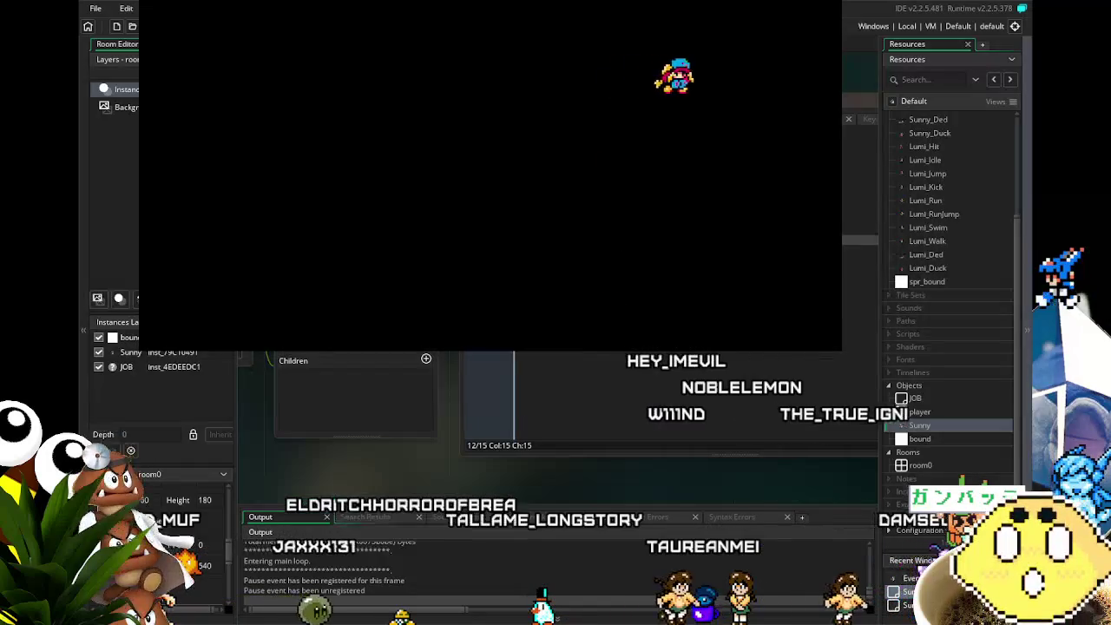
key(Left)
key(space)
key(Left)
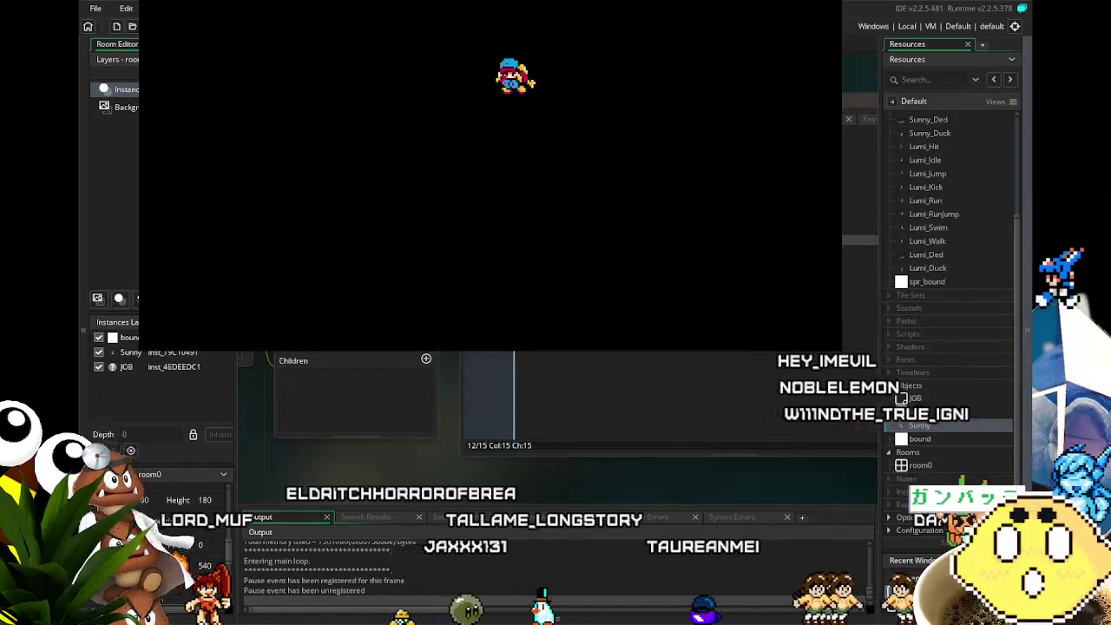
key(space)
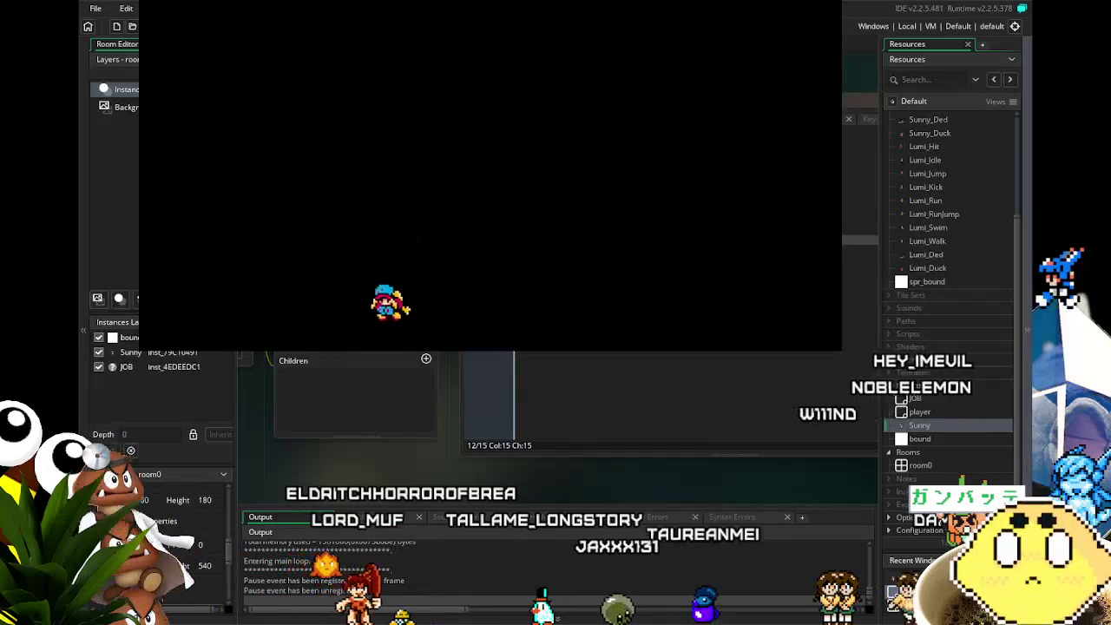
key(space)
key(Left)
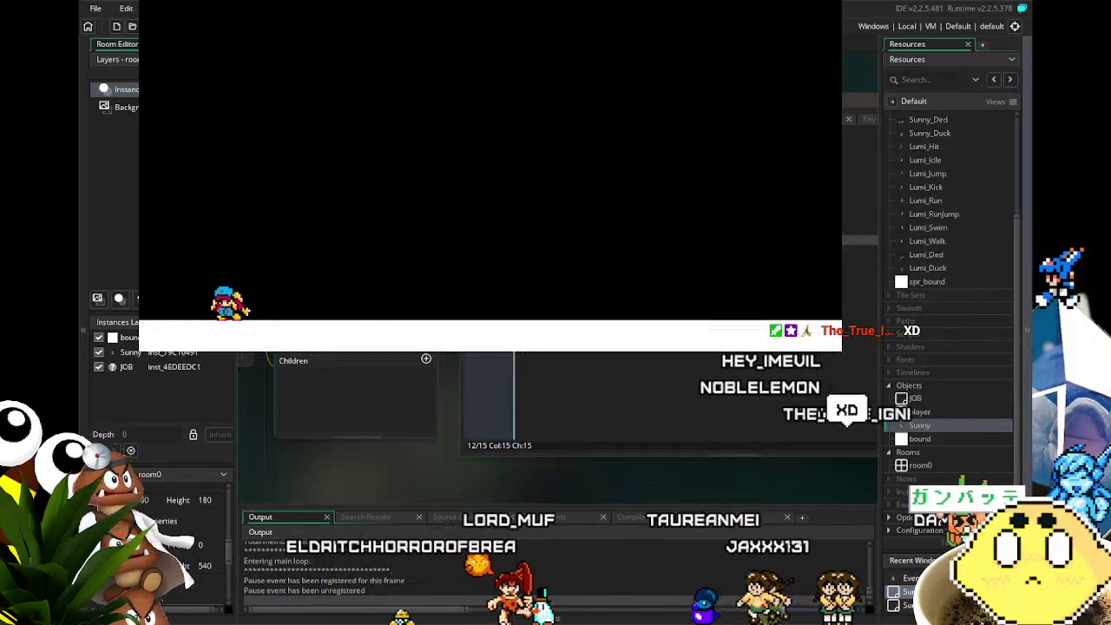
key(space)
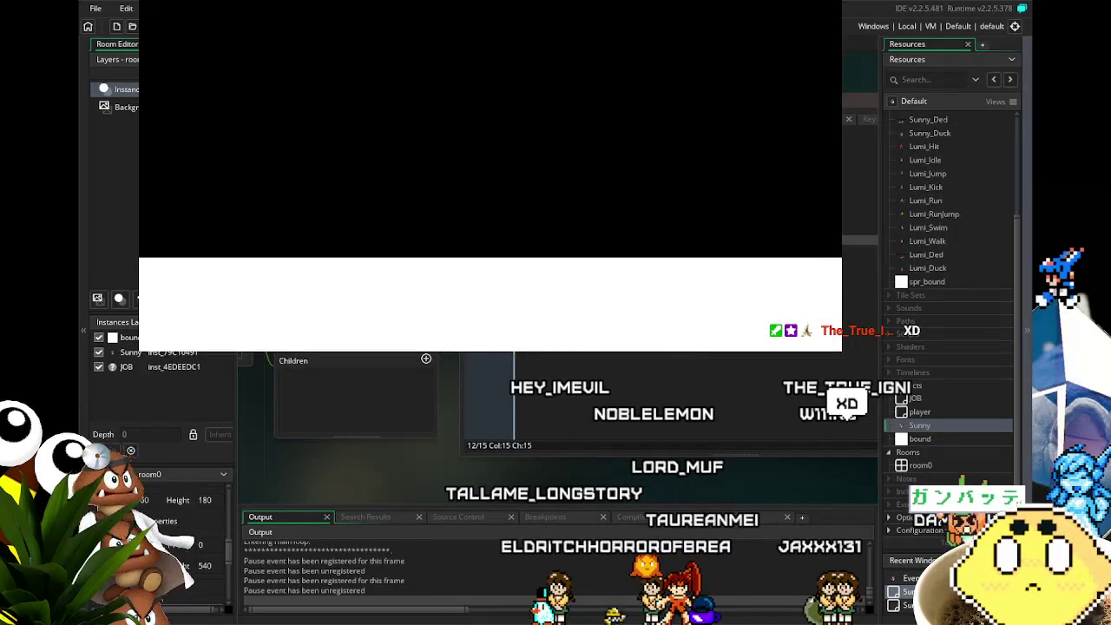
key(Escape)
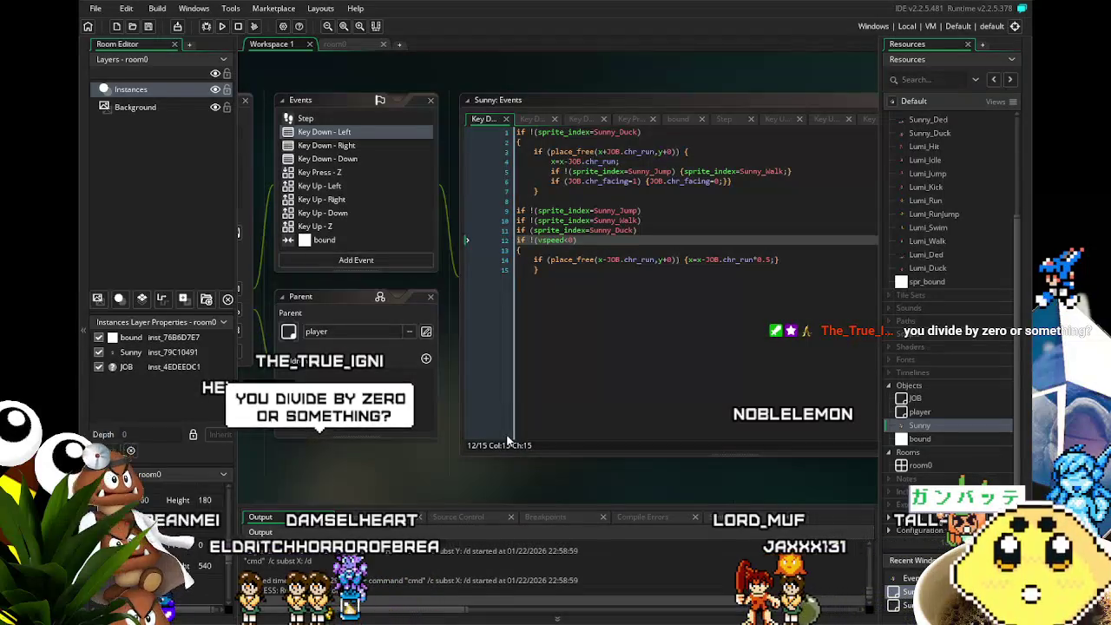
click(763, 260)
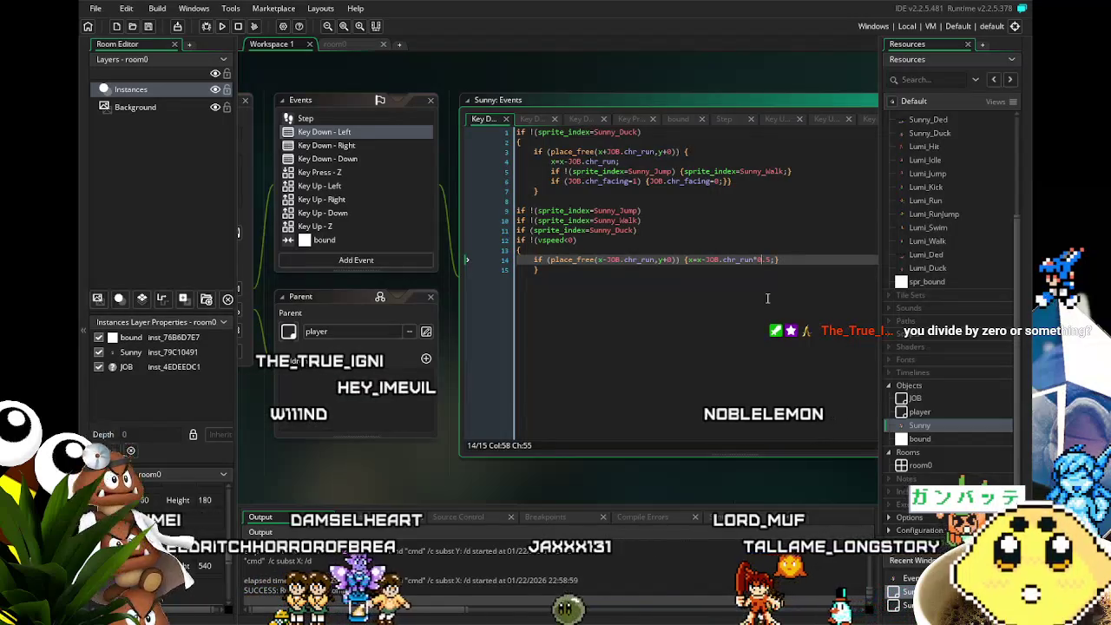
text(1)
Delete '*1.5' from line 14 so it reads x=x-JOB.chr_run; and save.
key(Right)
key(Delete)
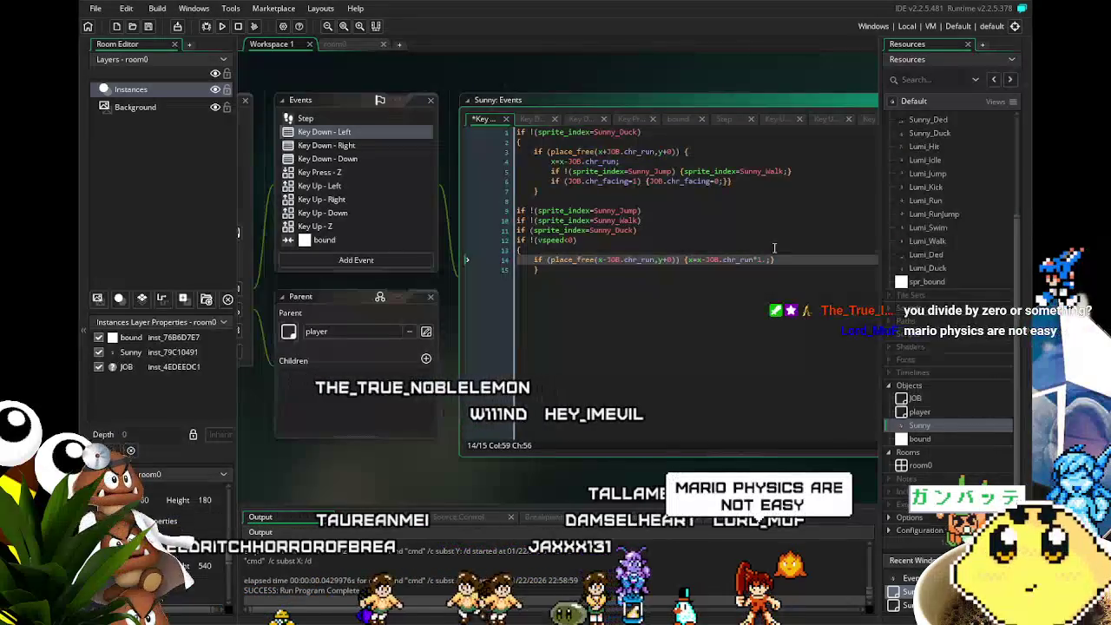
key(BackSpace)
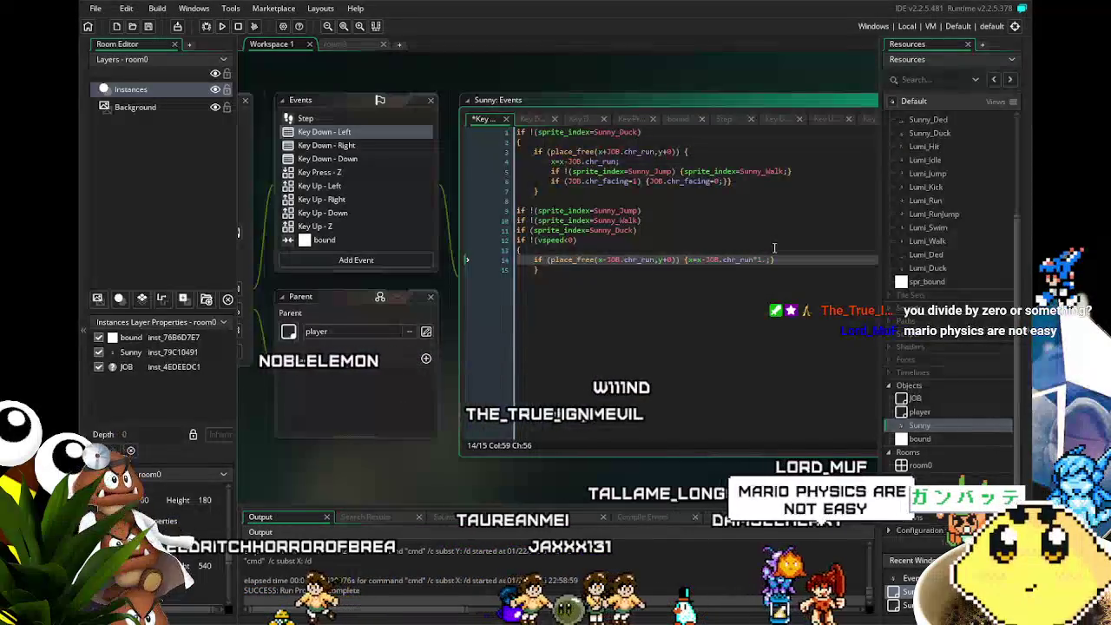
key(BackSpace)
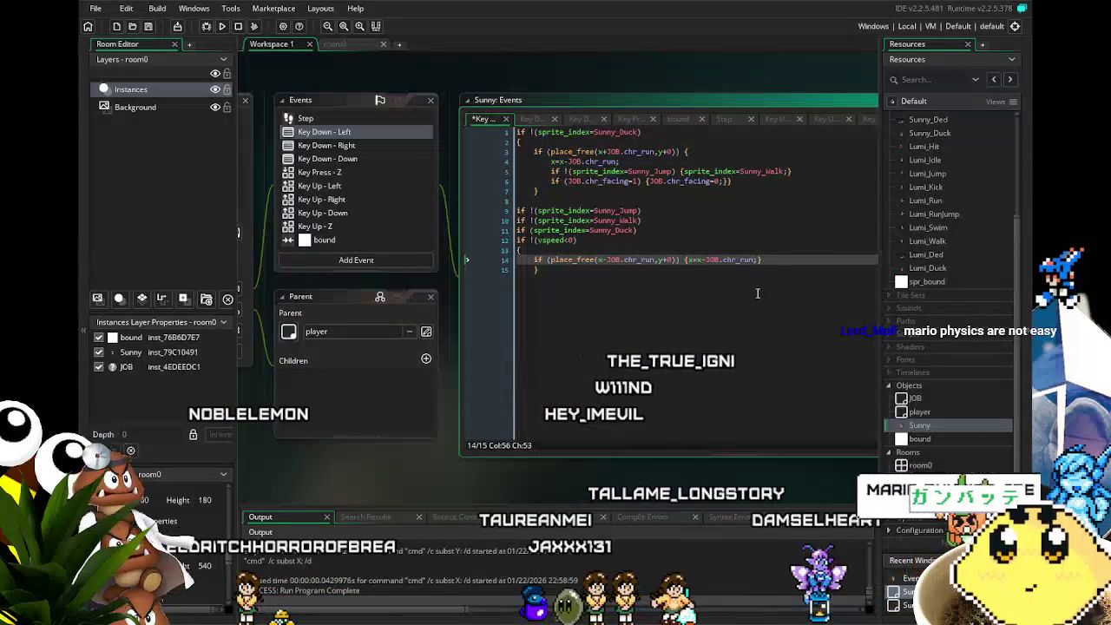
key(Down)
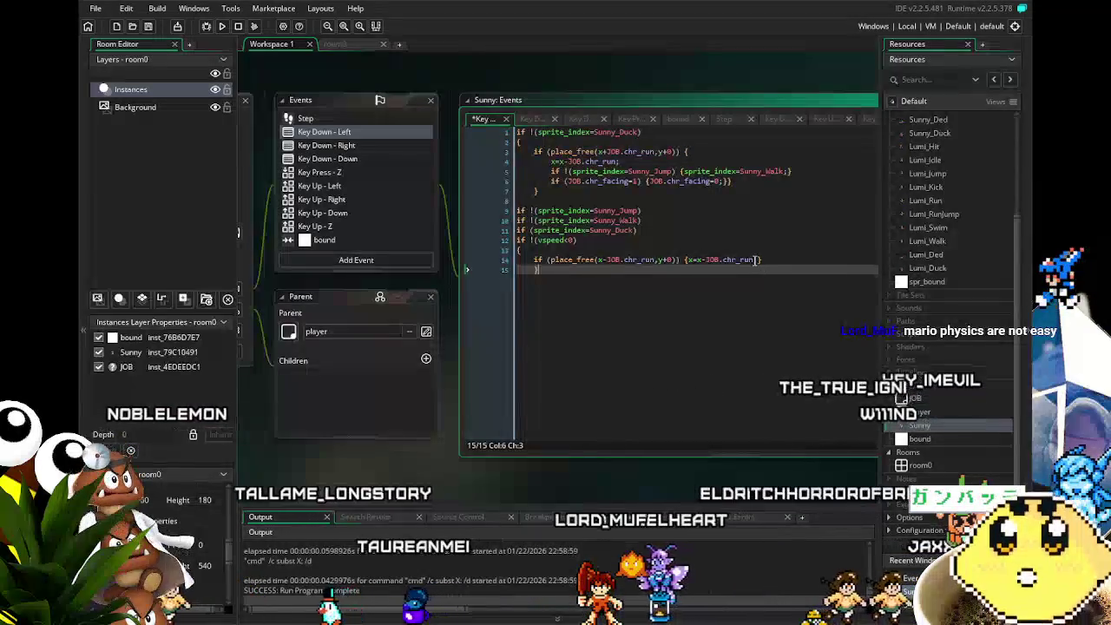
key(ctrl+s)
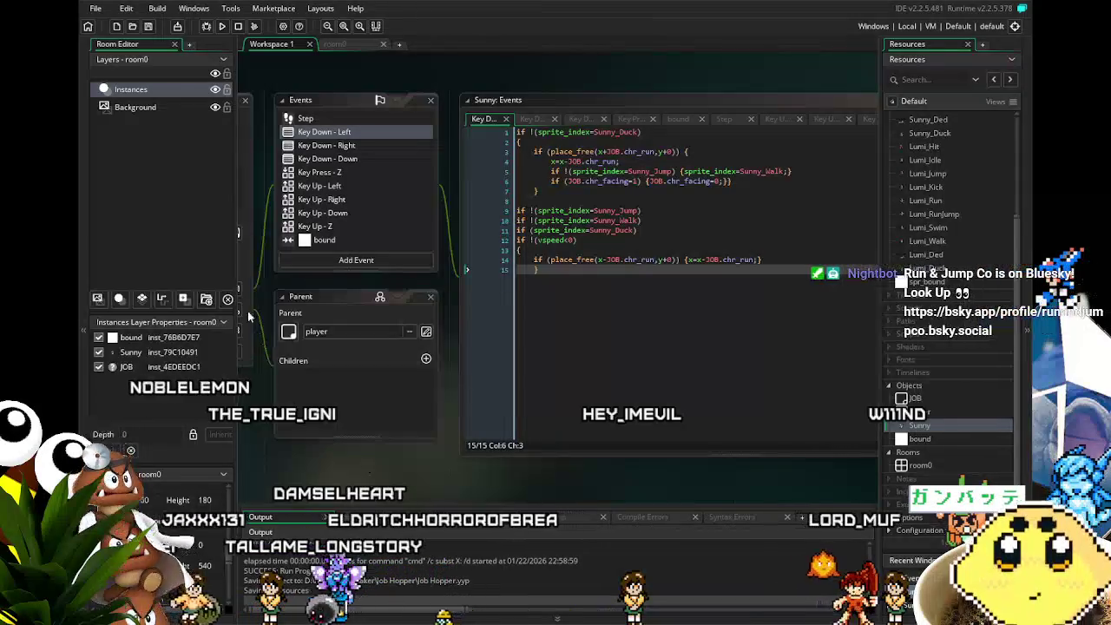
Compare the Key Down - Right and Key Down - Left code and begin adding a divisor on line 14.
click(340, 146)
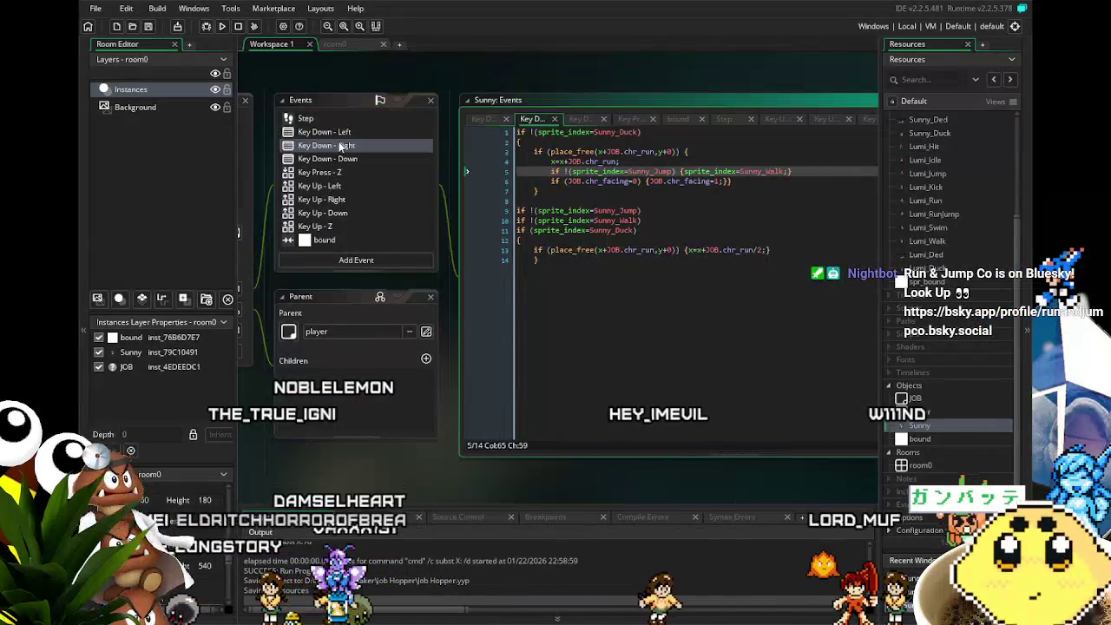
click(351, 133)
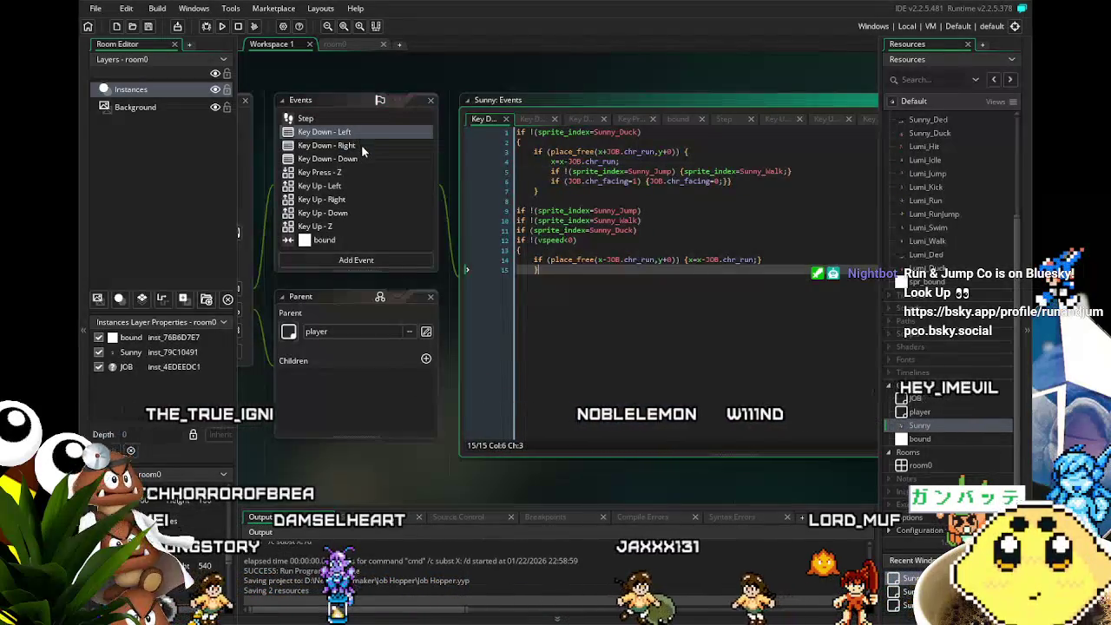
click(362, 147)
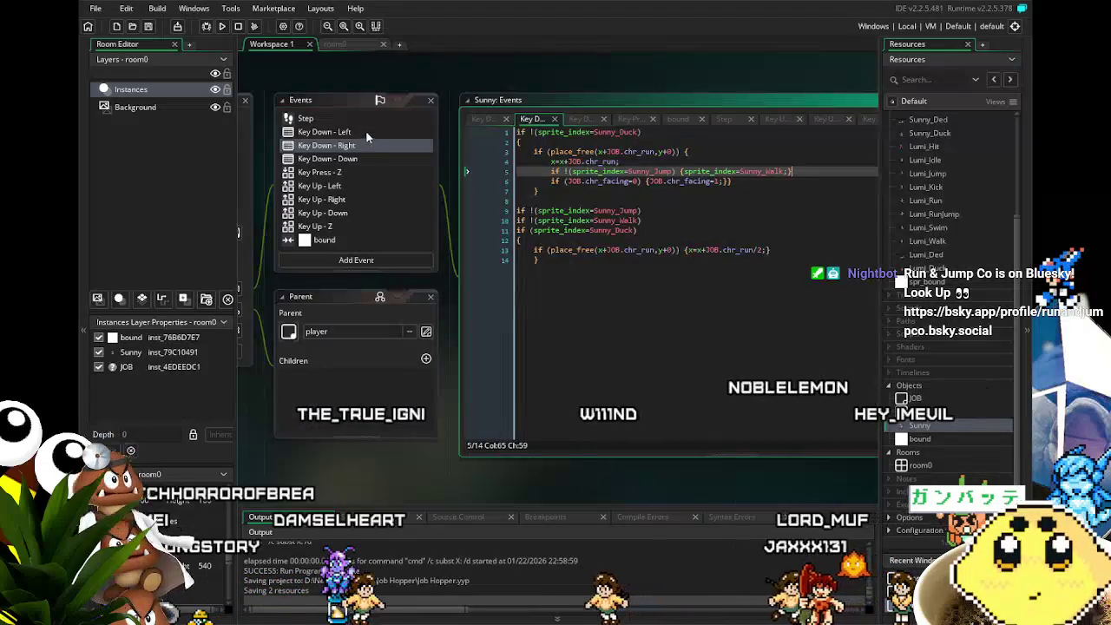
click(365, 133)
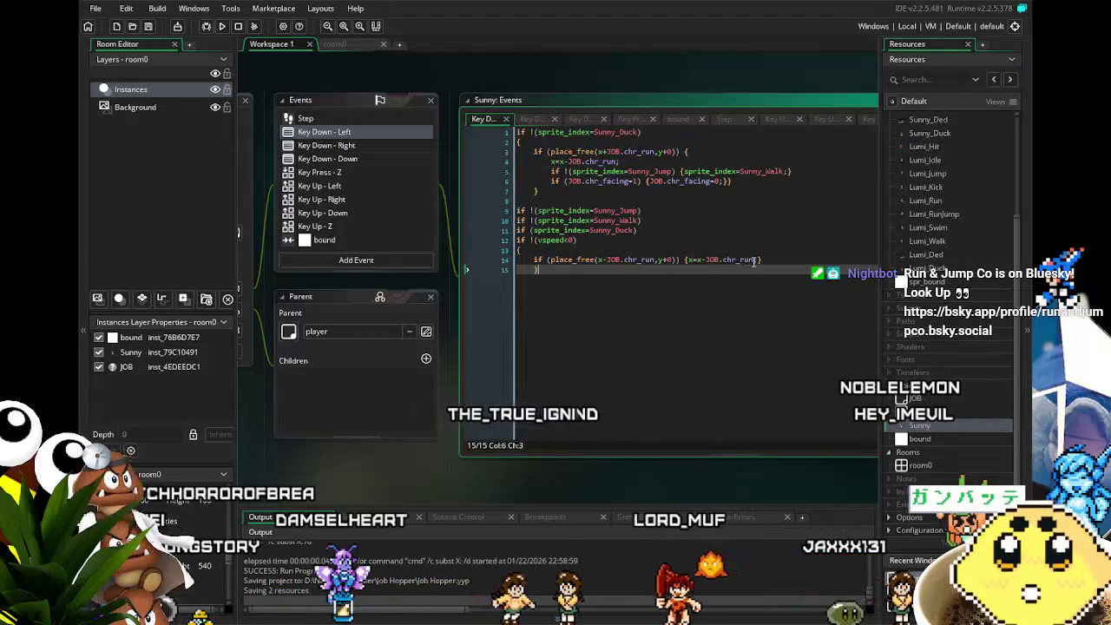
text(/2)
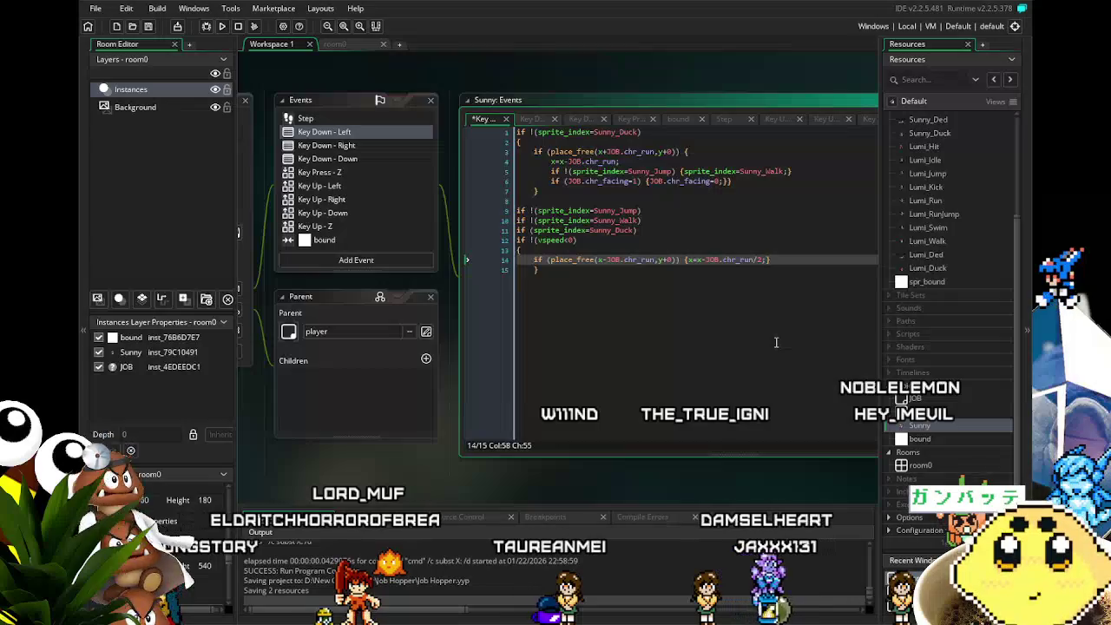
text(/)
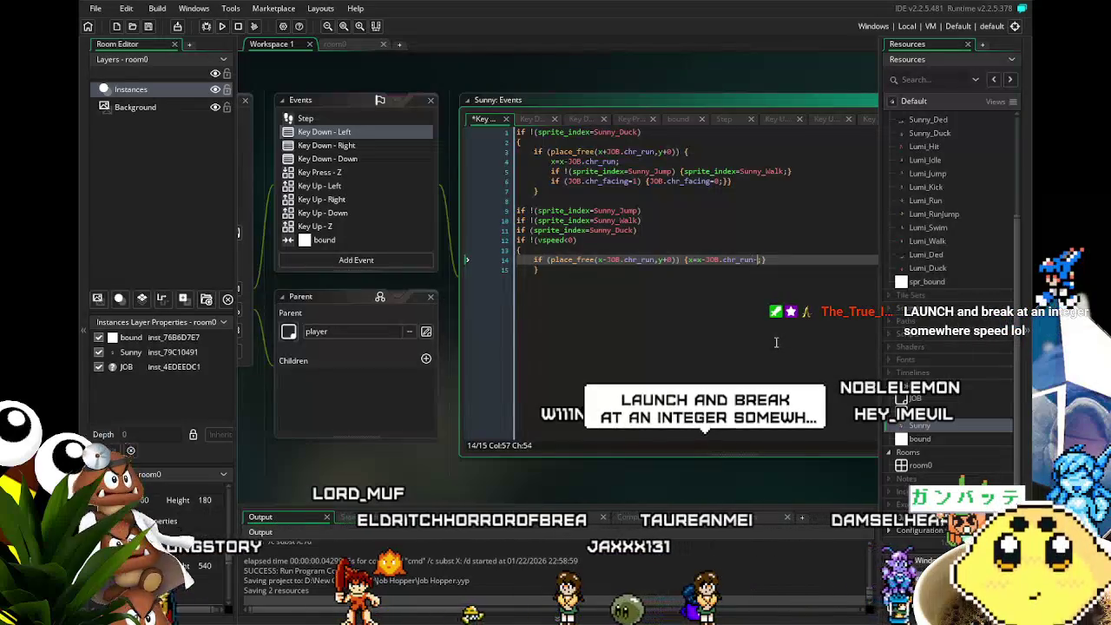
key(F9)
text(3)
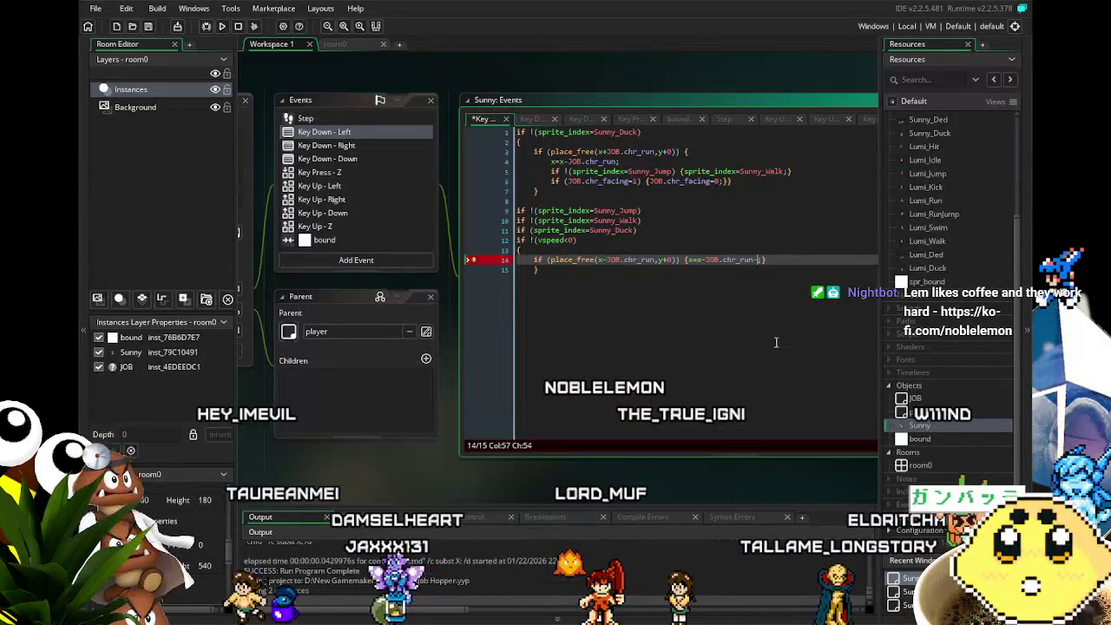
Finish line 14 of Key Down - Left as x=x-JOB.chr_run/2; and return to Key Down - Right.
click(329, 145)
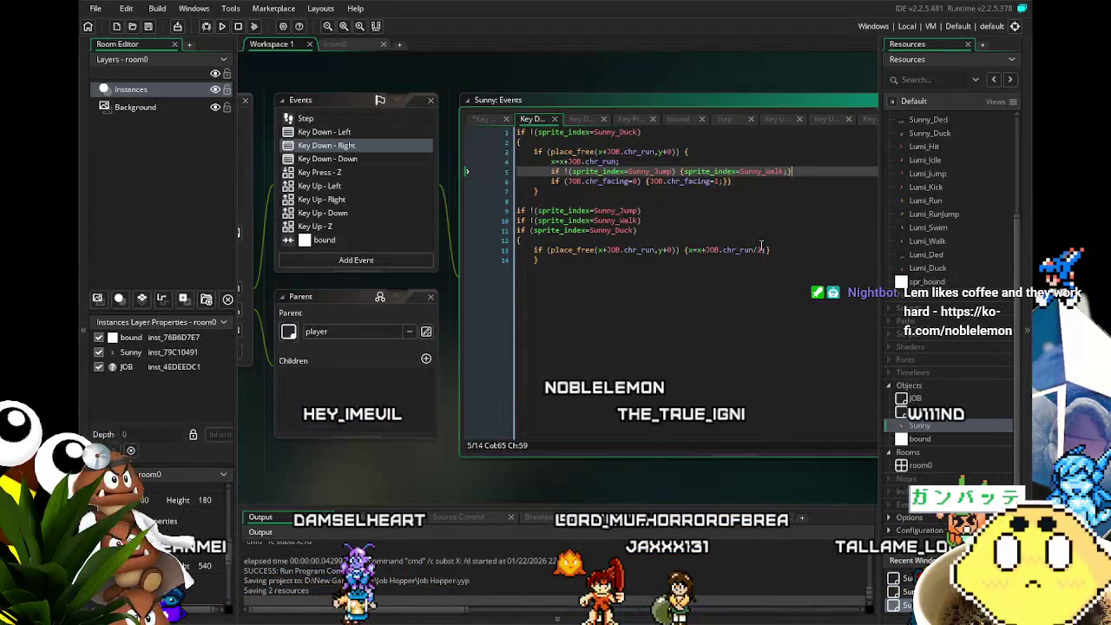
click(364, 132)
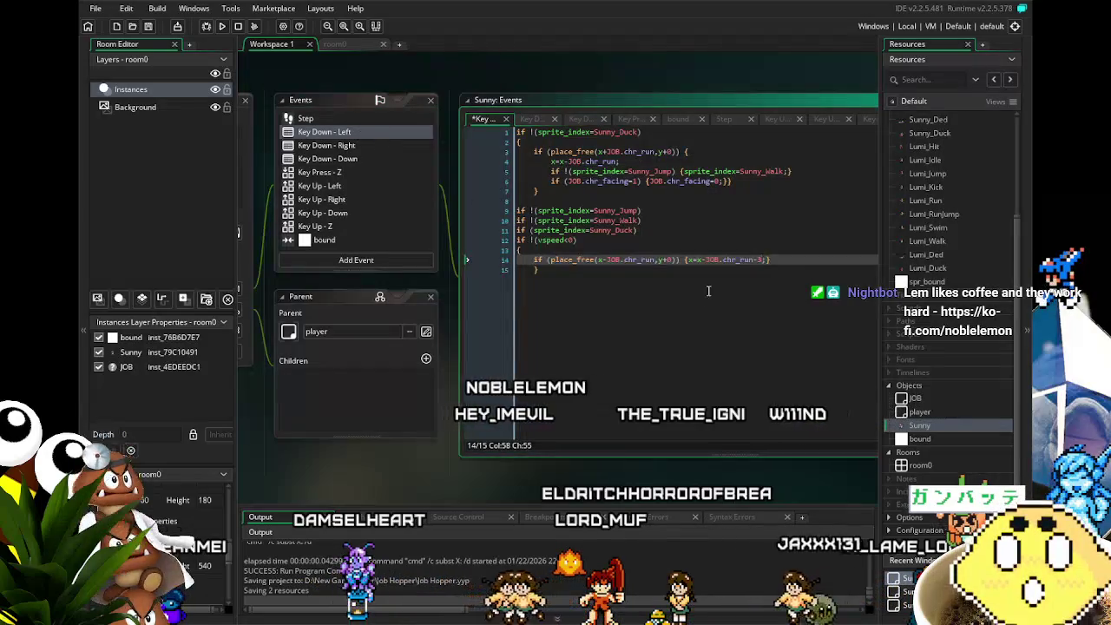
key(BackSpace)
key(BackSpace)
text(/)
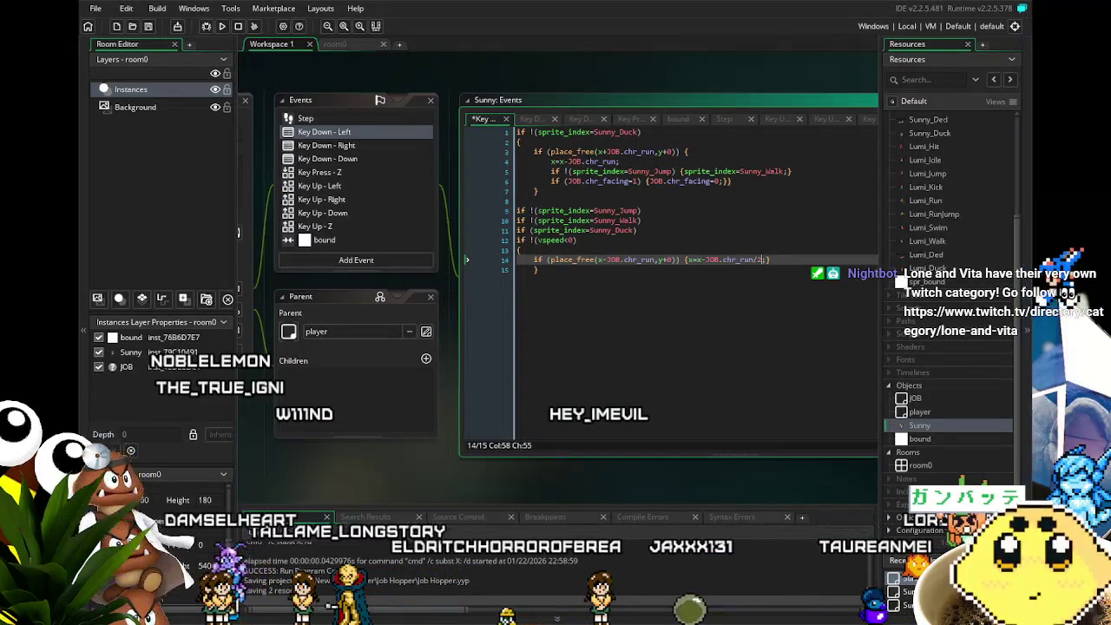
click(626, 316)
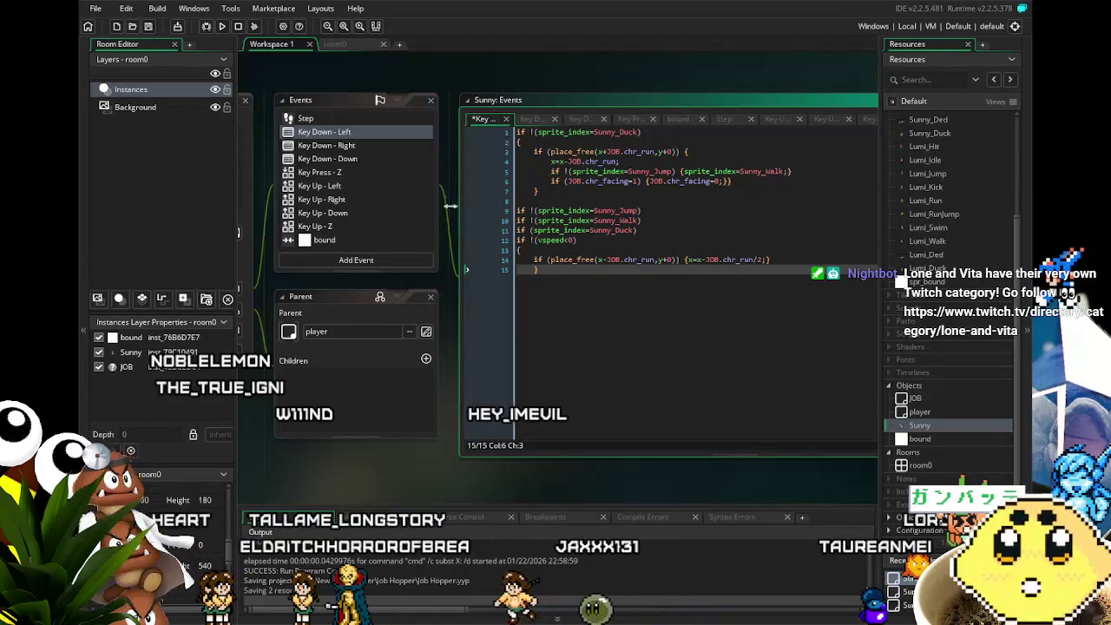
click(366, 145)
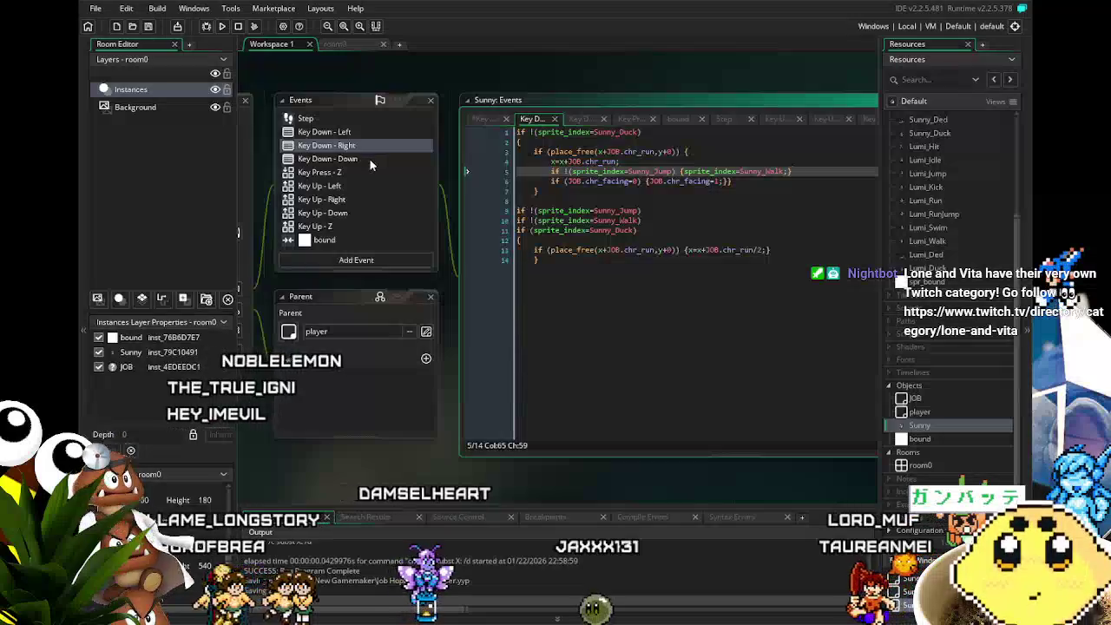
In Key Press - Z, replace '/0.5' on line 7 so it reads vspeed=-JOB.chr_jump-3; and save.
click(369, 158)
click(373, 172)
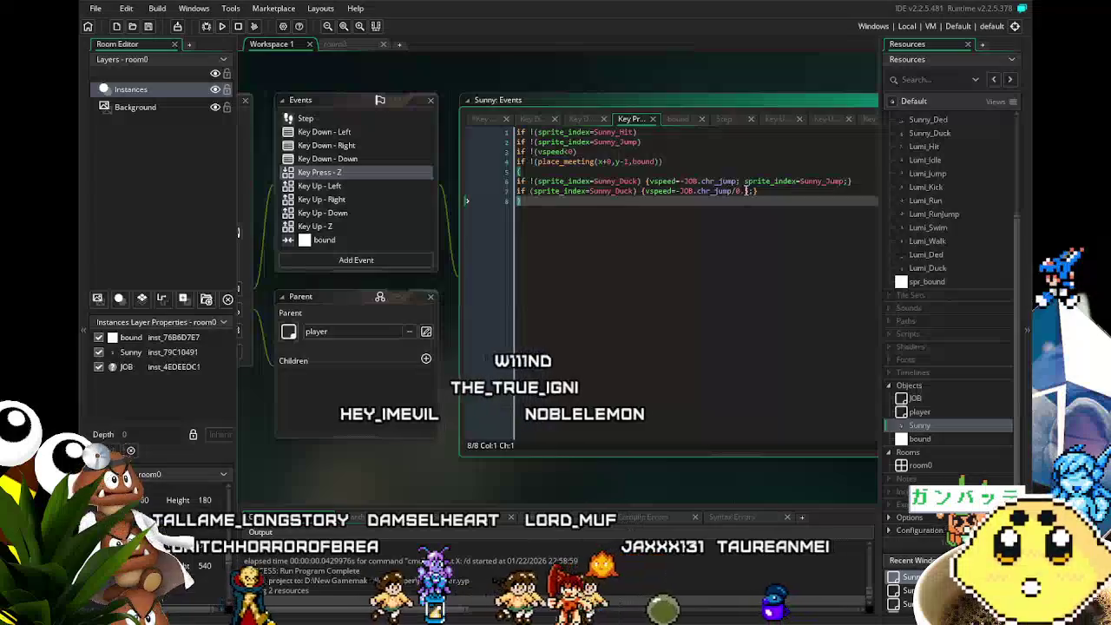
double_click(744, 191)
key(BackSpace)
key(BackSpace)
key(BackSpace)
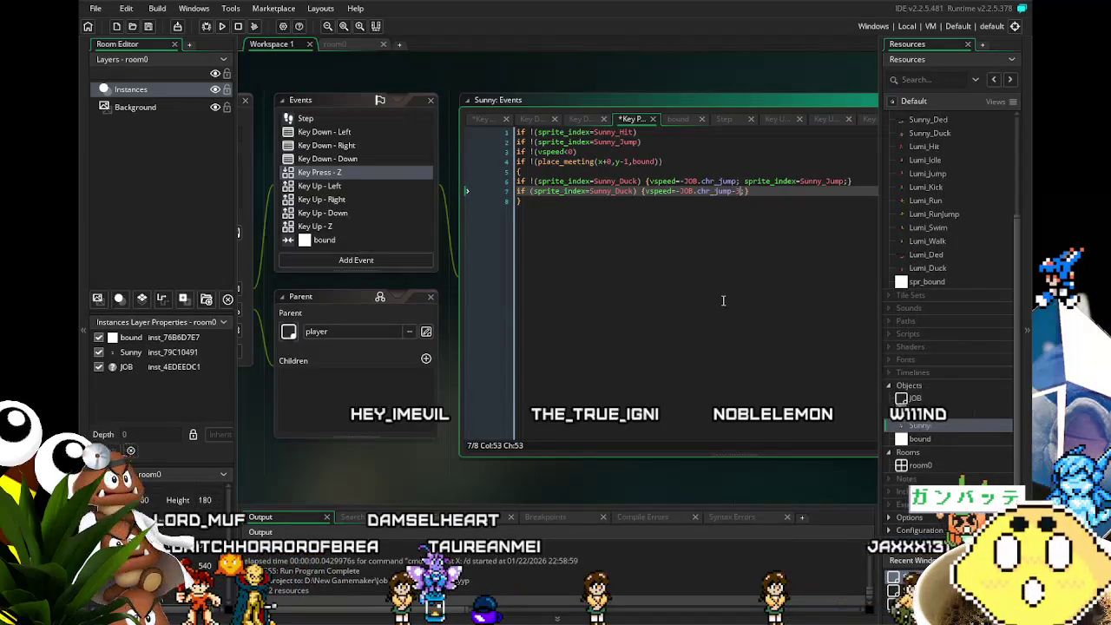
text(;)
click(739, 327)
key(ctrl+s)
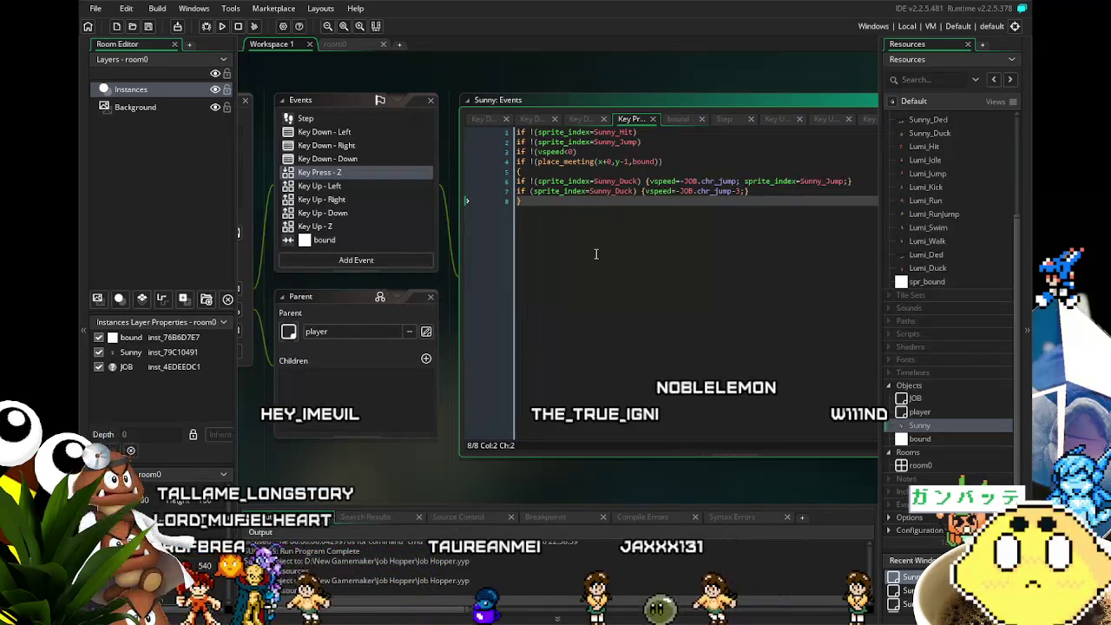
mouse_move(596, 253)
mouse_down()
mouse_move(567, 251)
mouse_move(546, 263)
mouse_move(551, 273)
mouse_up()
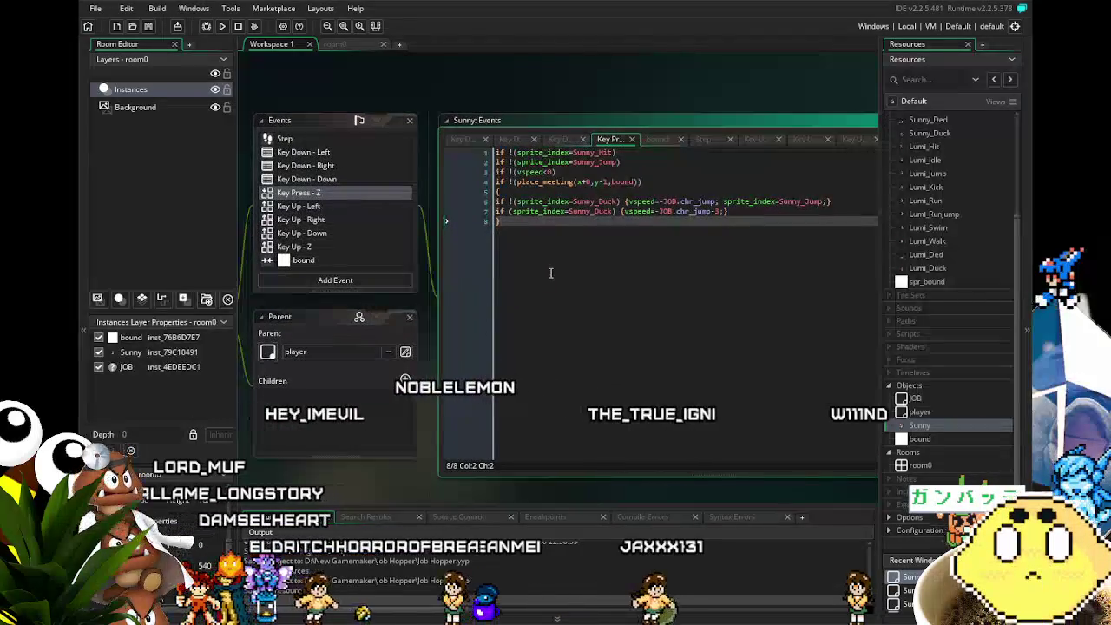
click(720, 213)
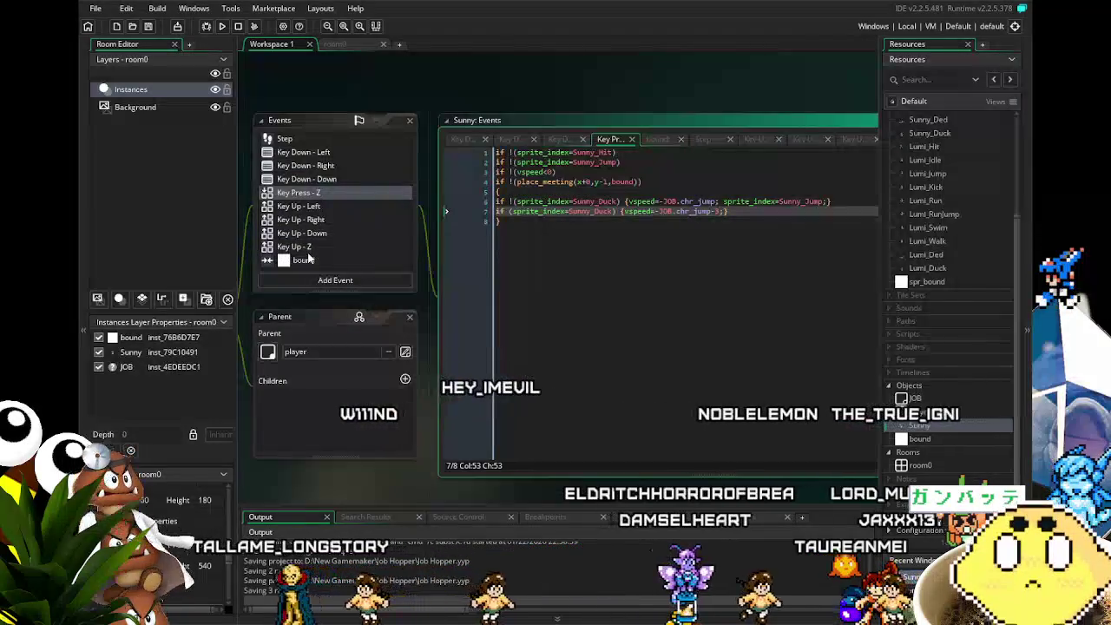
Add an 'if !(vspeed<0)' line after the ducking condition in Key Down - Right.
scroll(308, 259, left, 1)
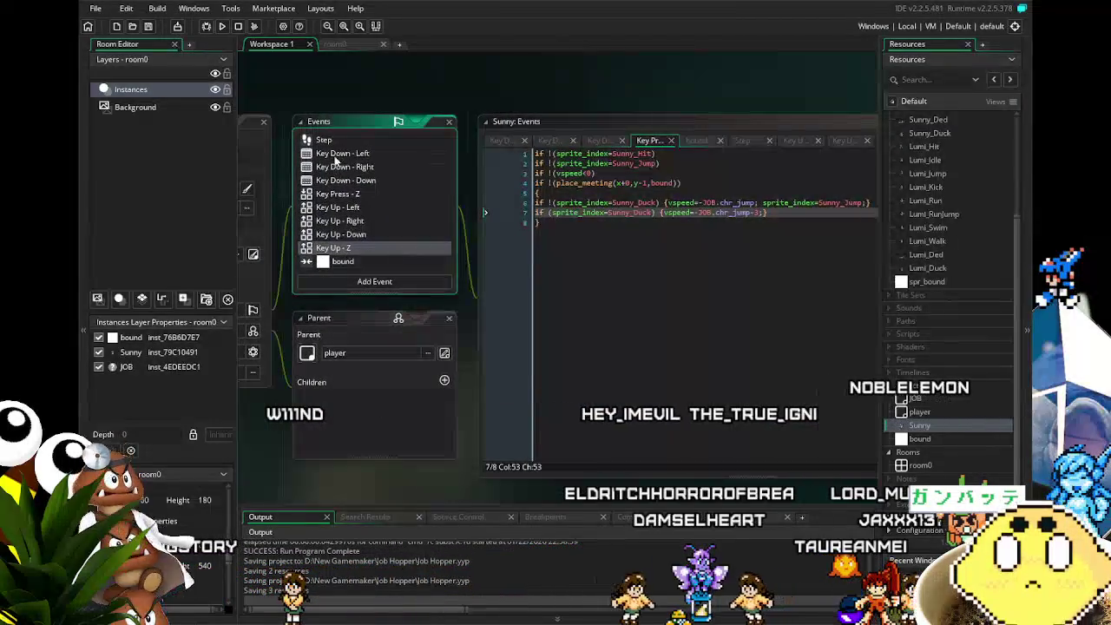
scroll(339, 184, up, 2)
scroll(339, 184, down, 1)
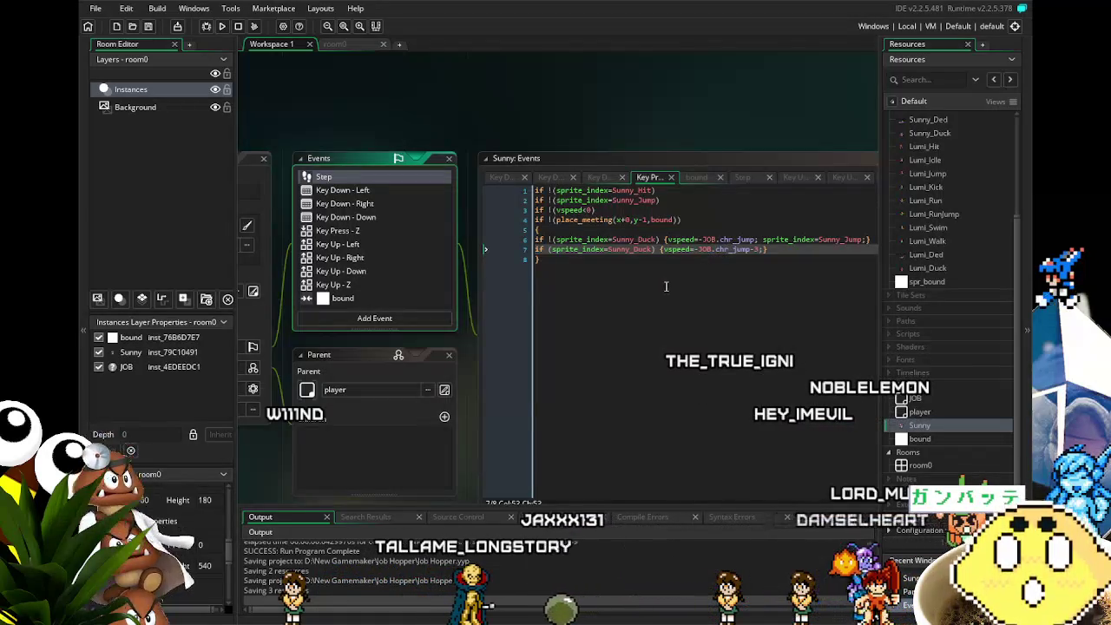
click(377, 189)
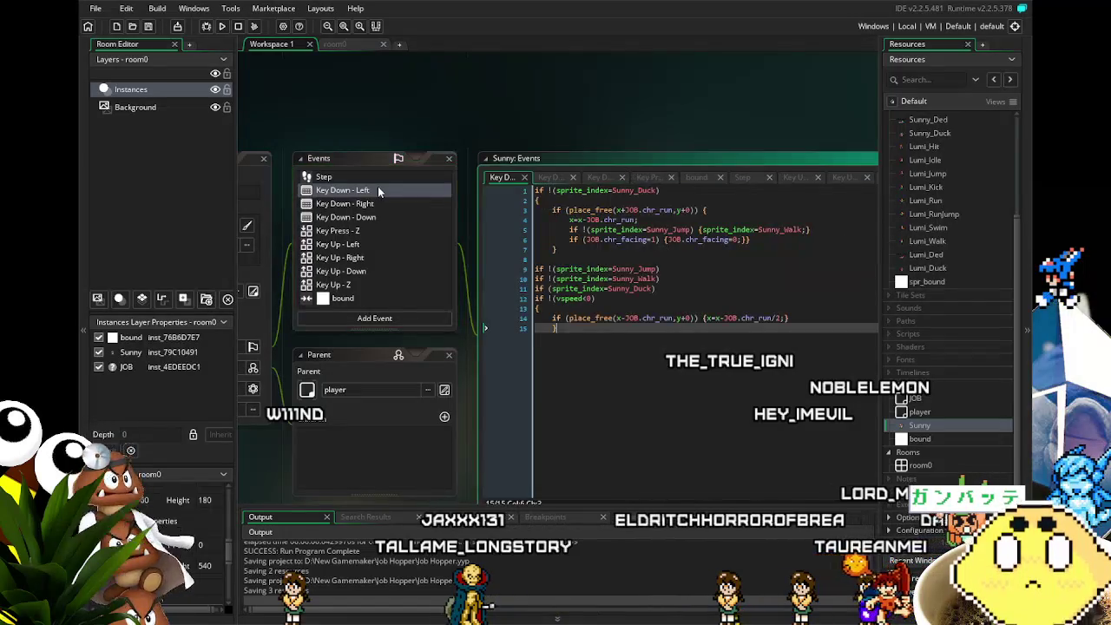
click(382, 205)
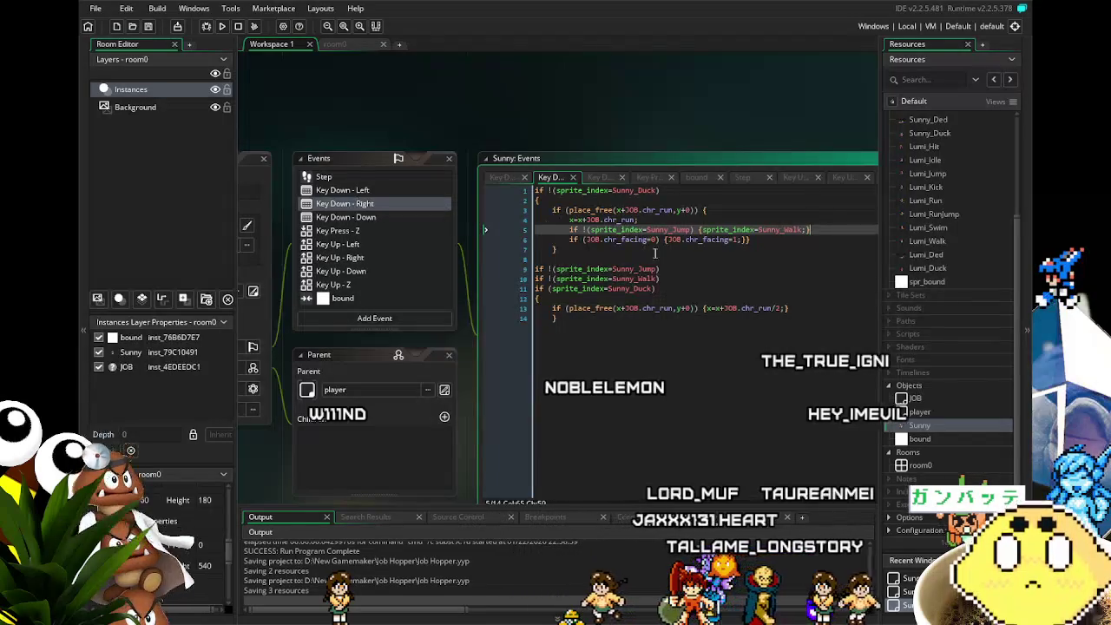
click(683, 288)
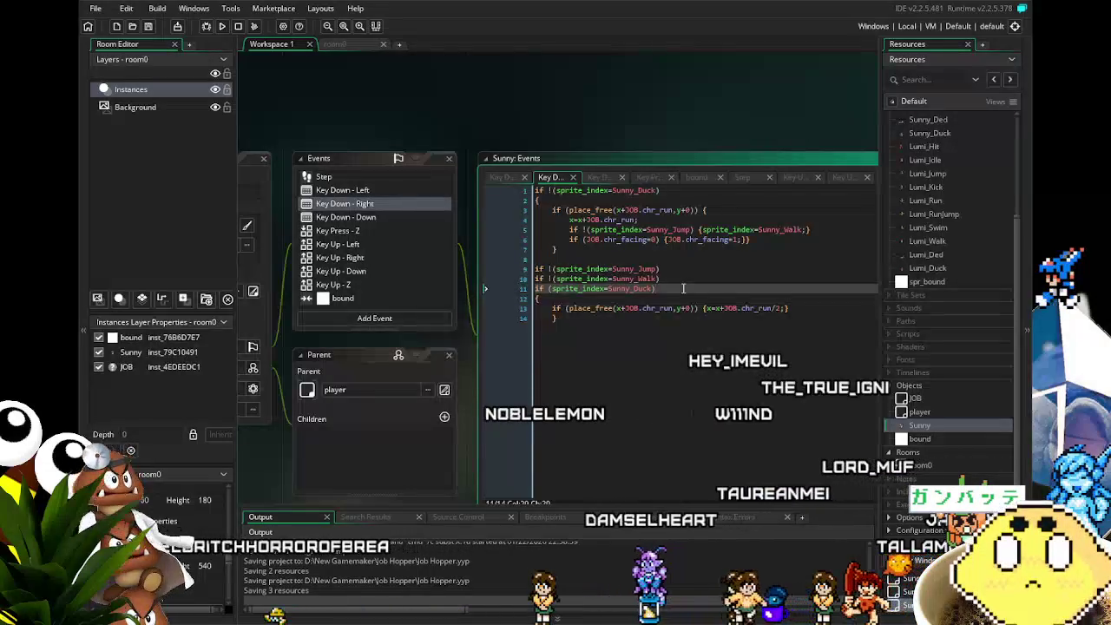
key(Return)
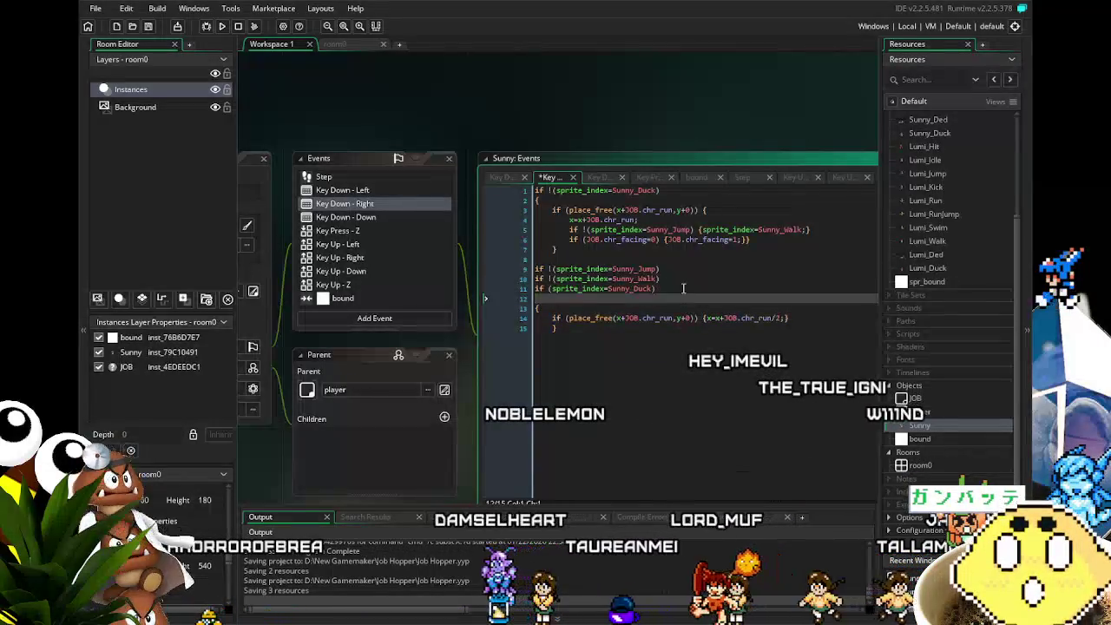
text(if (v)
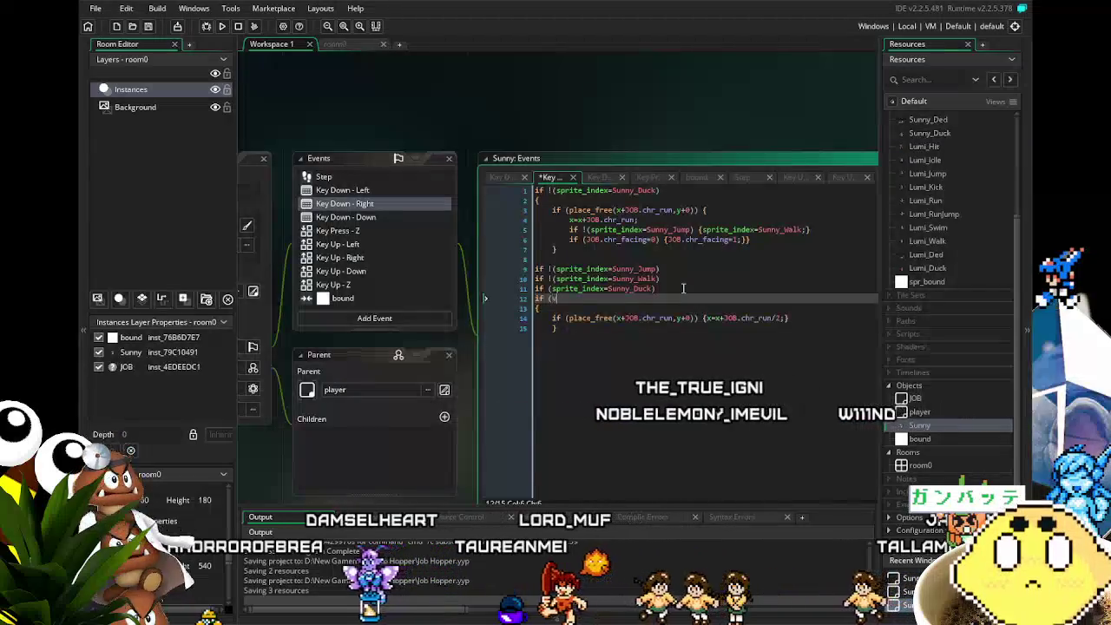
text(speed<)
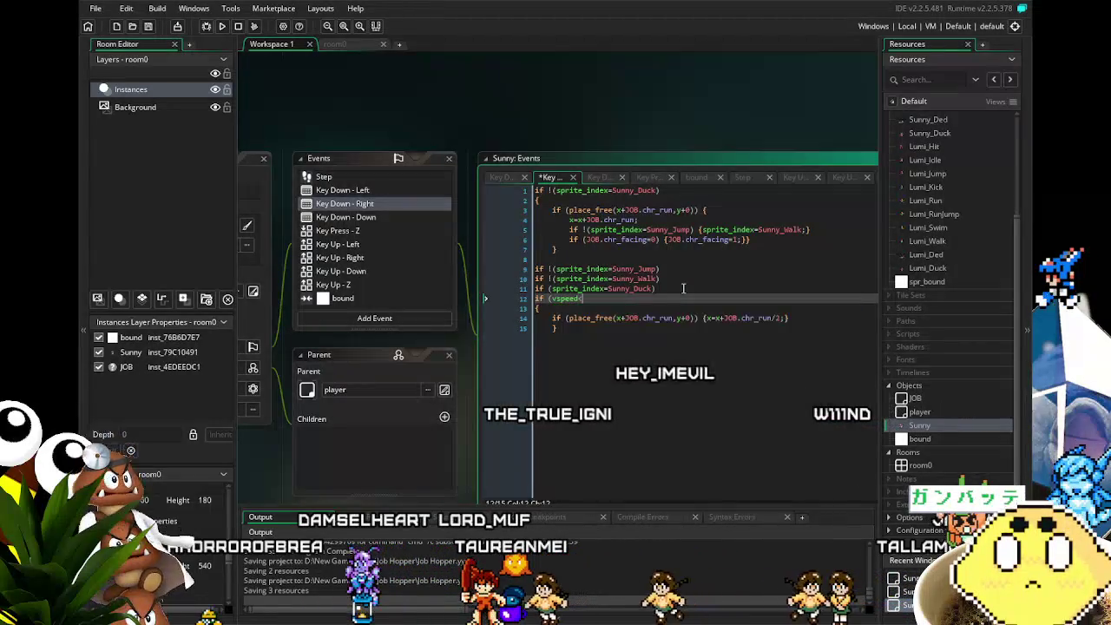
text(0)
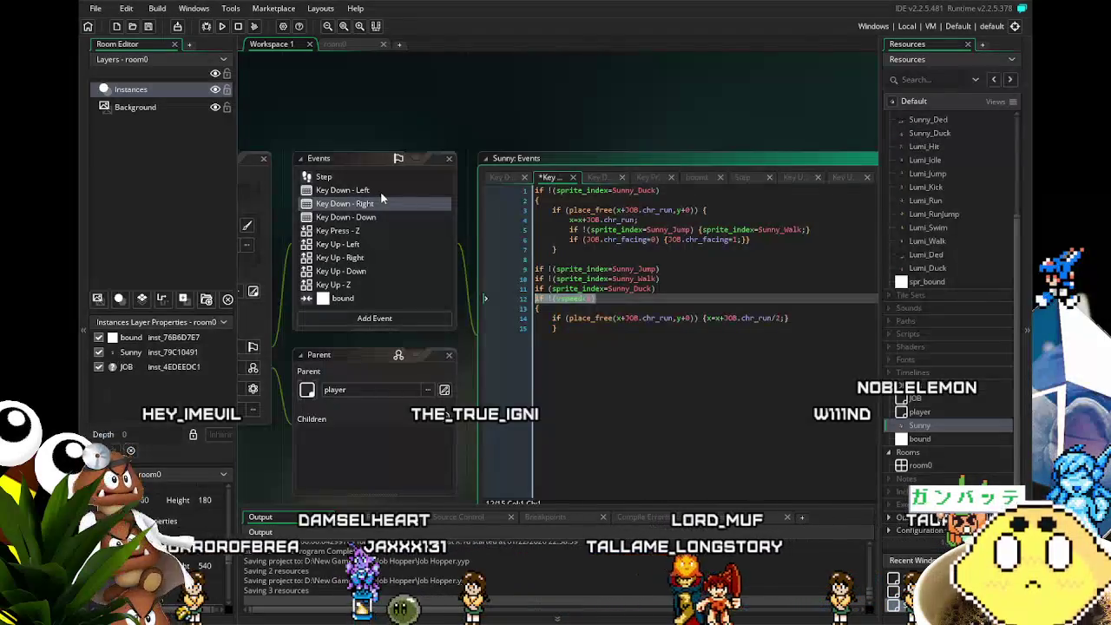
Cross-check the Key Down - Left code, then build and launch the game.
click(380, 193)
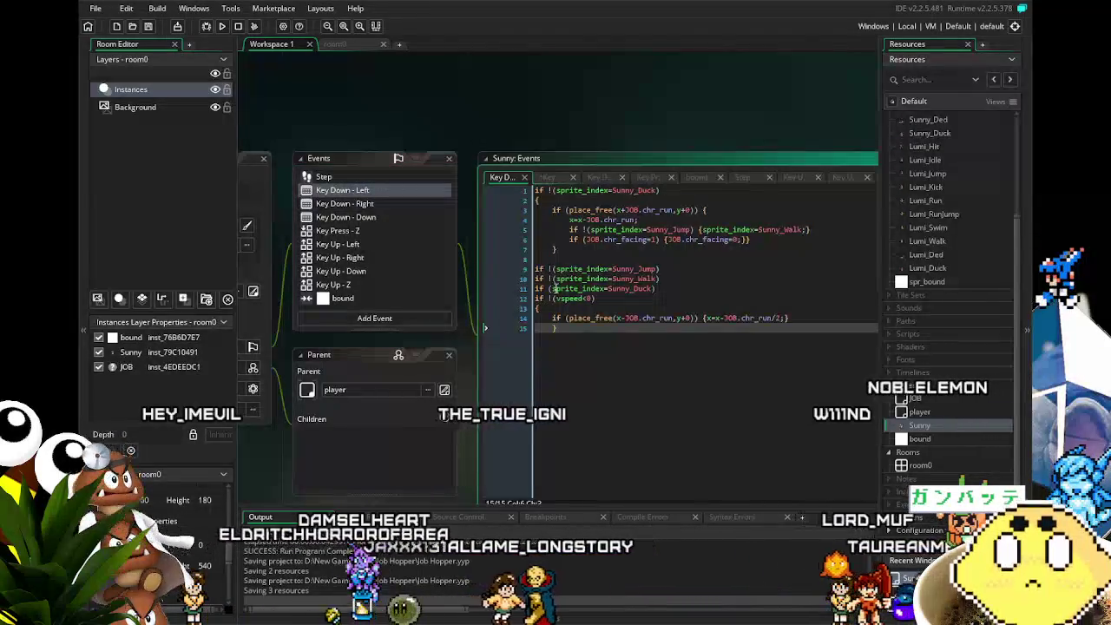
click(363, 205)
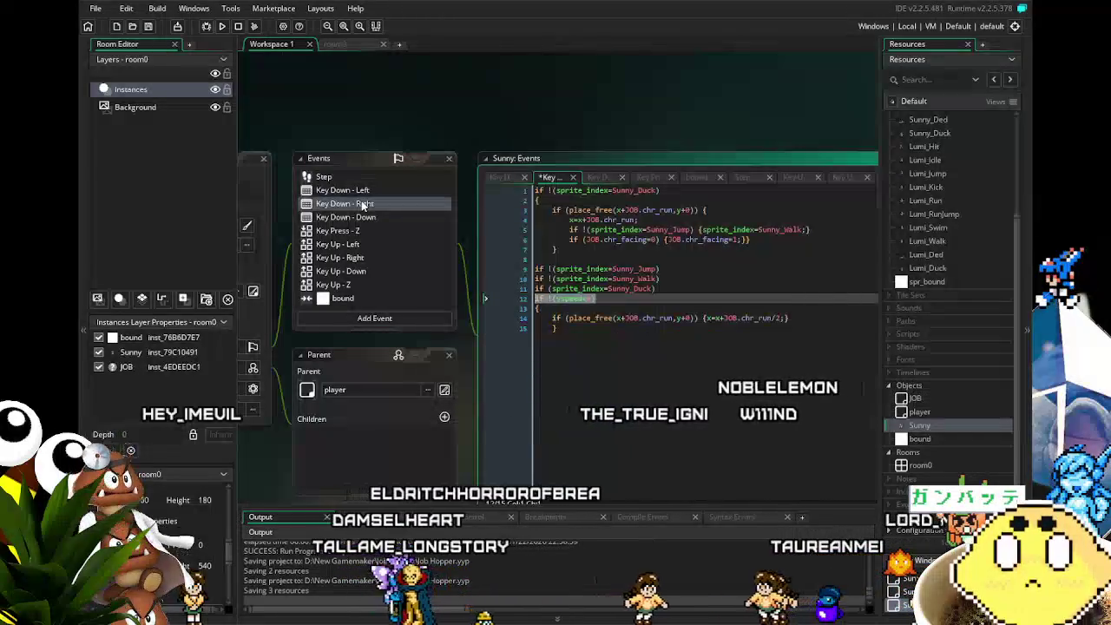
click(376, 192)
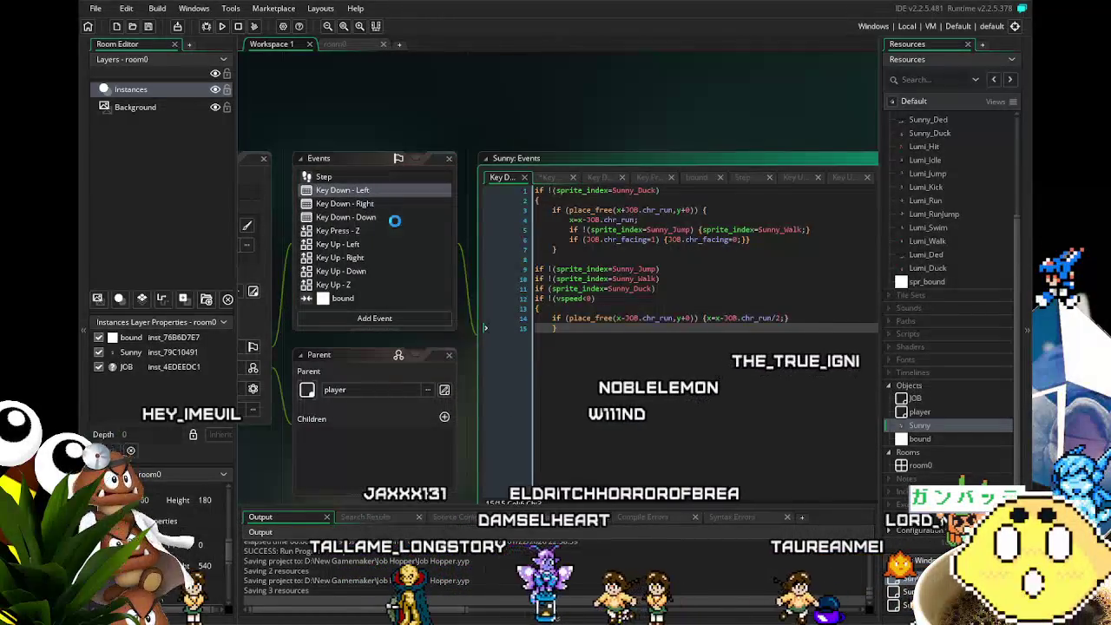
click(222, 26)
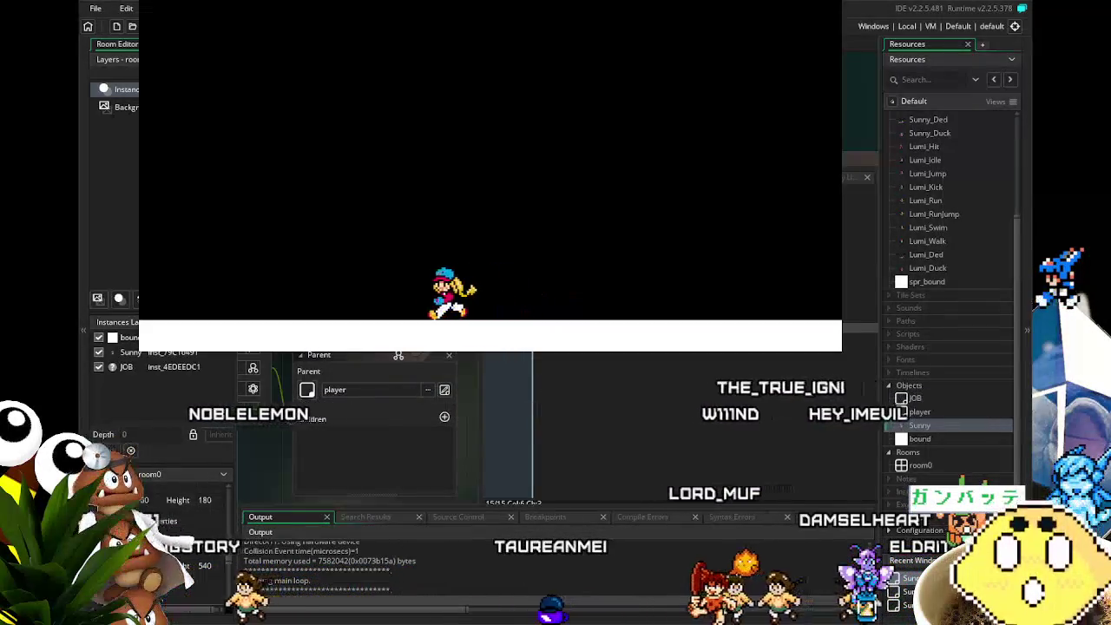
Playtest Sunny walking, jumping and flying left and right, then close the game window.
key(Left)
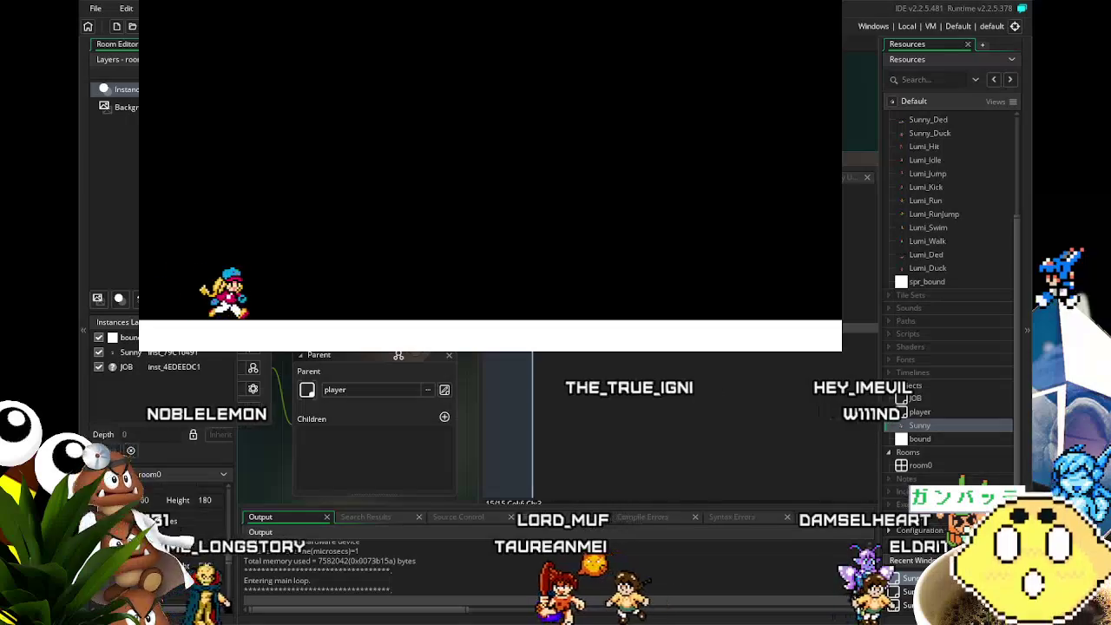
key(Right)
key(space)
key(space)
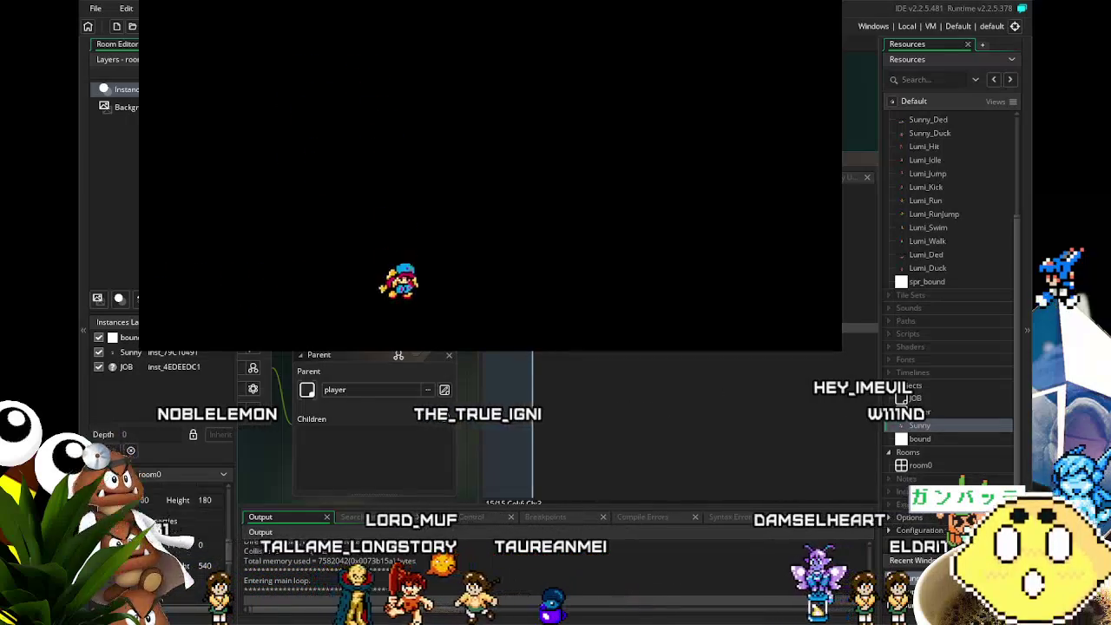
key(Right)
key(space)
key(Left)
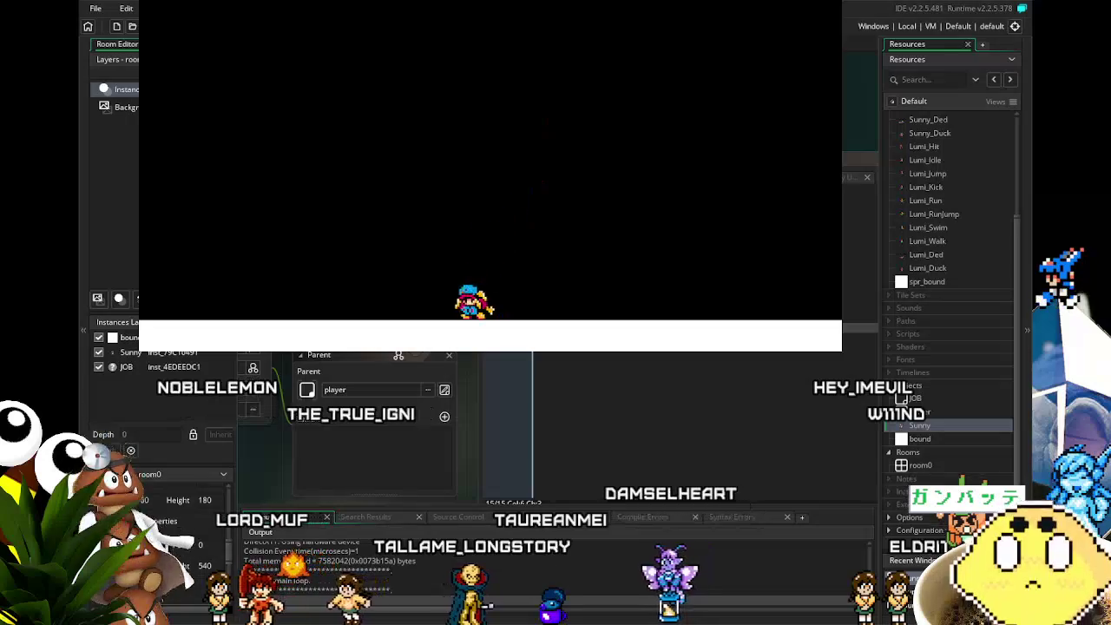
key(space)
key(Left)
key(space)
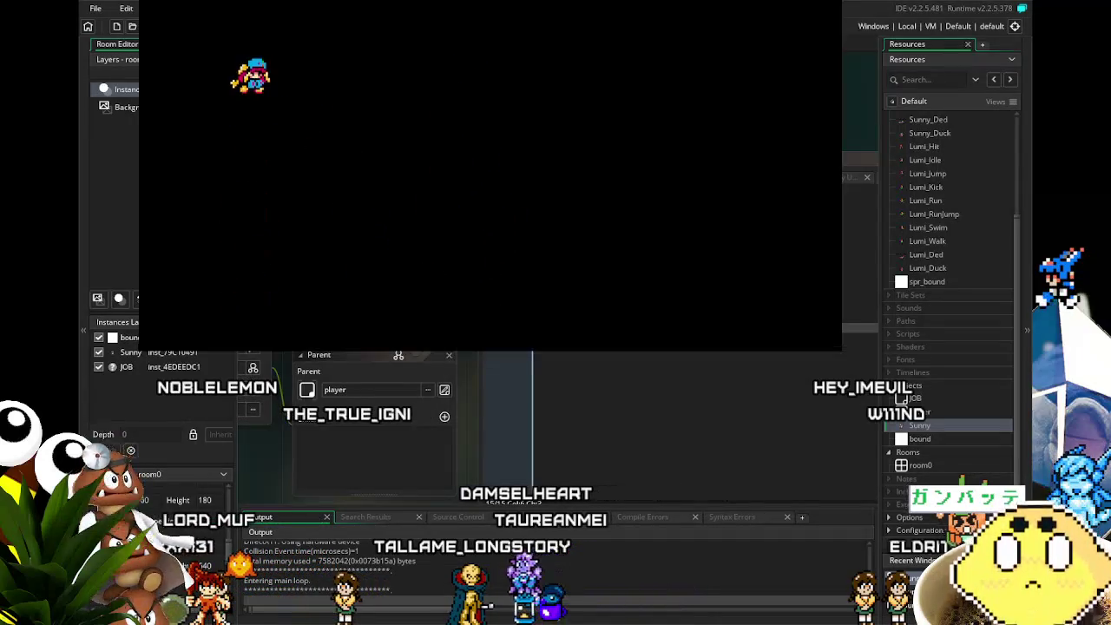
key(space)
key(Right)
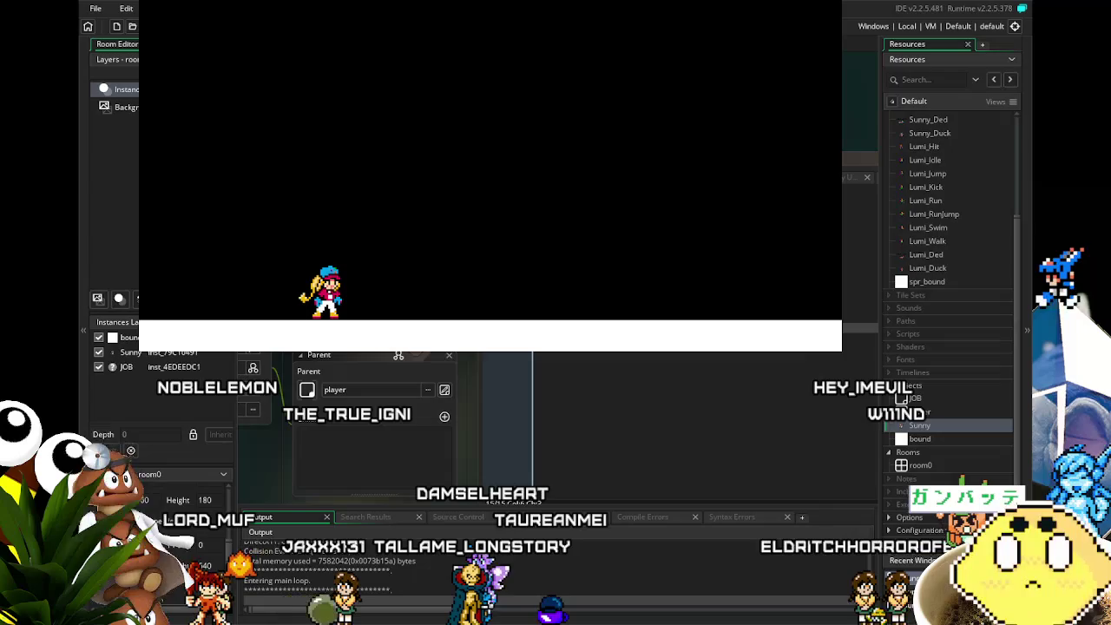
key(Escape)
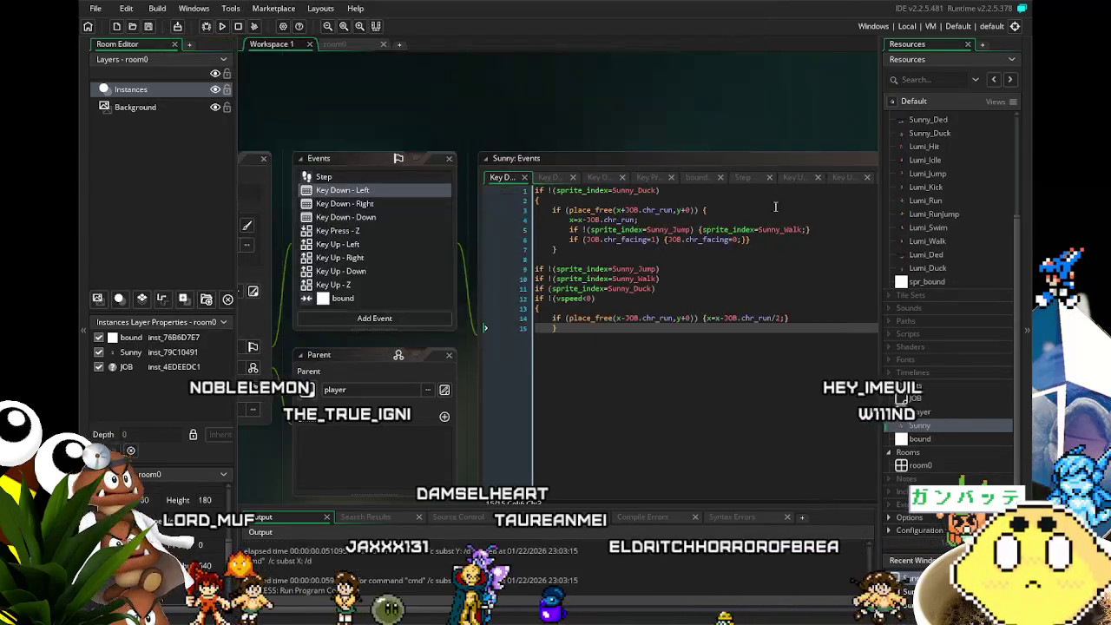
Change line 7 of Key Press - Z to vspeed -JOB.chr_jump+3 and relaunch the game.
click(441, 230)
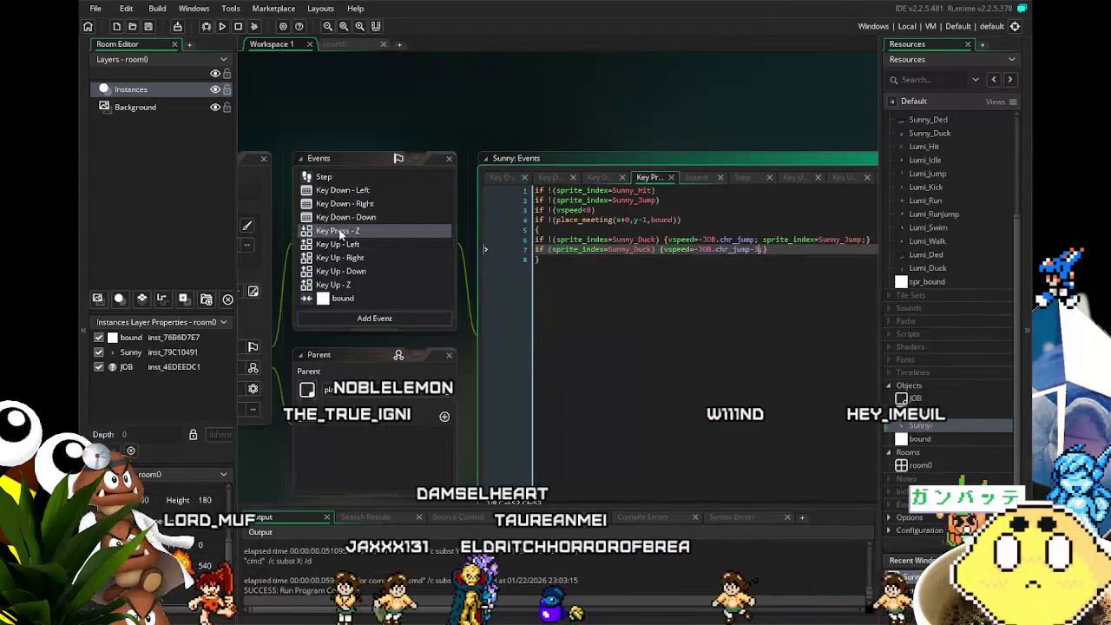
click(762, 249)
key(BackSpace)
key(BackSpace)
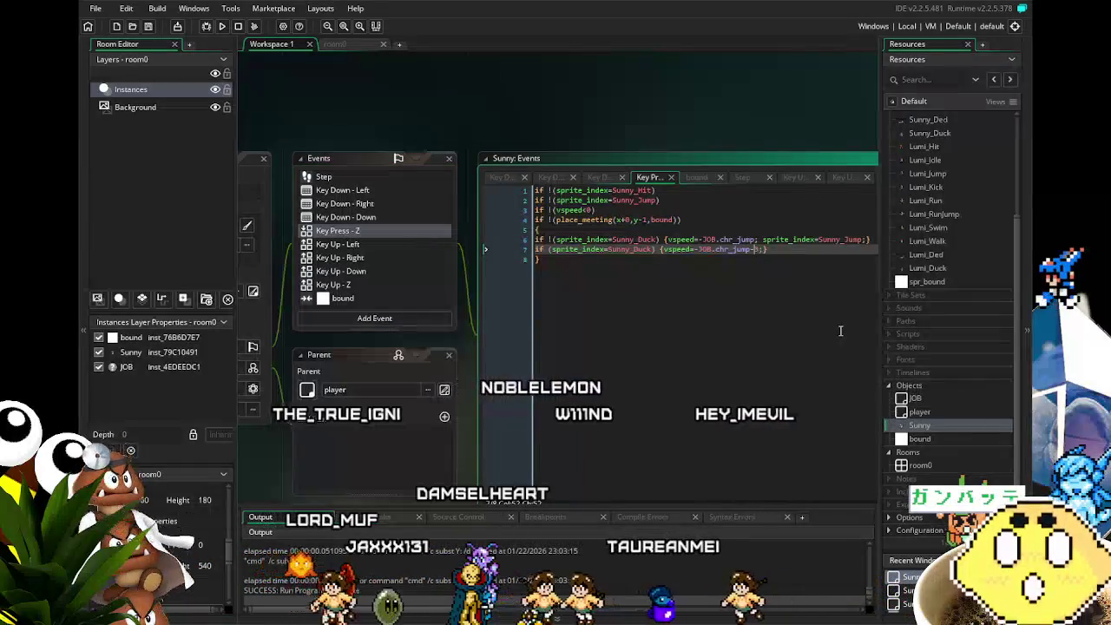
text(+3)
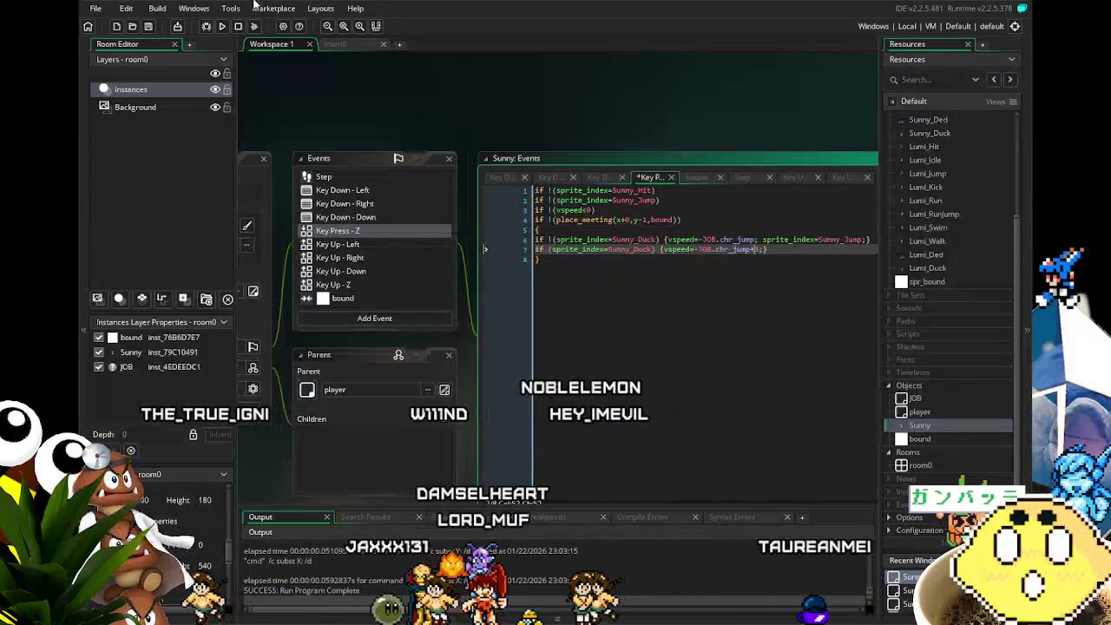
click(223, 27)
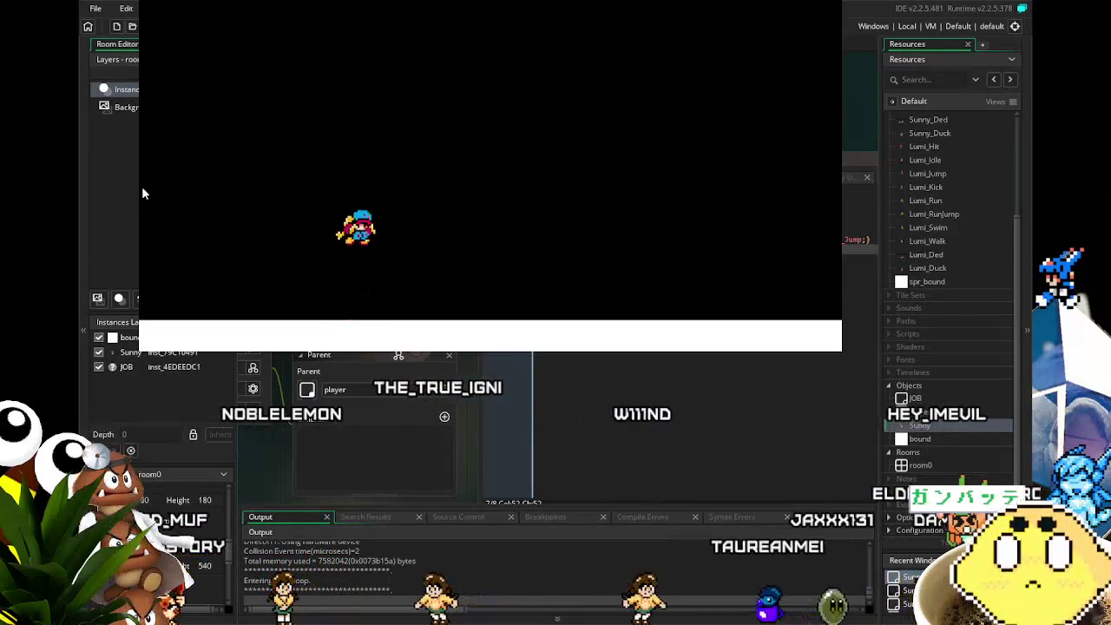
Walk Sunny left and right, jump, try a small ducking hop, then close the game.
key(Left)
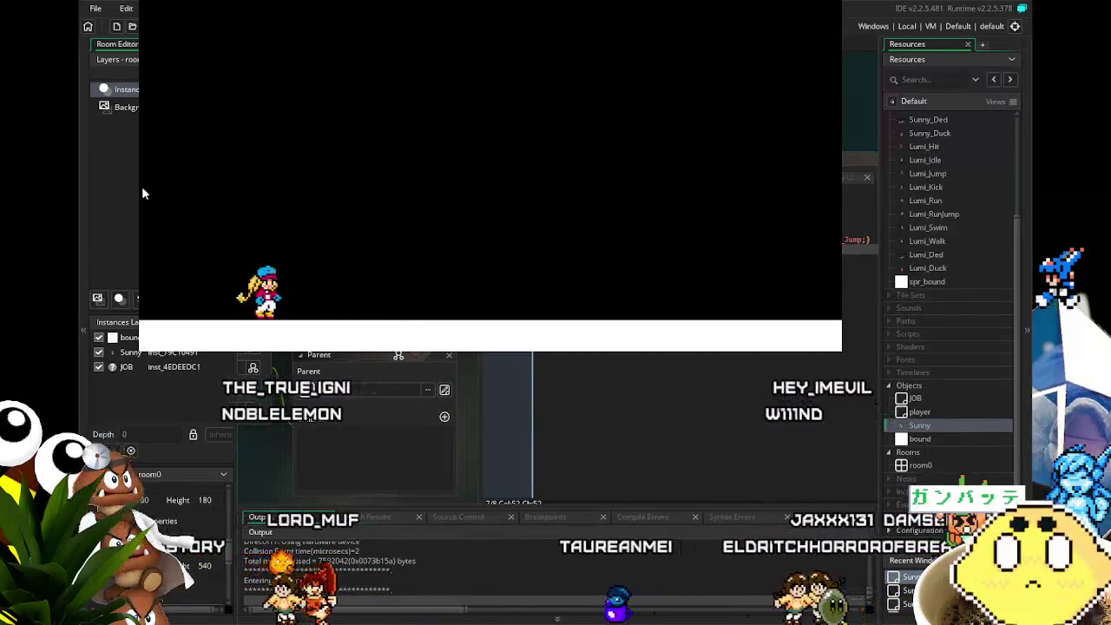
key(Right)
key(space)
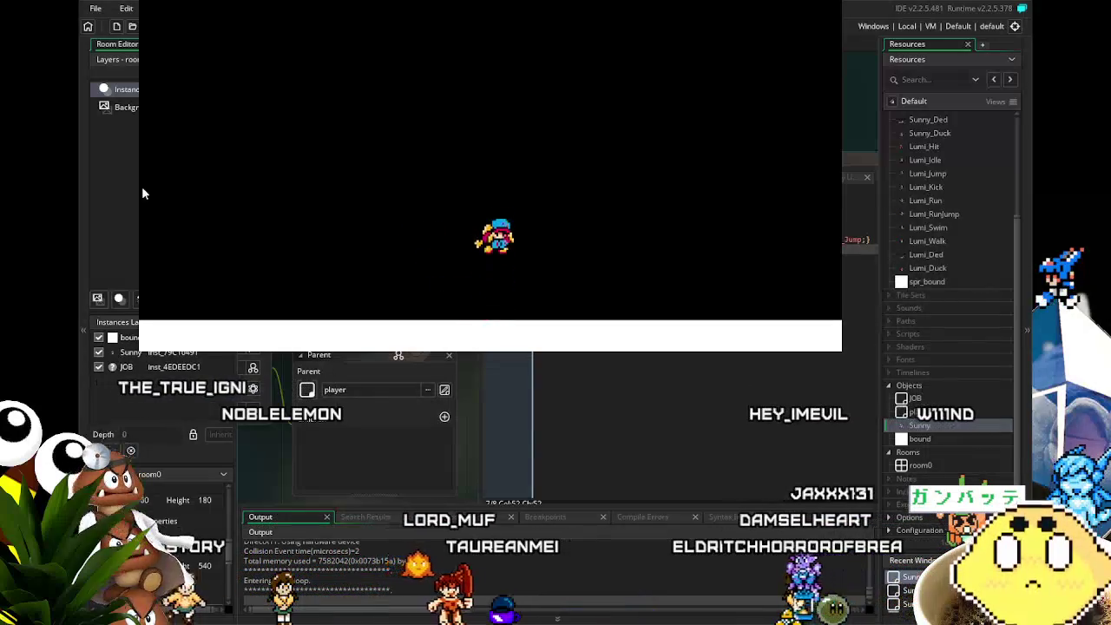
key(Right)
key(Left)
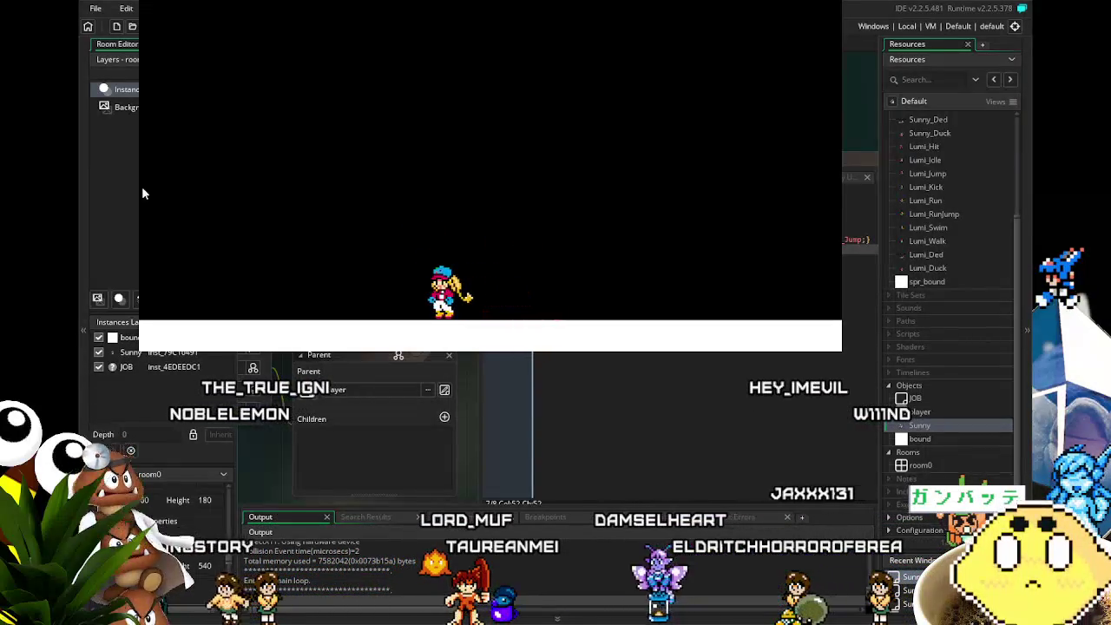
key(space)
key(Right)
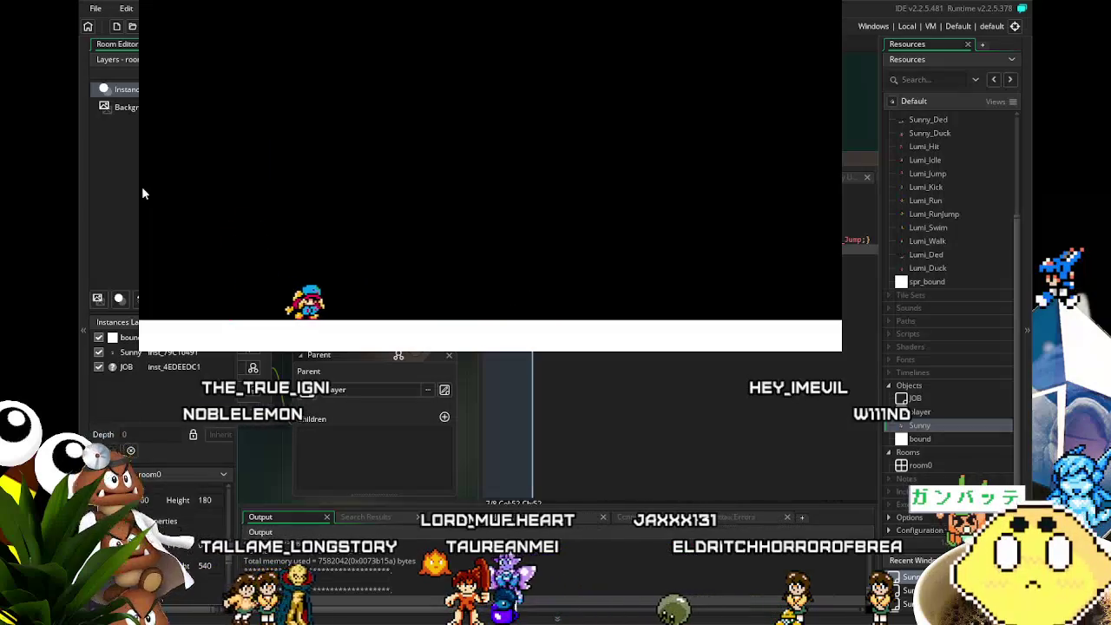
key(space)
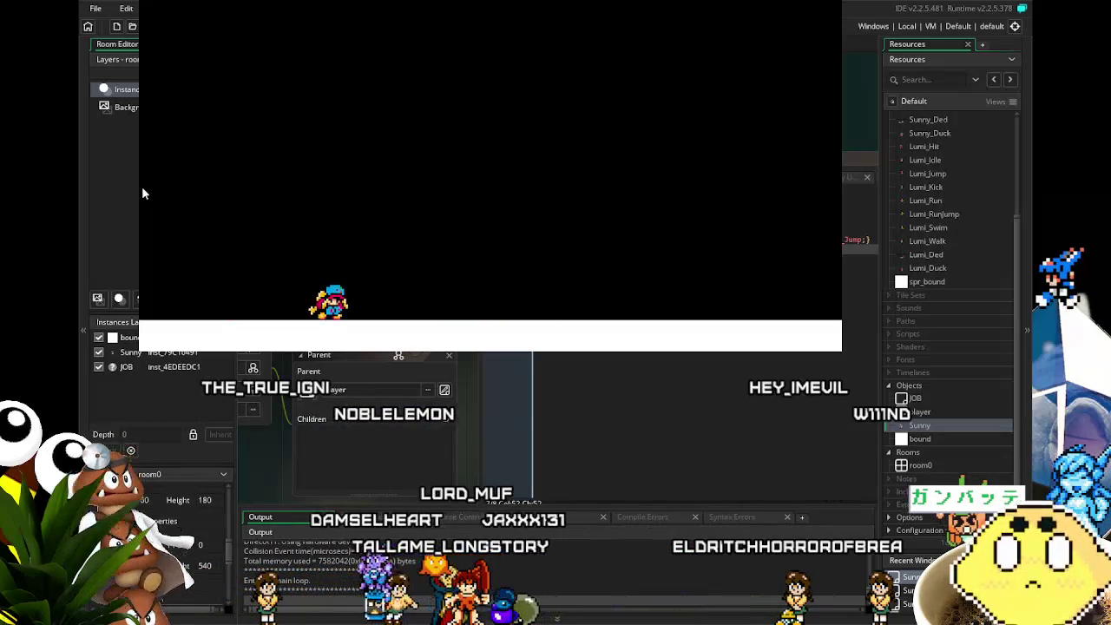
key(space)
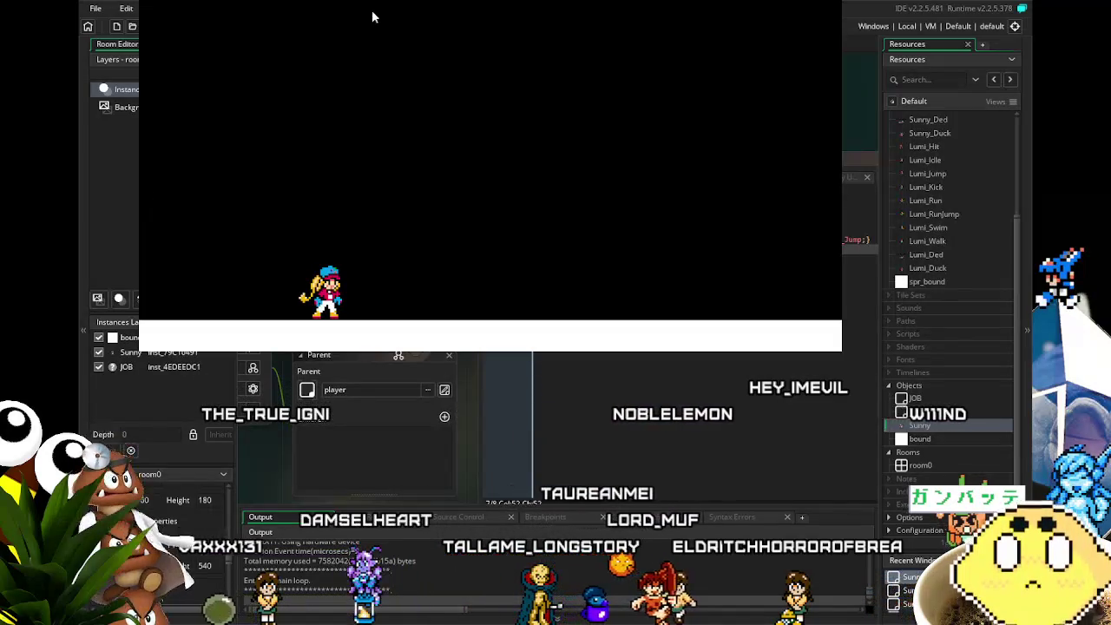
key(Escape)
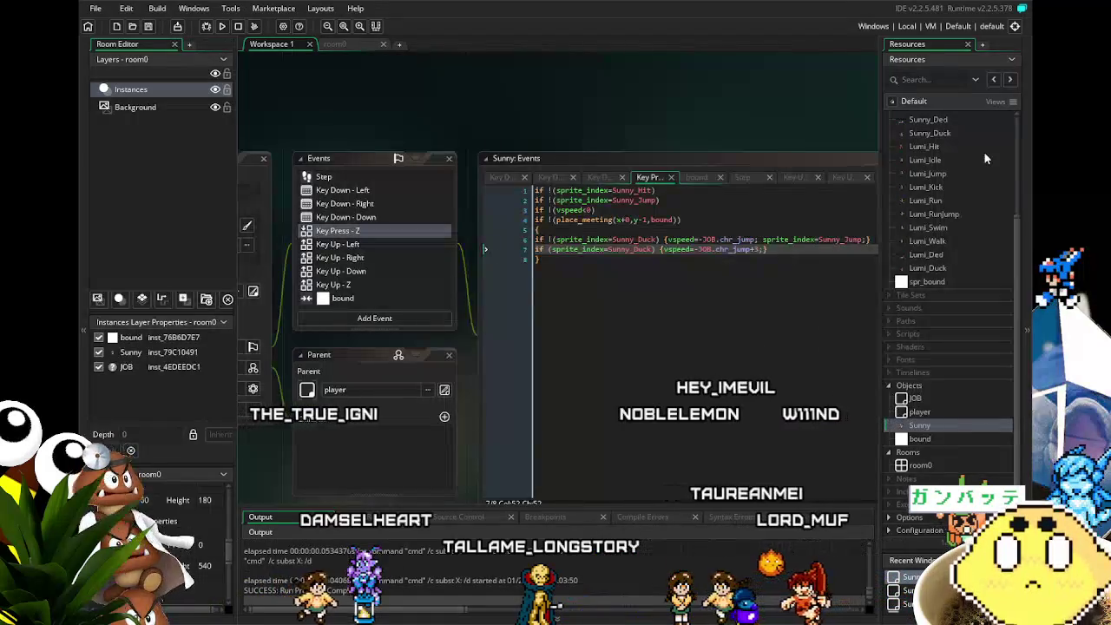
Review line 7 of the Key Press - Z jump code, then save the project.
scroll(417, 225, up, 2)
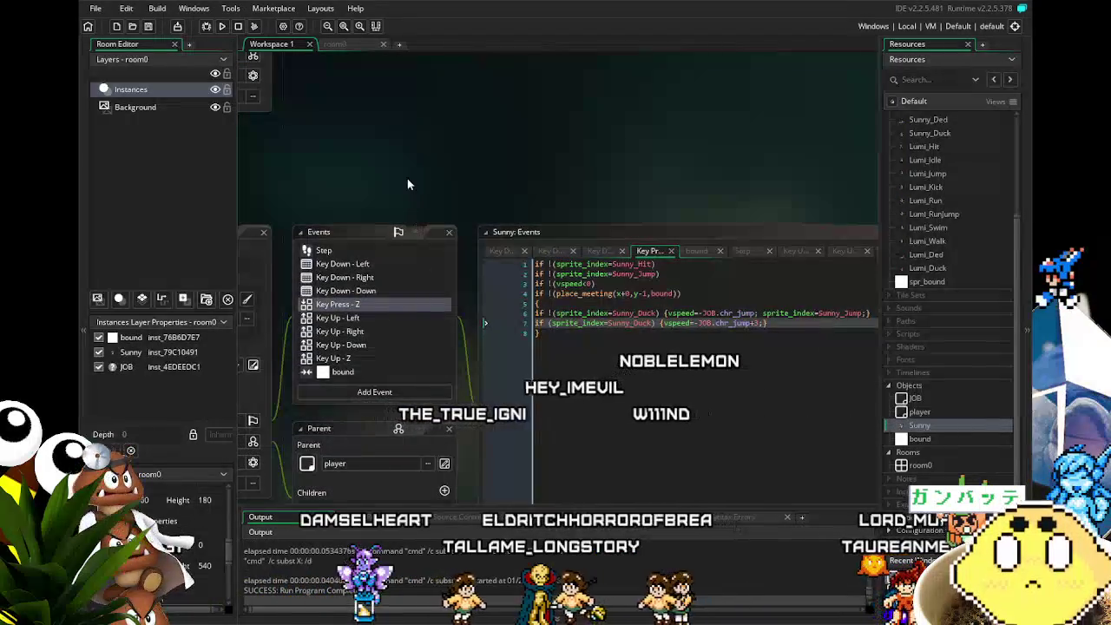
drag(407, 178, 483, 150)
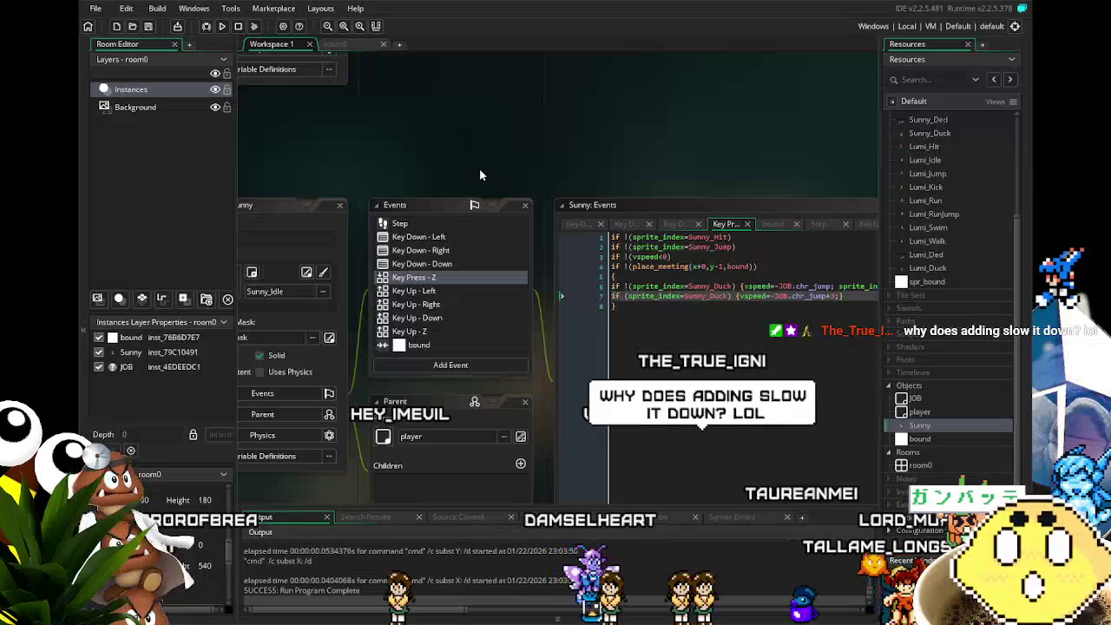
drag(733, 200, 642, 170)
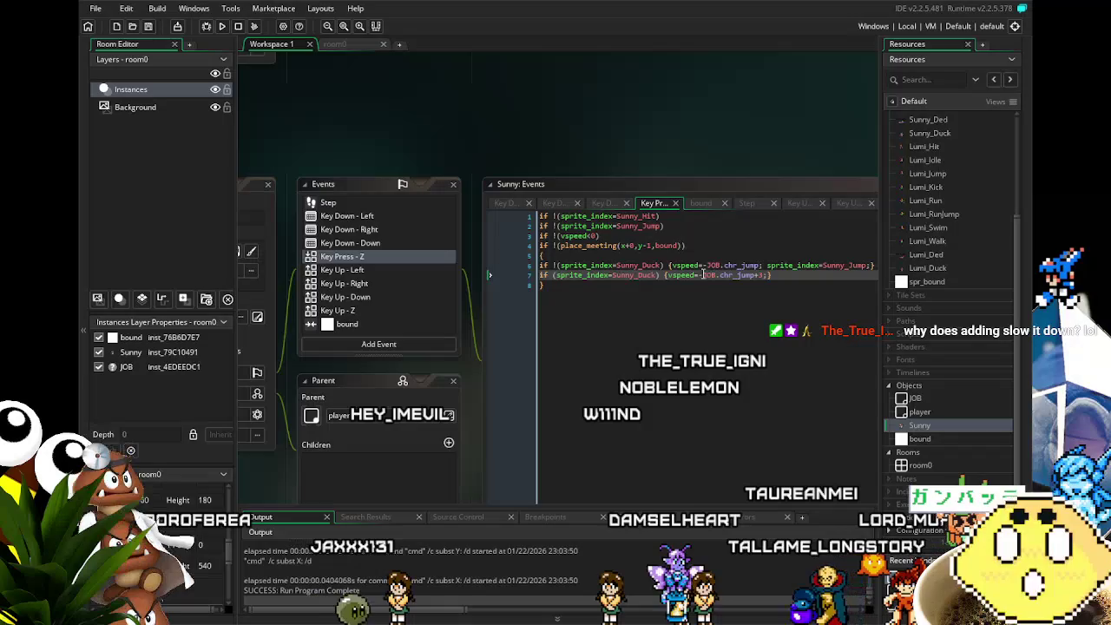
click(704, 276)
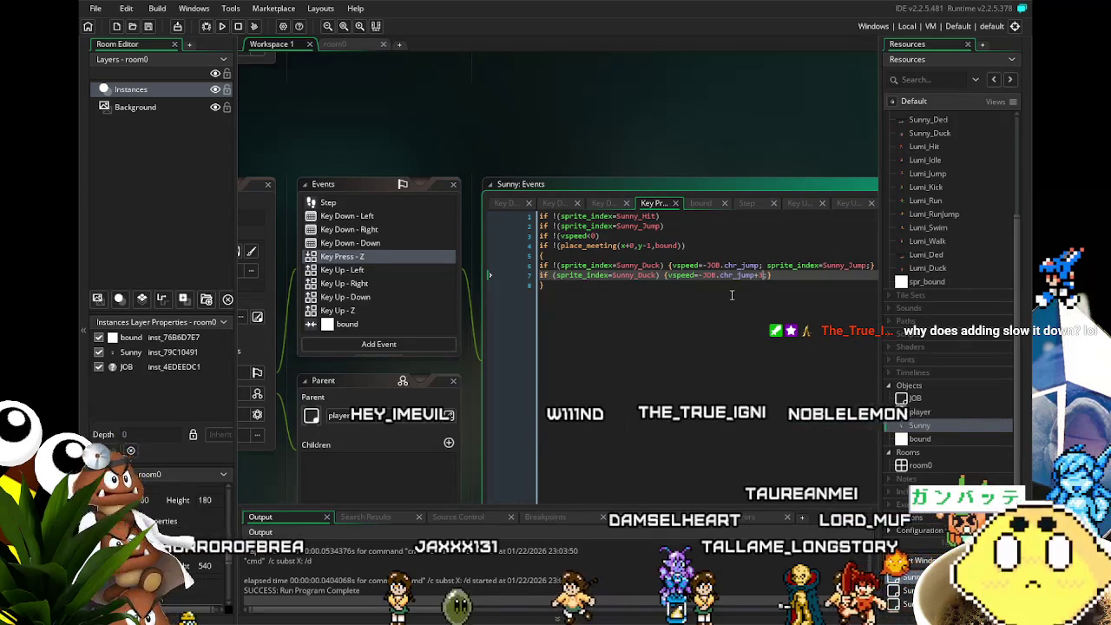
click(732, 295)
drag(682, 285, 660, 291)
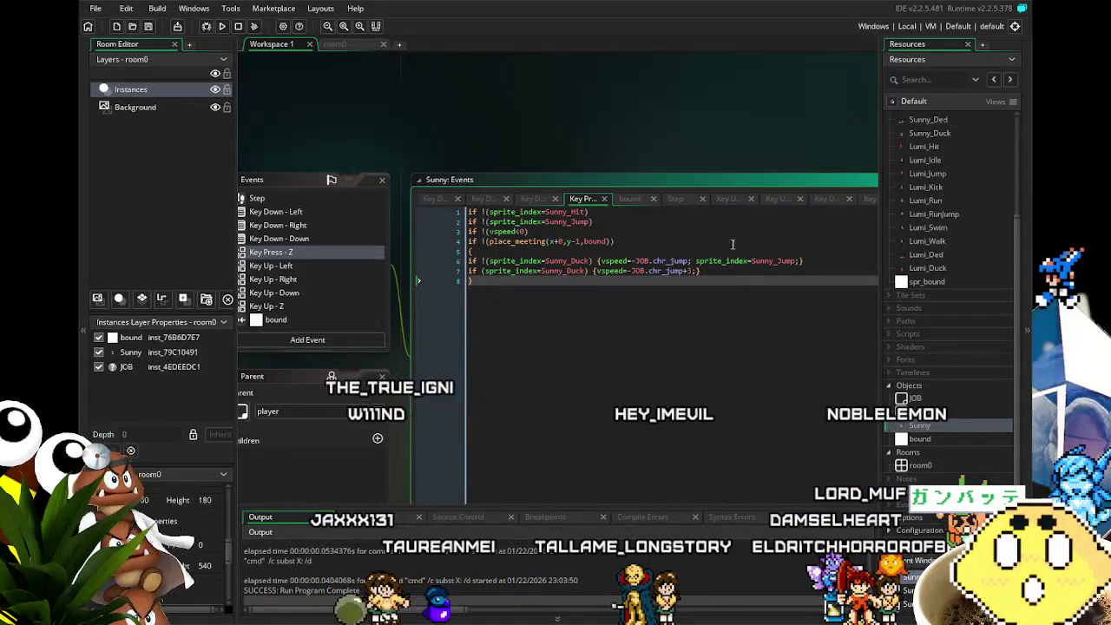
click(149, 27)
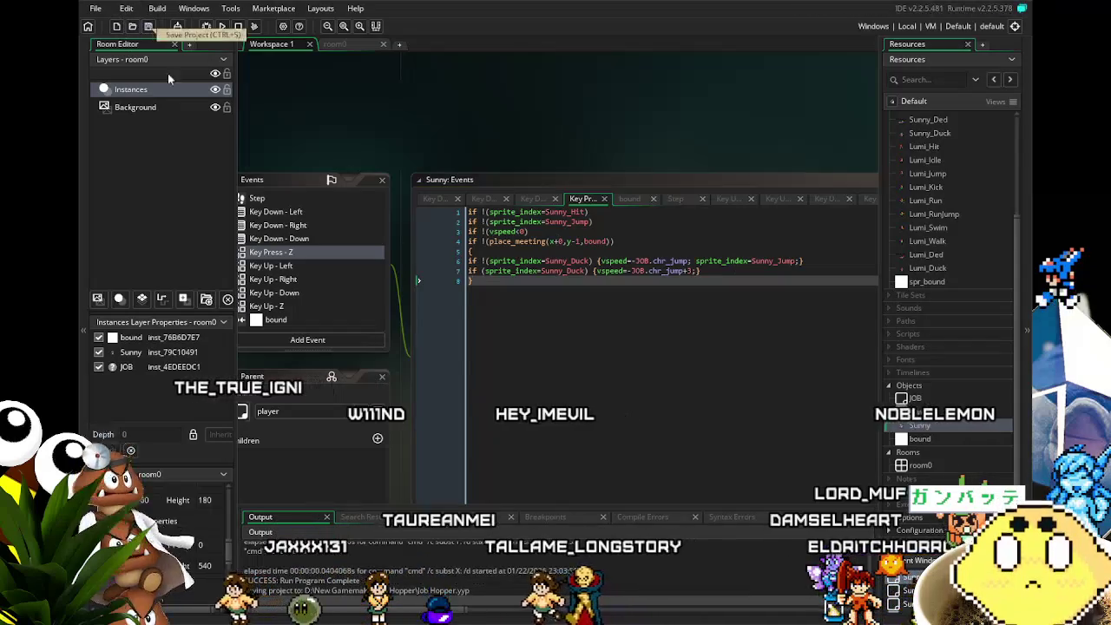
Confirm the save and look over the Key Down - Down, Left and Right event code.
click(453, 324)
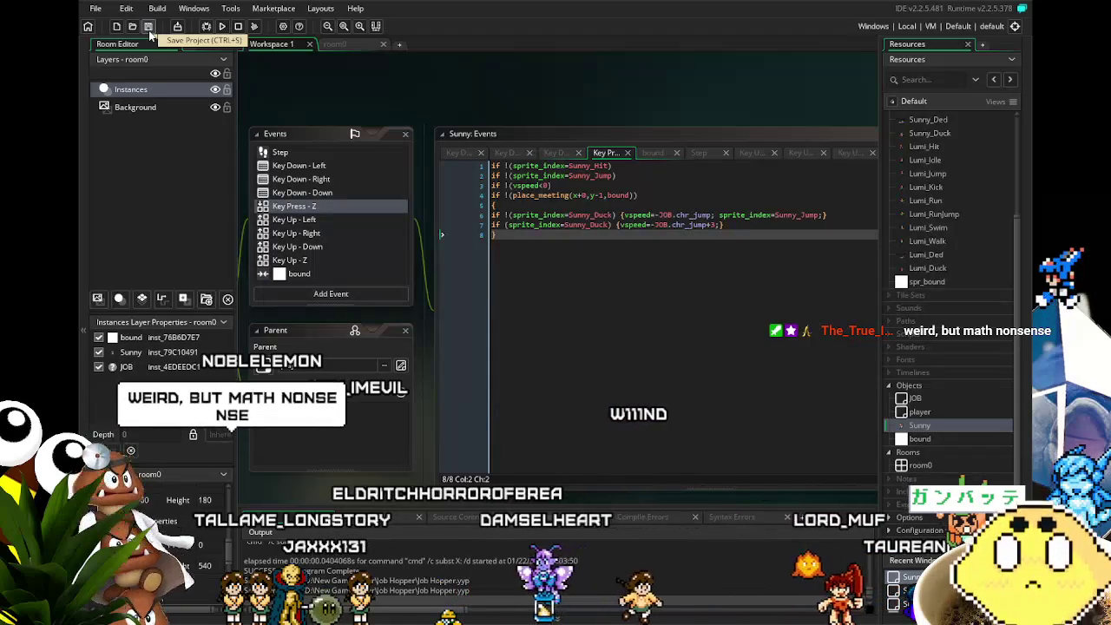
drag(349, 80, 387, 64)
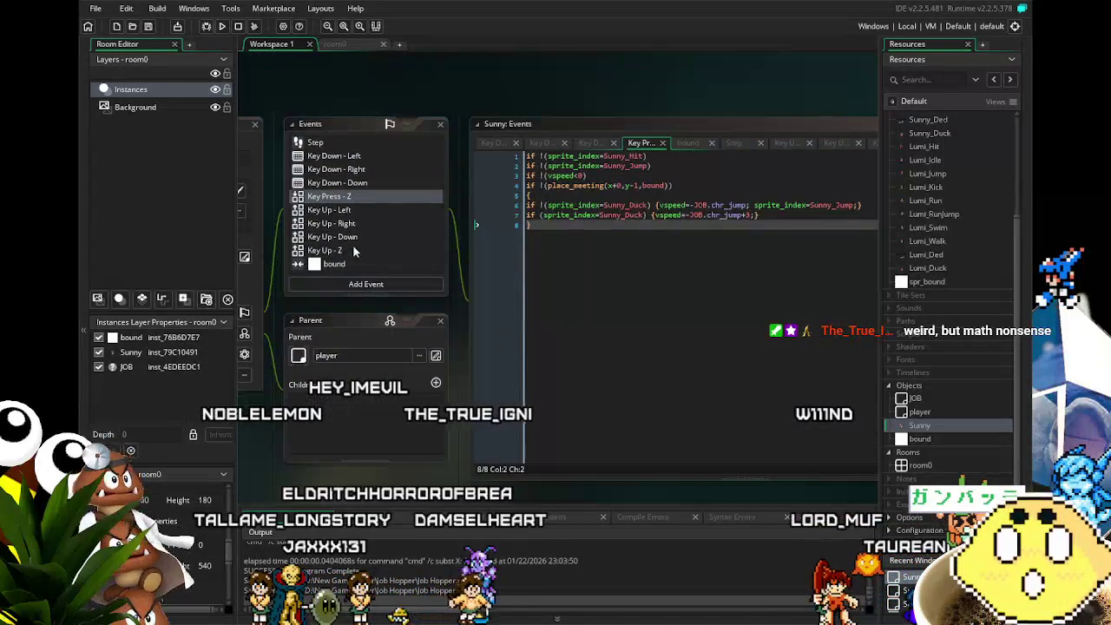
drag(352, 245, 381, 235)
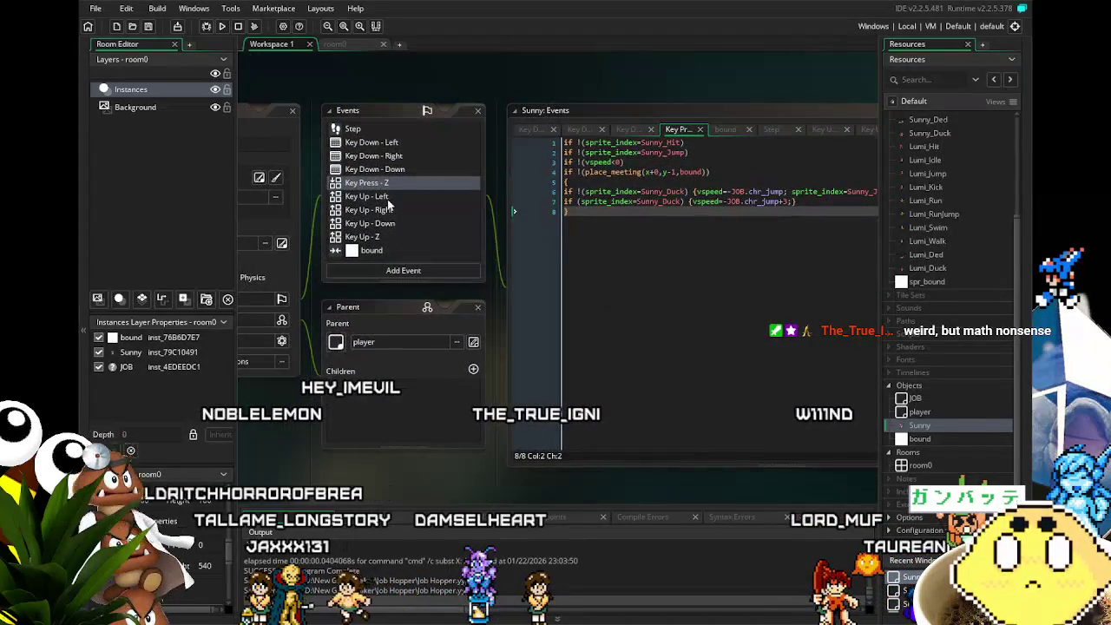
click(395, 174)
click(376, 144)
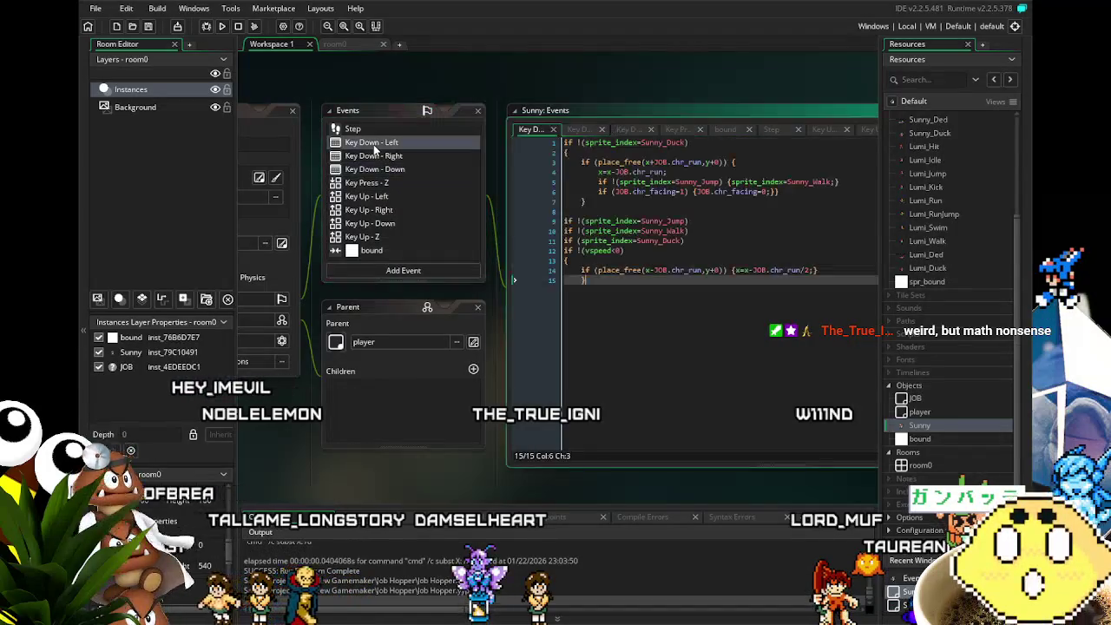
click(393, 156)
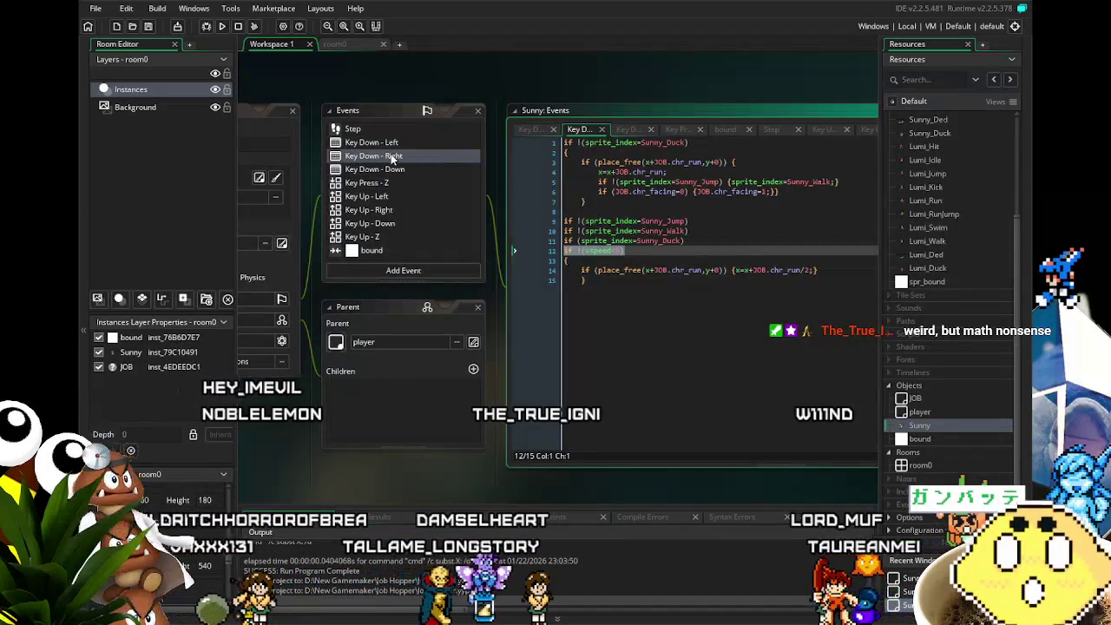
Recheck Key Down - Left and Right, ending on Key Down - Down's Sunny_Duck sprite switch.
click(625, 350)
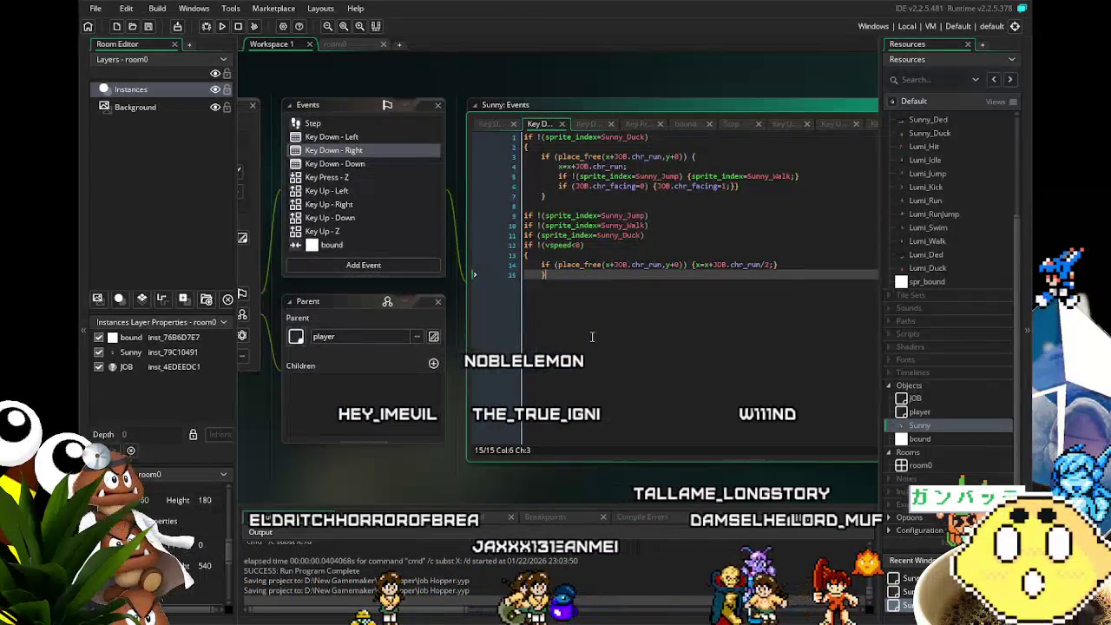
drag(592, 337, 565, 337)
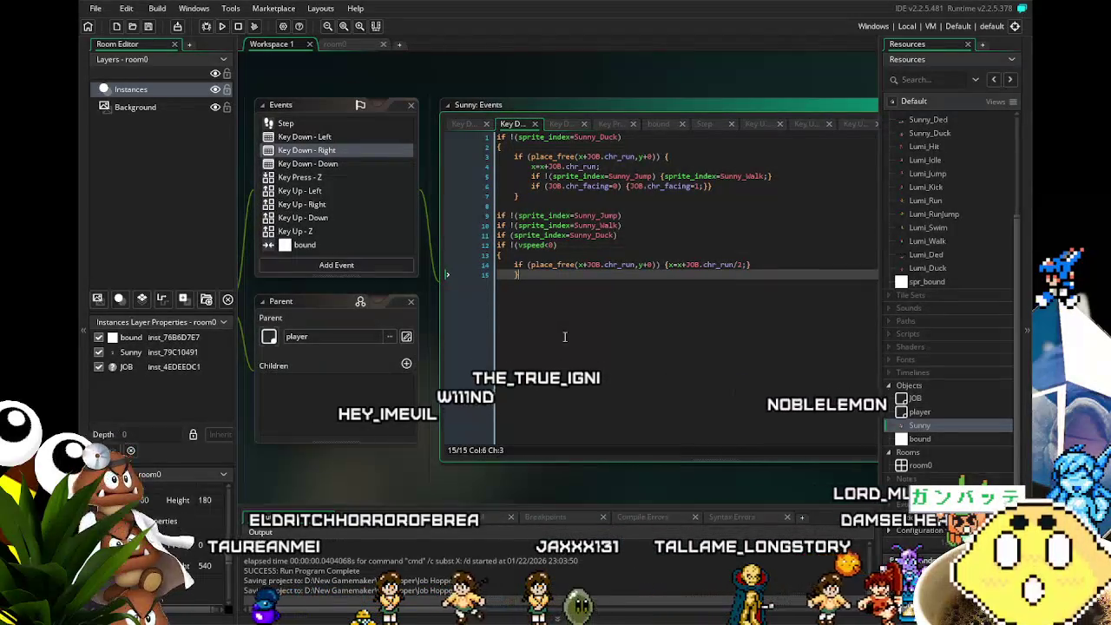
drag(565, 337, 557, 333)
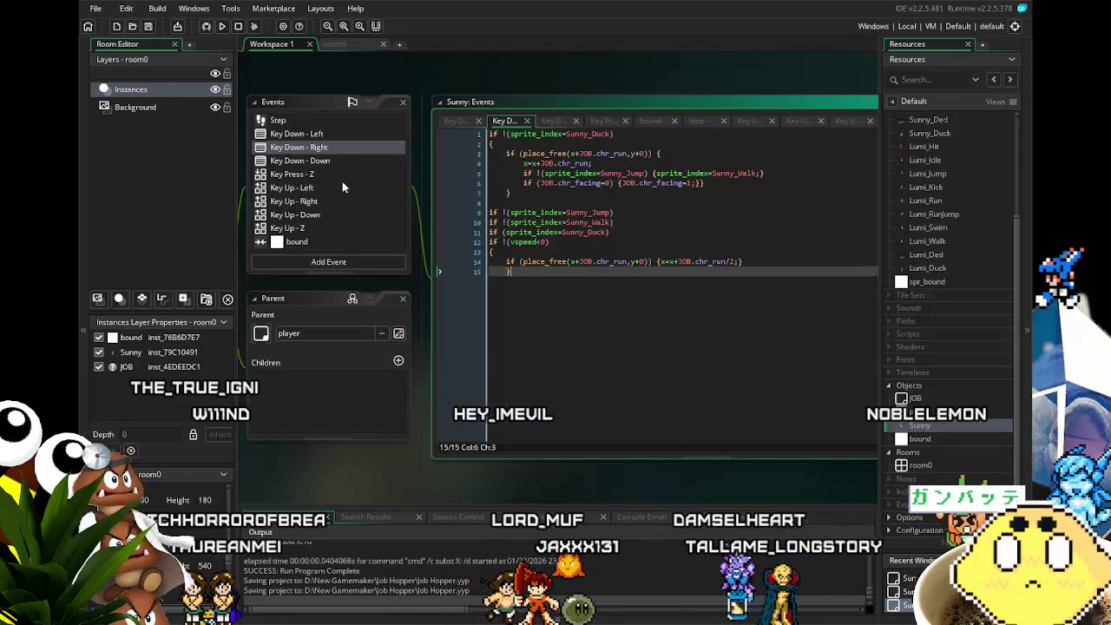
click(313, 136)
click(322, 149)
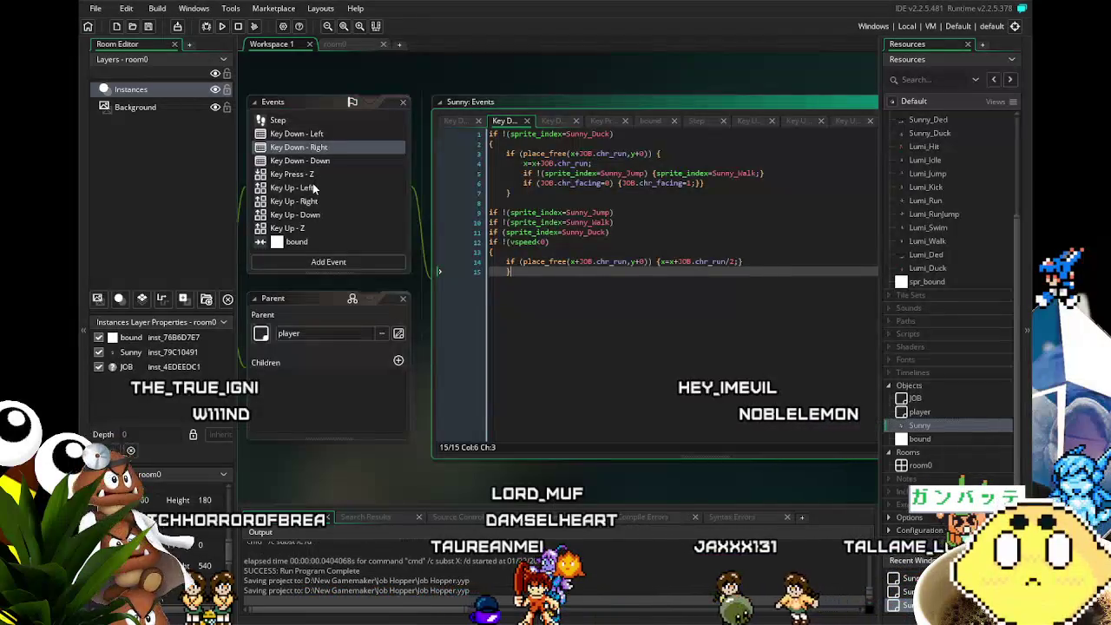
click(321, 161)
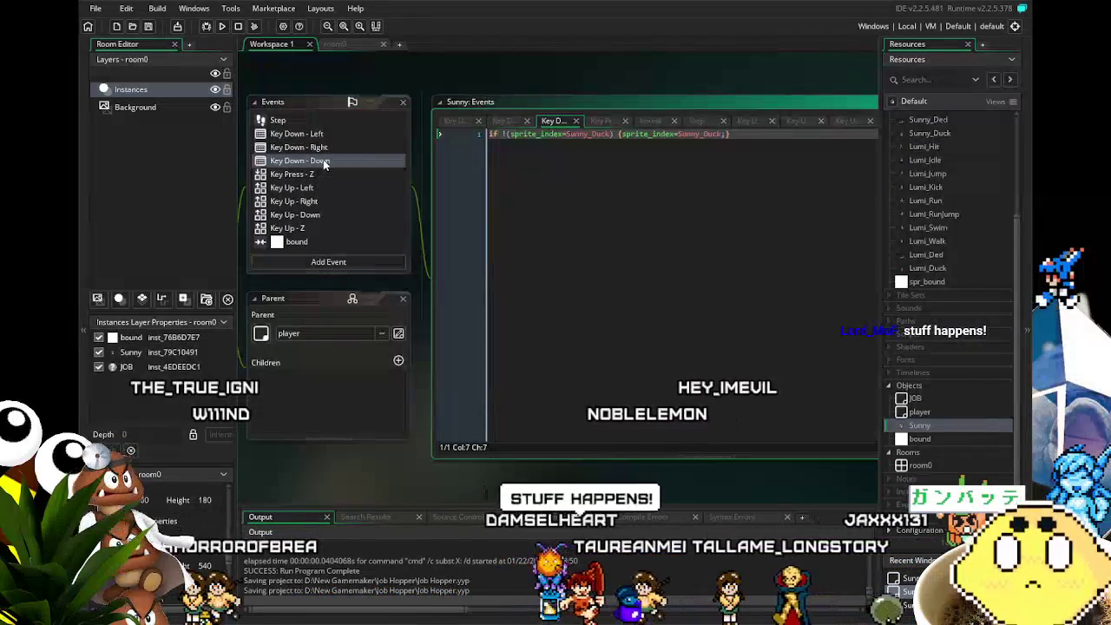
Review Key Press - Z, the three Key Up events and Key Down - Down, then show the bound collision code.
click(328, 175)
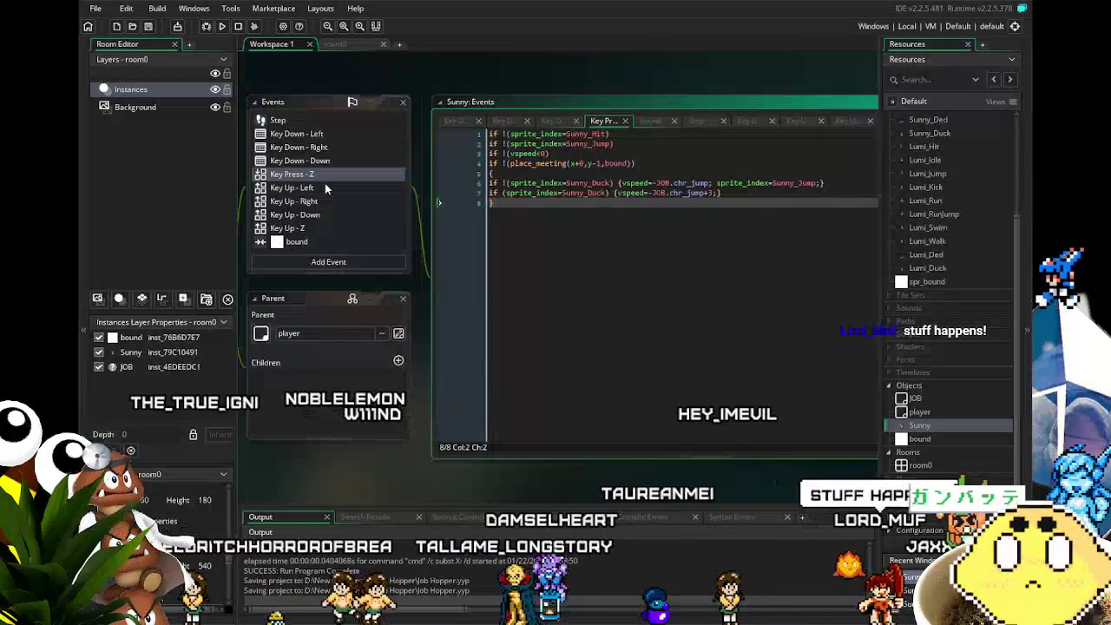
click(325, 189)
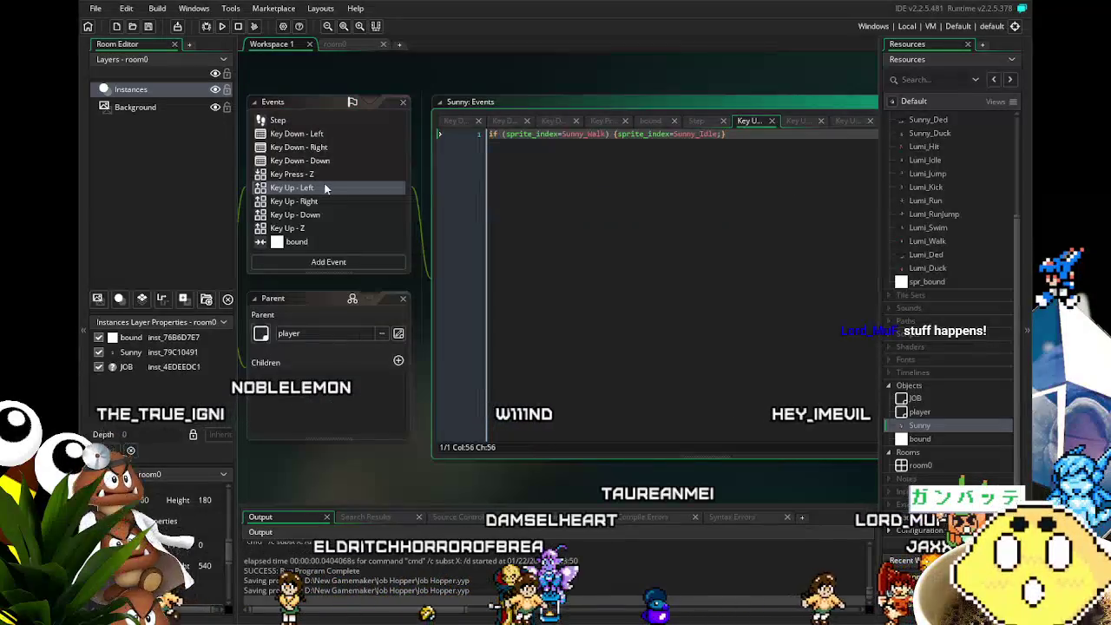
click(316, 202)
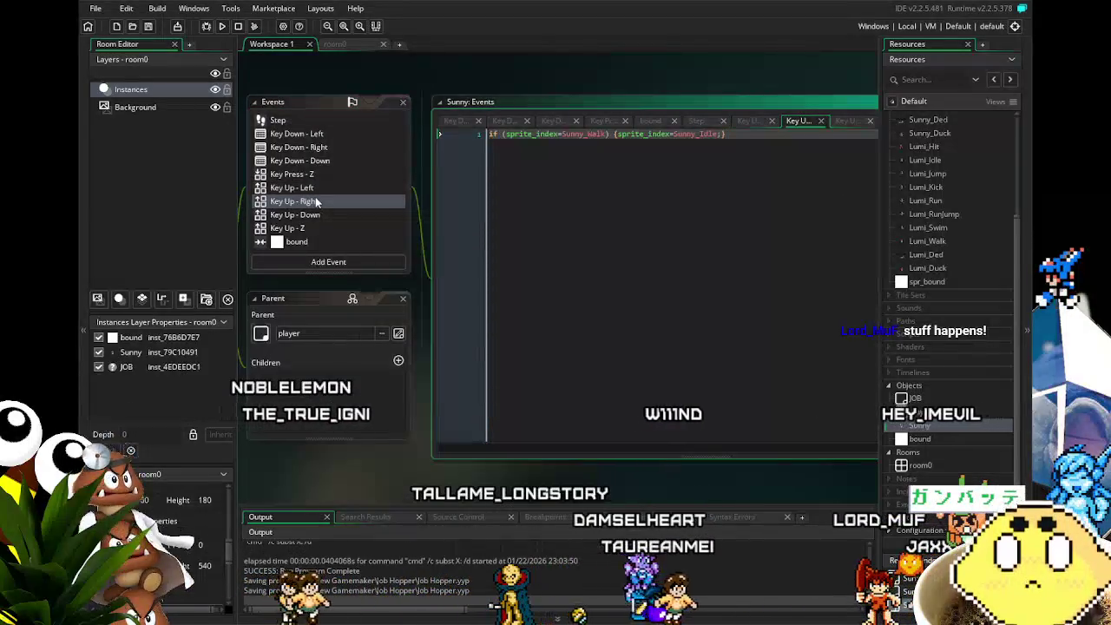
click(305, 217)
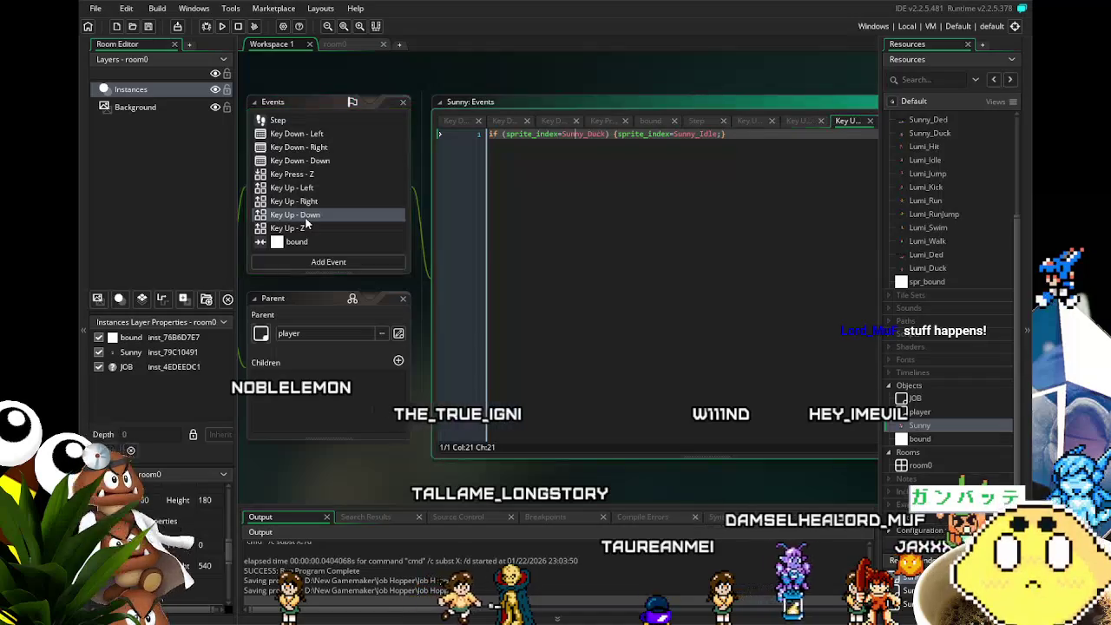
click(318, 161)
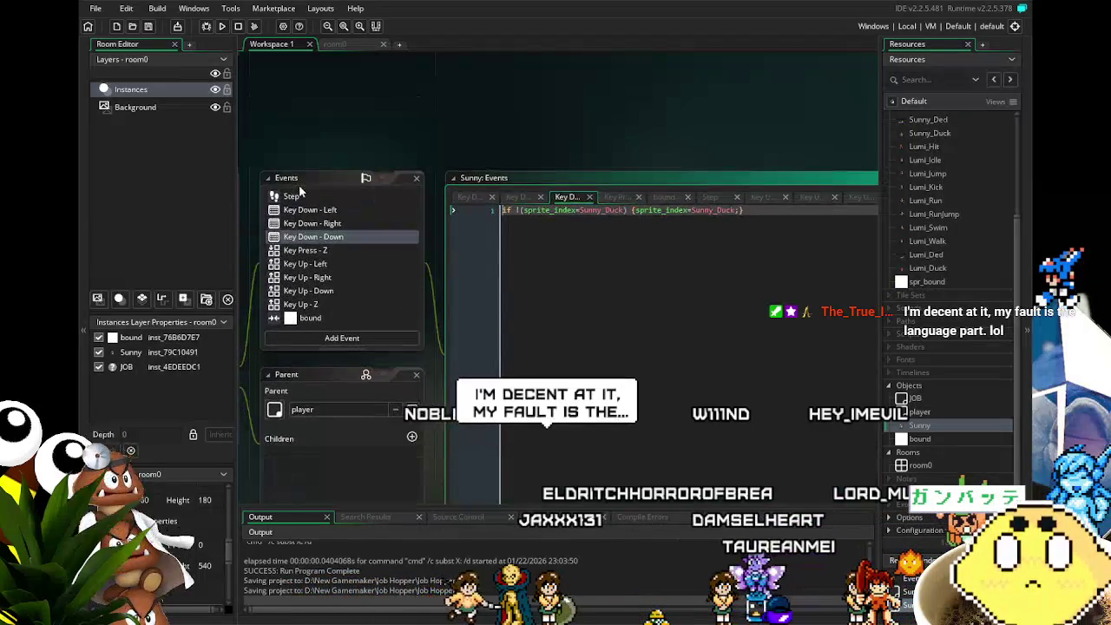
click(311, 244)
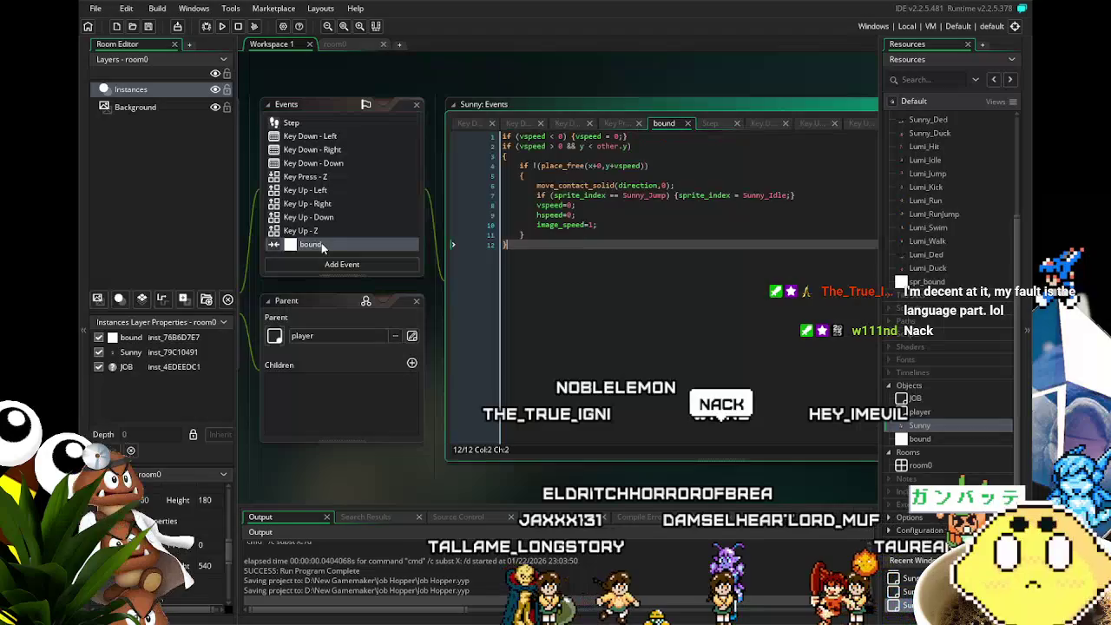
Save the project and bring the Events window back into focus.
click(148, 27)
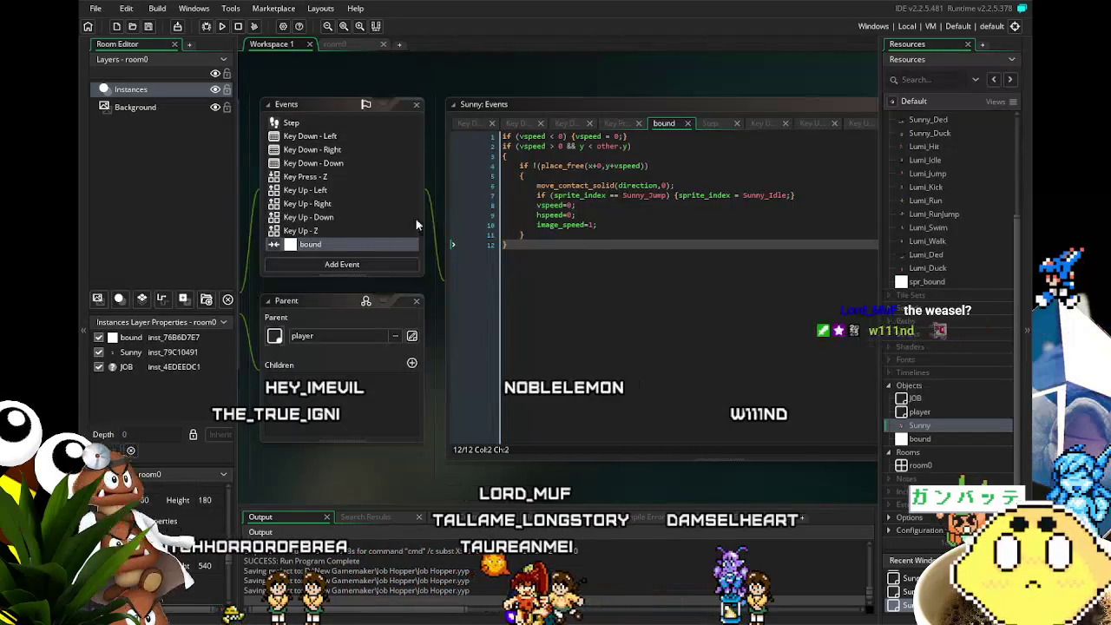
click(356, 230)
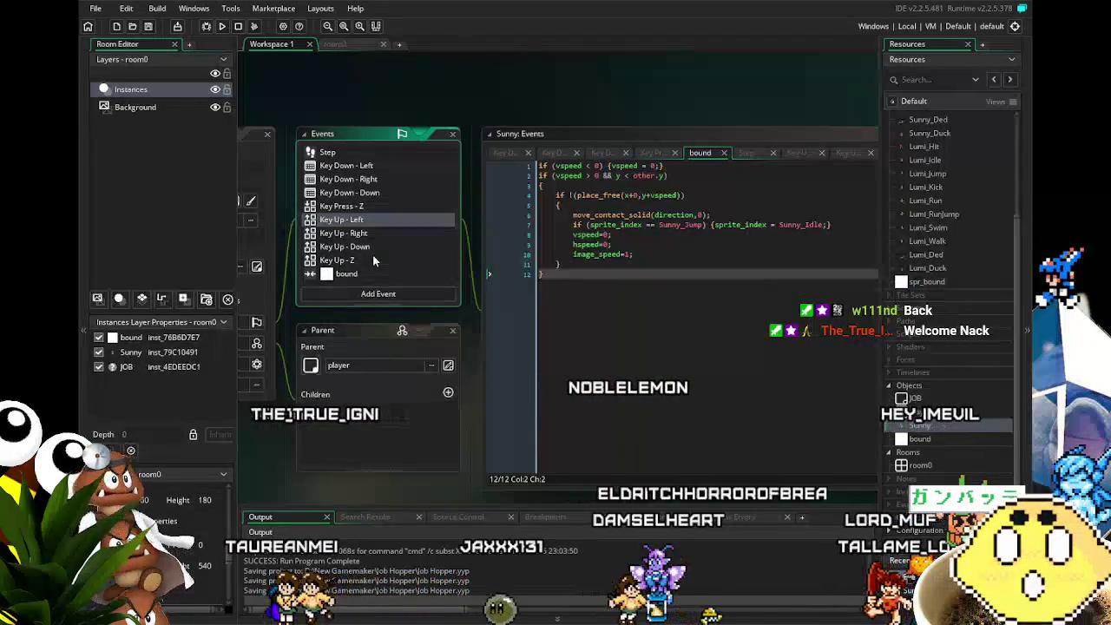
scroll(336, 155, up, 1)
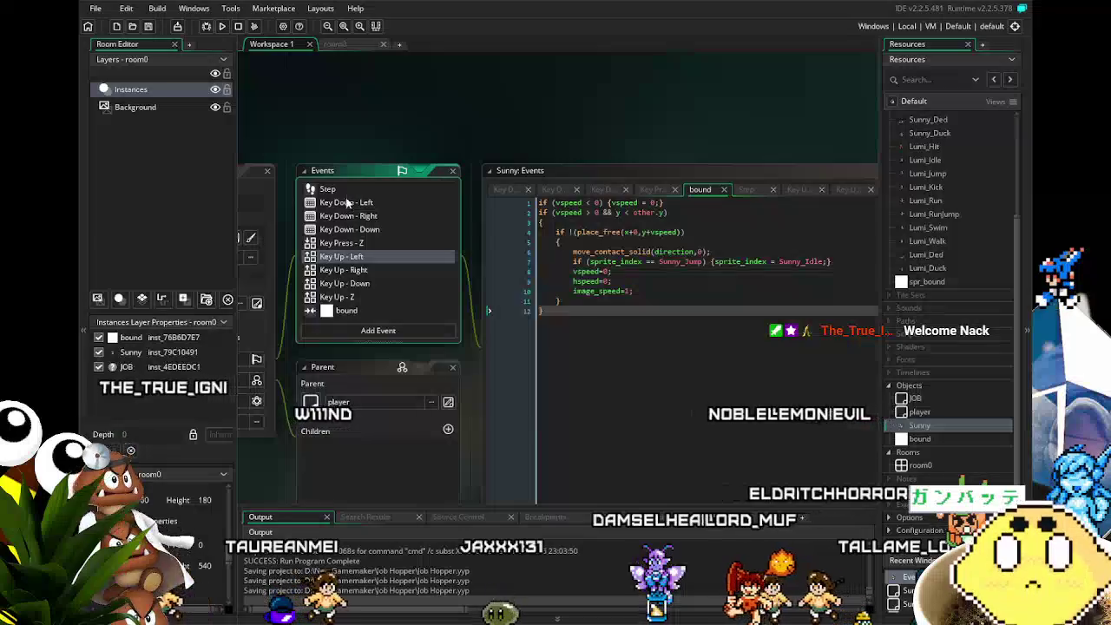
Check the Step event's gravity code, then build and launch the game and move Sunny right.
click(348, 190)
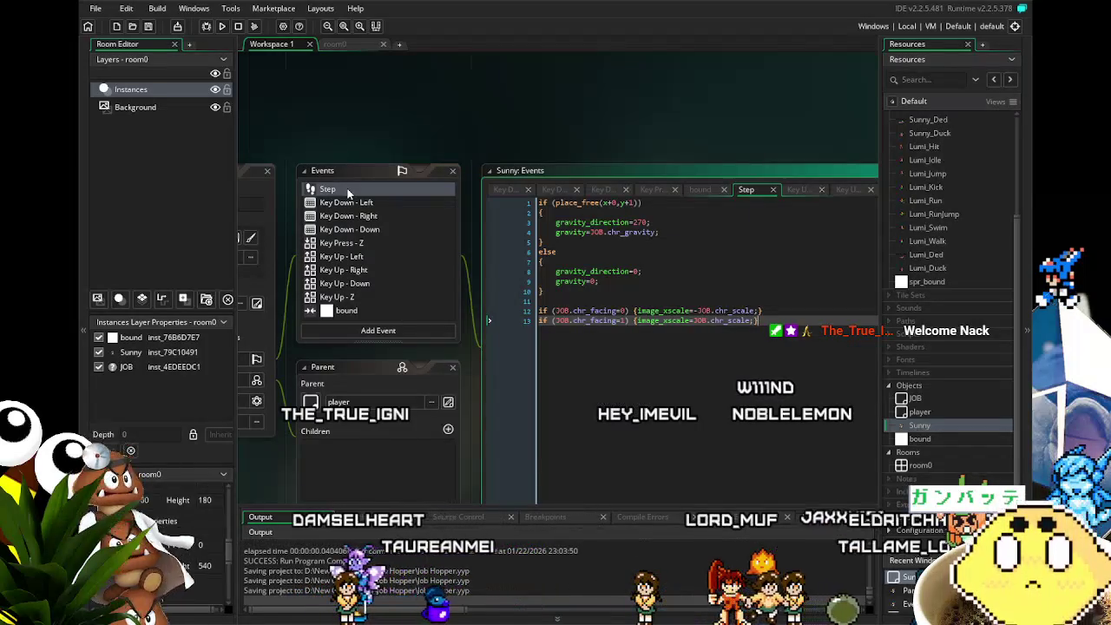
scroll(410, 245, down, 1)
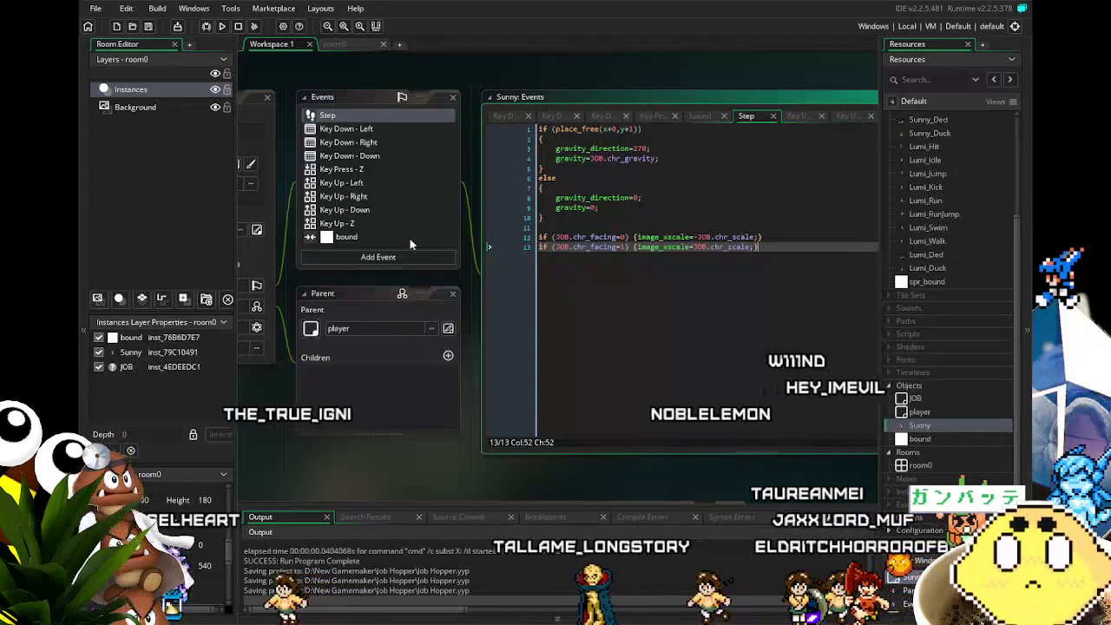
click(224, 27)
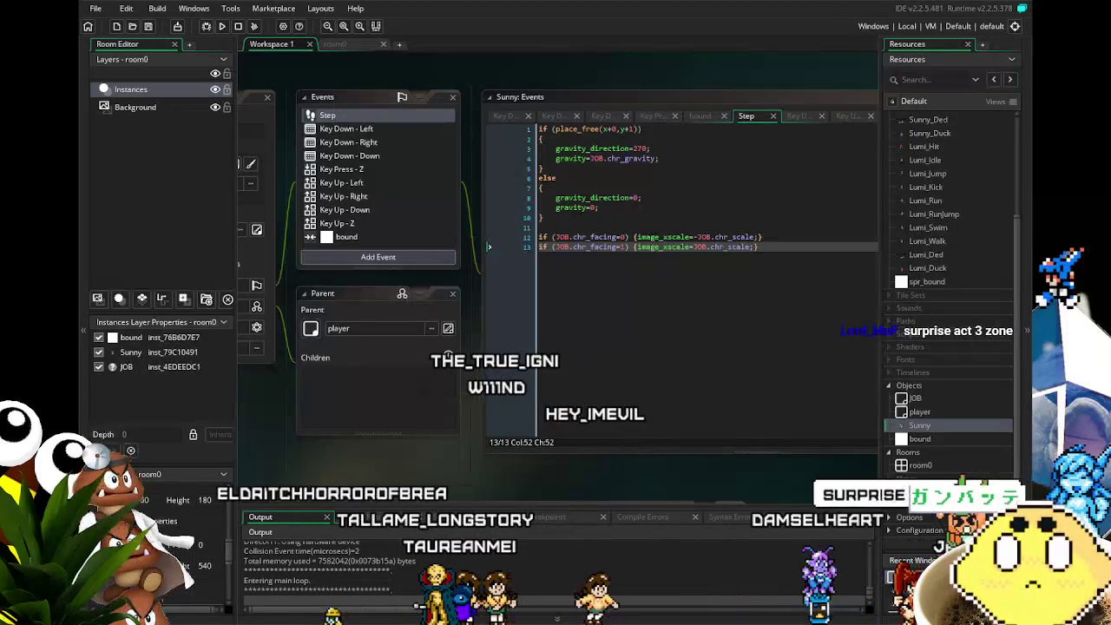
key(Right)
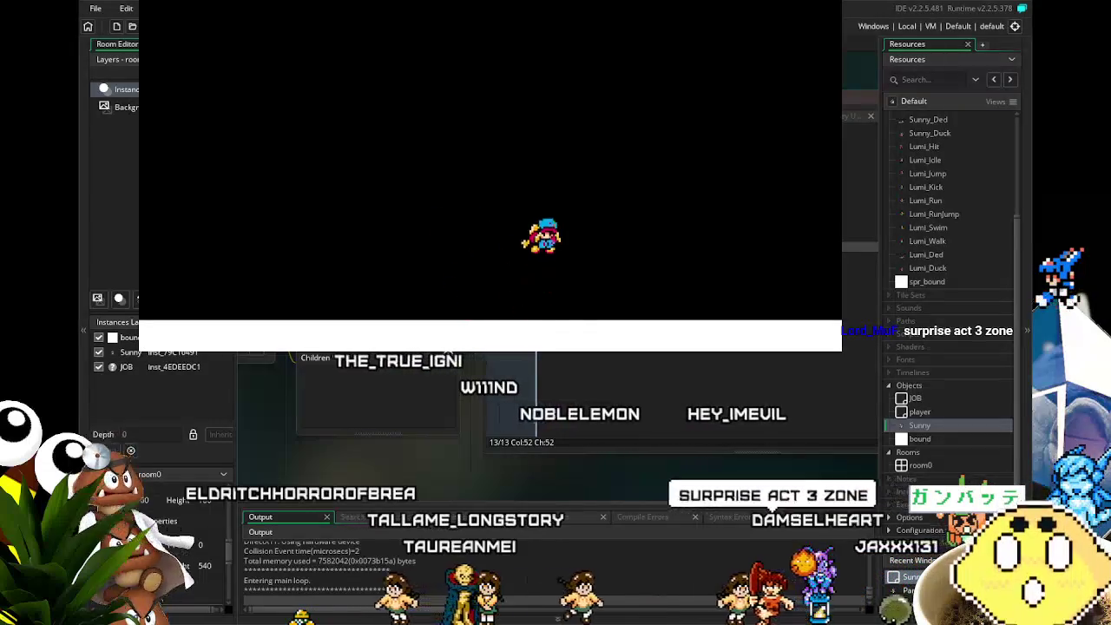
Flap Sunny up, left and right around the room, then land on the floor near the left.
key(Left)
key(Left)
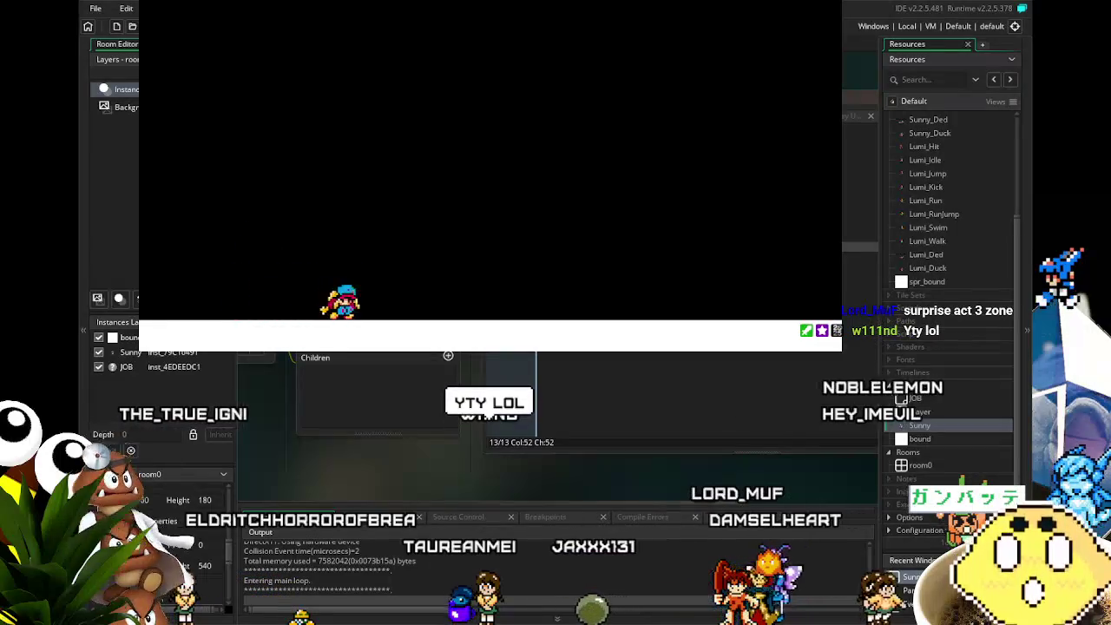
key(Right)
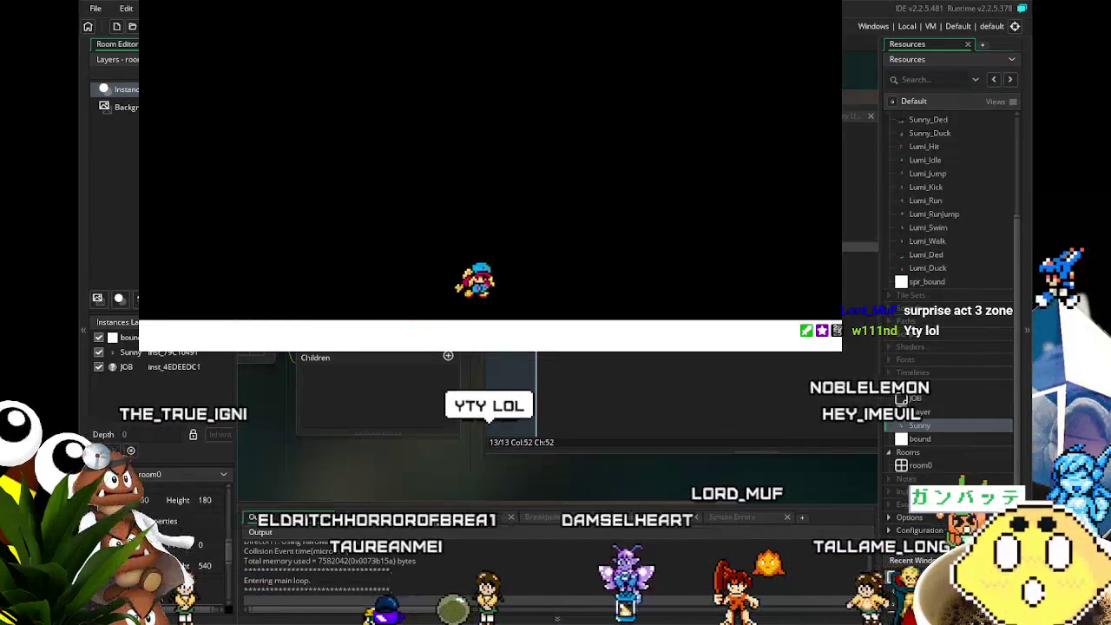
key(Right)
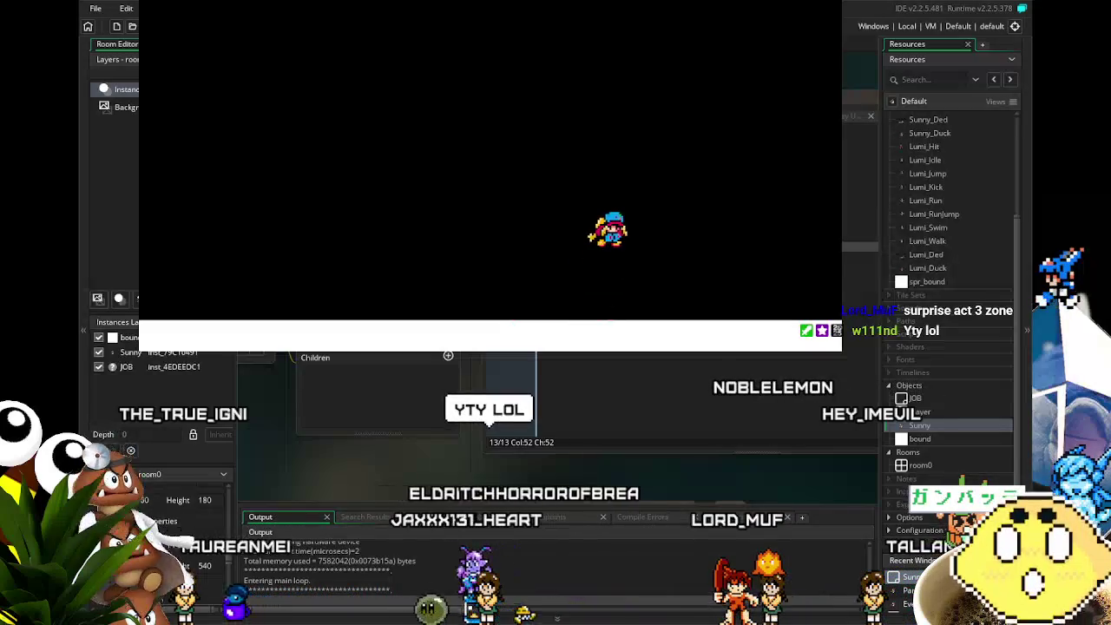
key(Left)
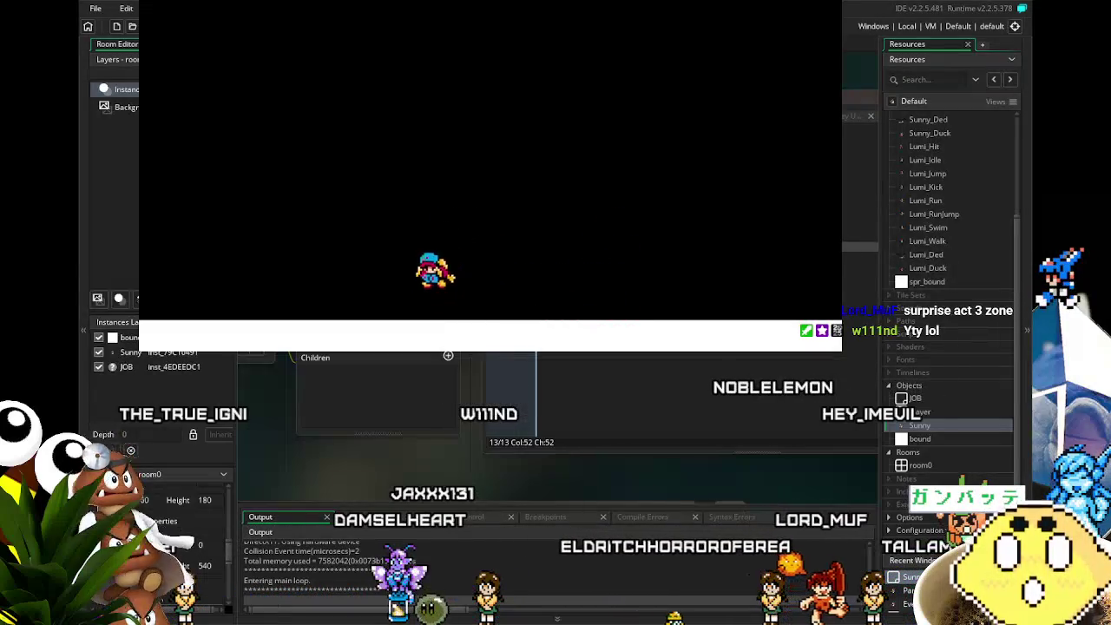
key(Left)
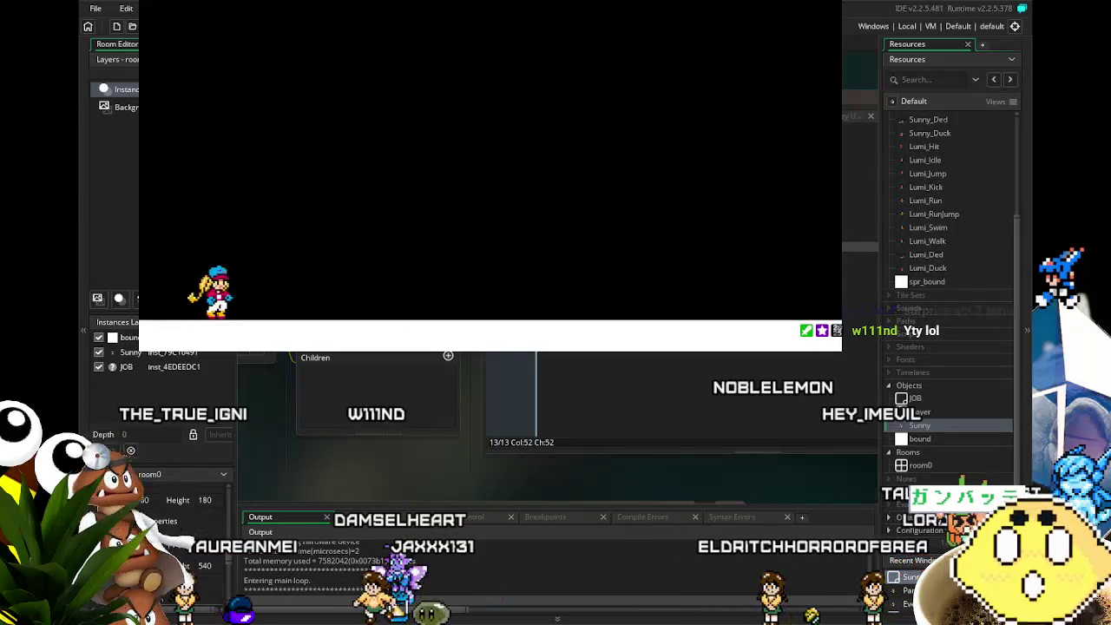
key(Right)
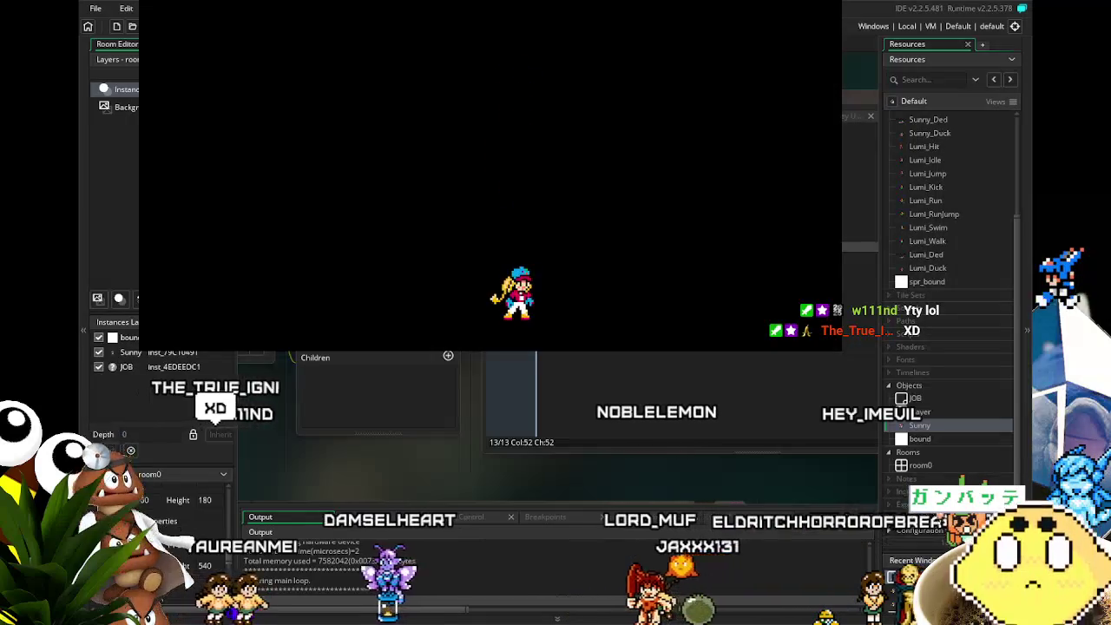
key(Left)
key(Left)
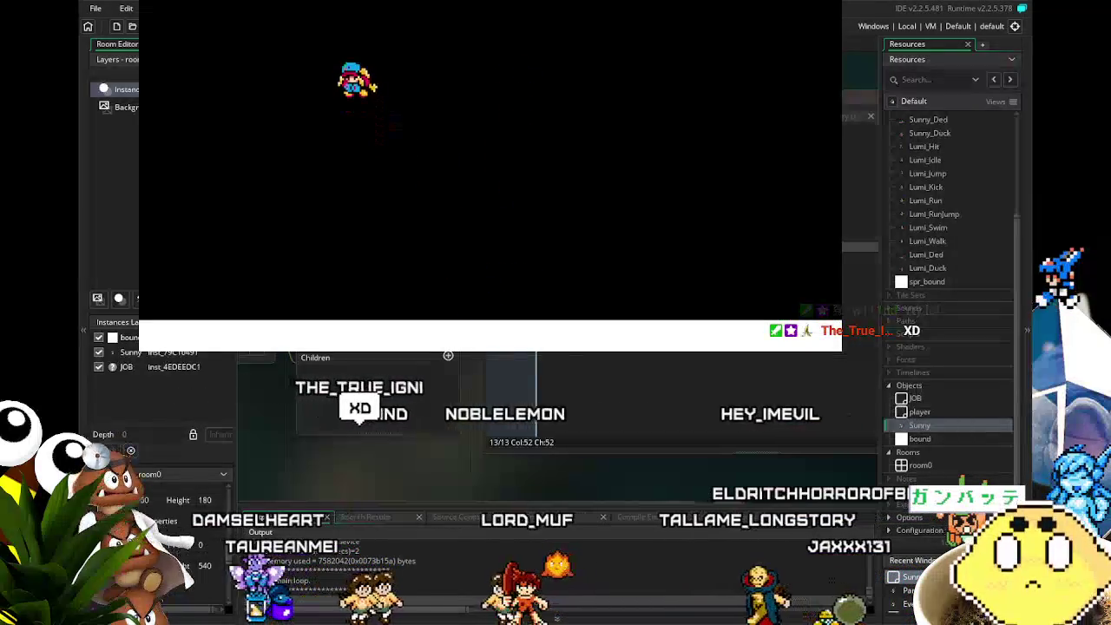
key(Right)
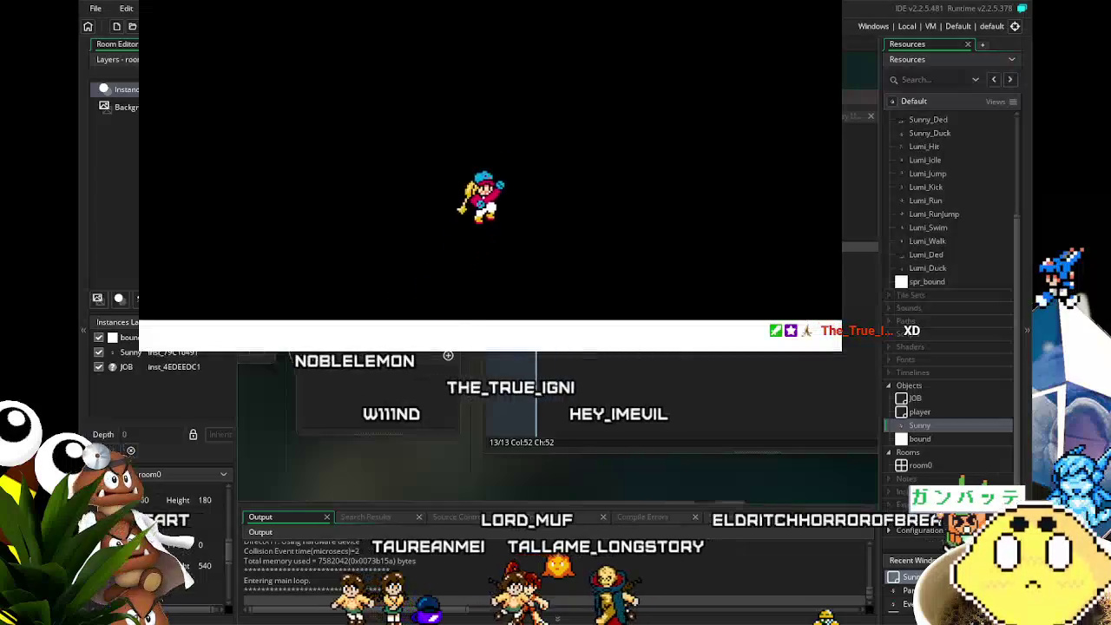
key(Left)
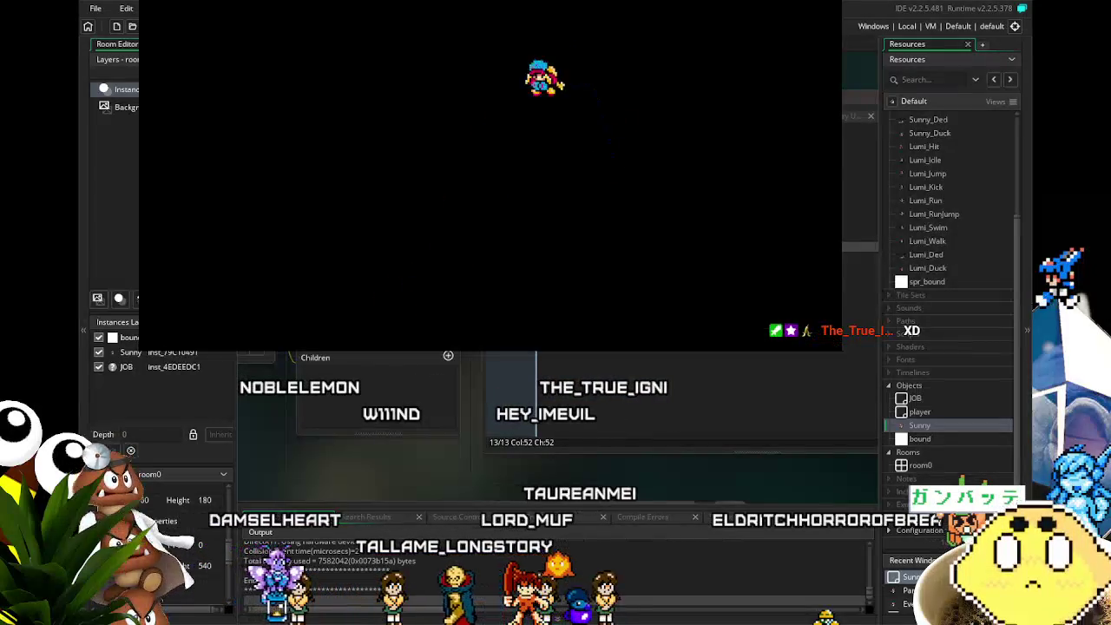
key(Left)
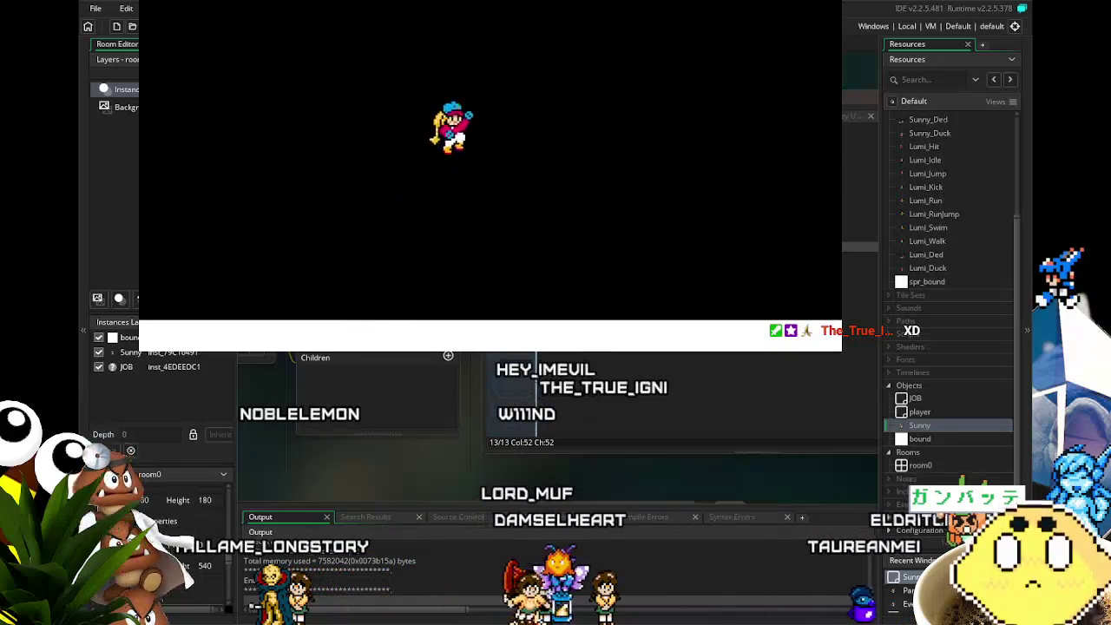
key(Right)
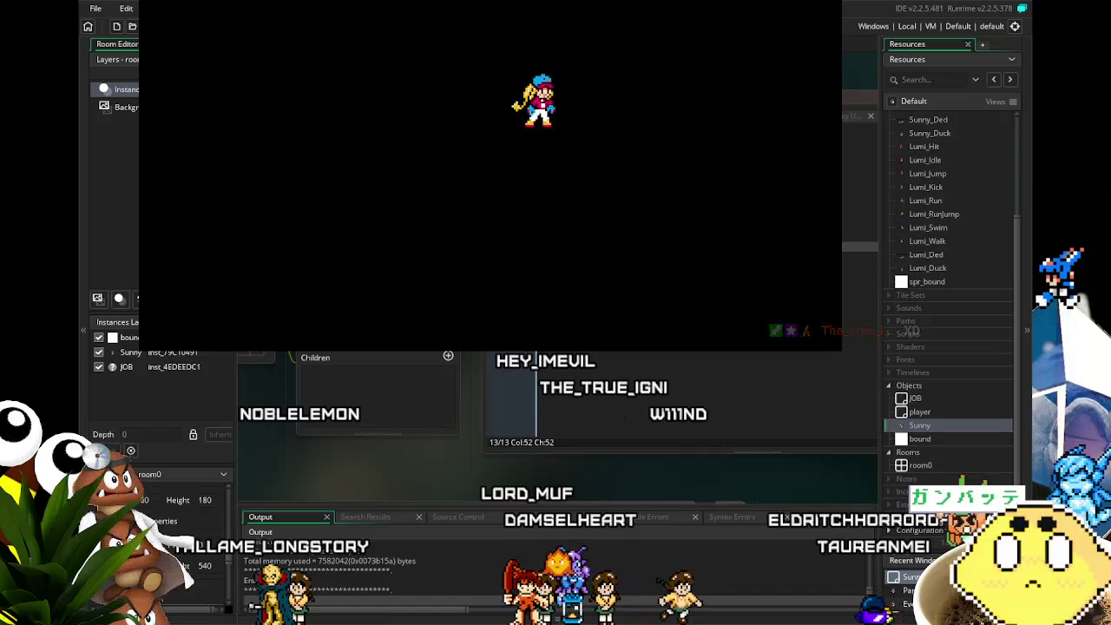
key(Left)
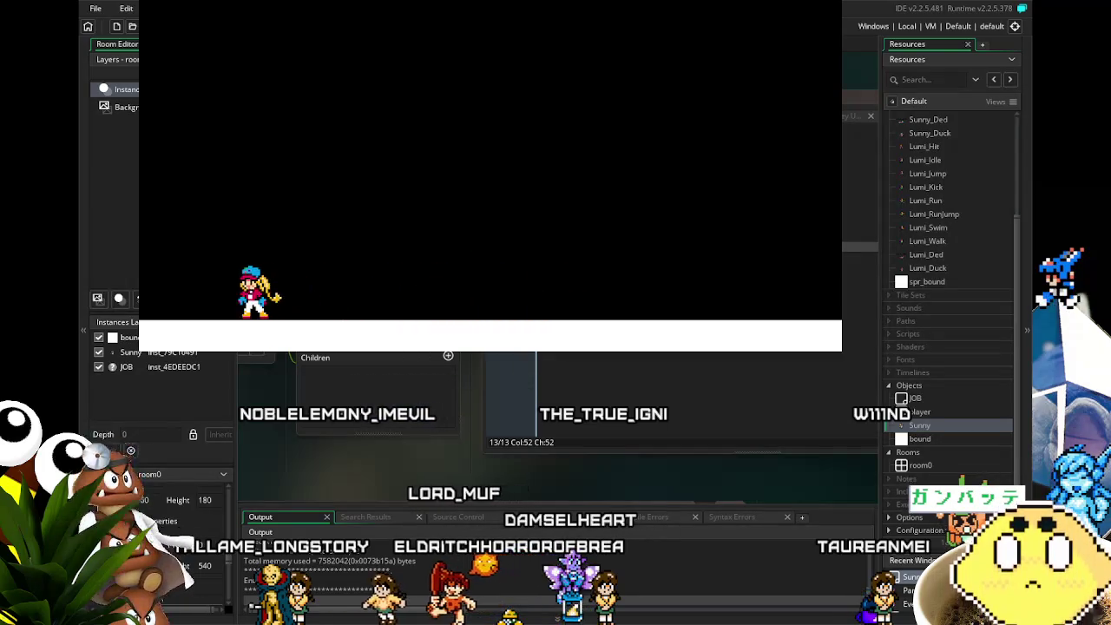
Fly Sunny right and past the room's edge, hover with repeated flaps, then land and run left.
key(Right)
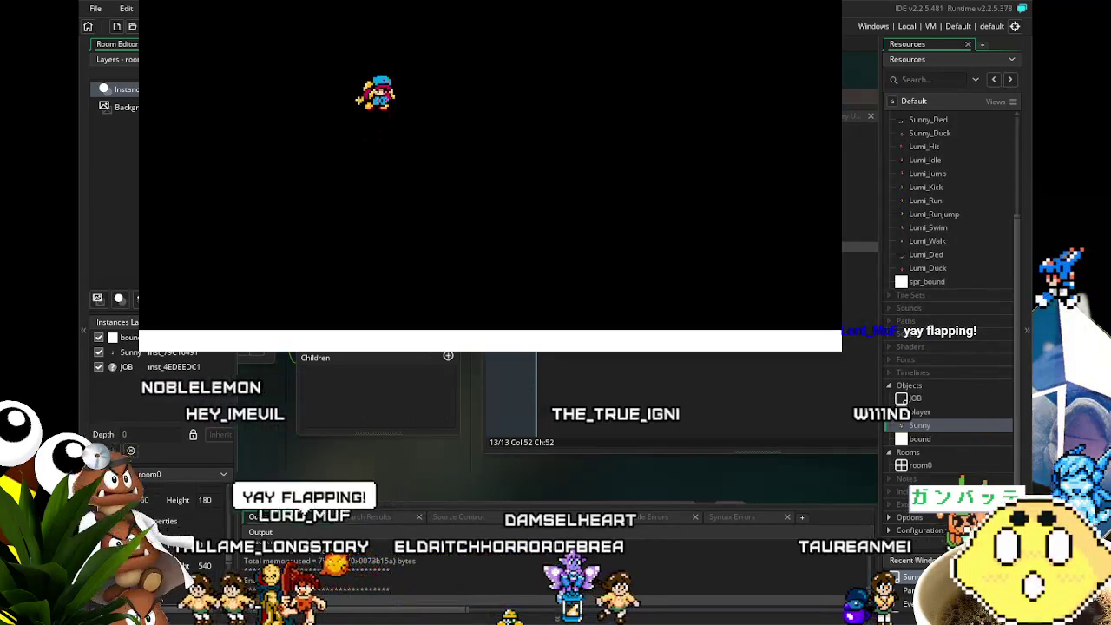
key(Right)
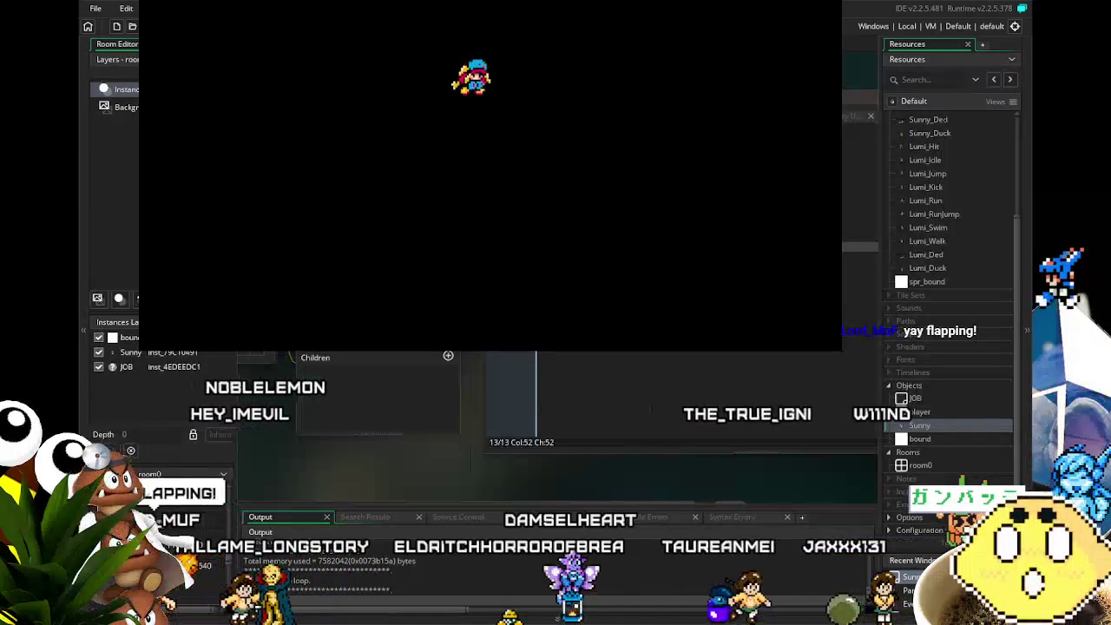
key(Right)
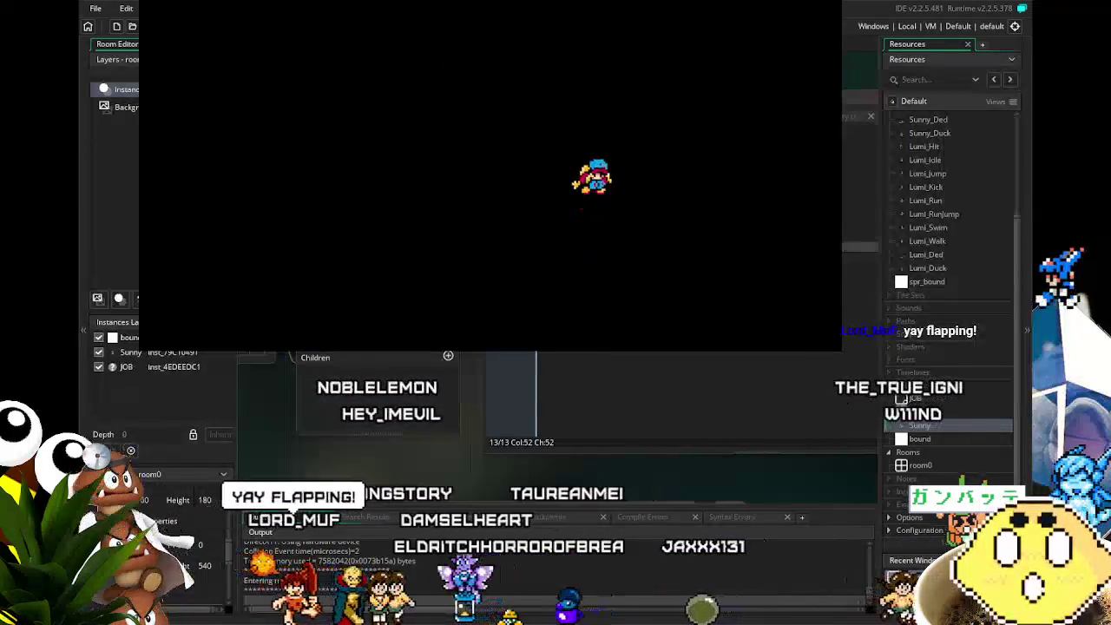
key(Right)
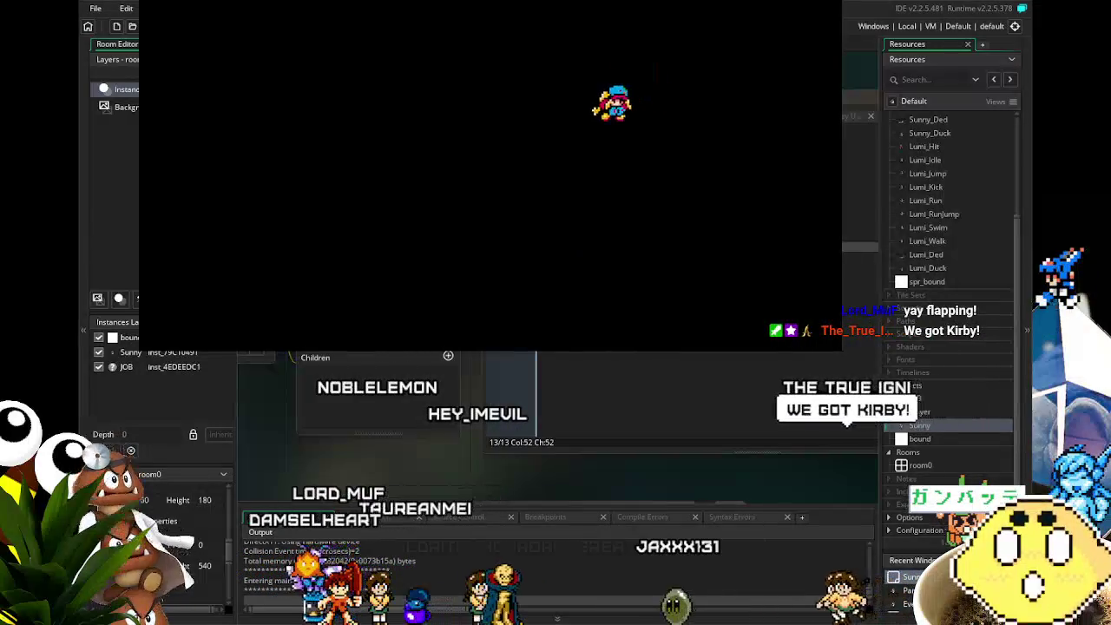
key(Left)
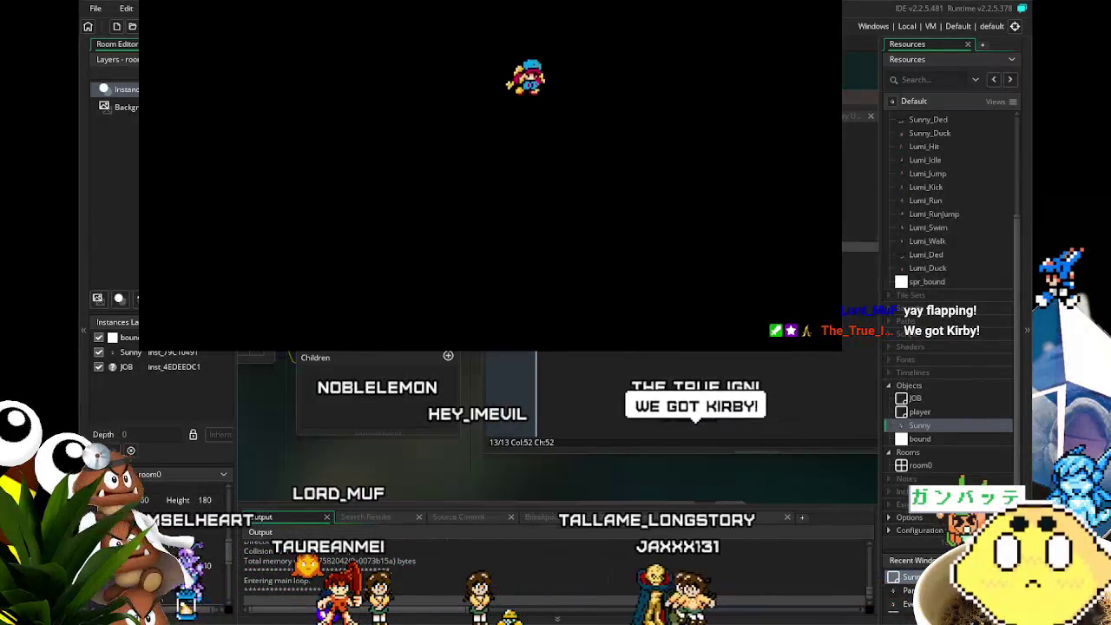
key(Right)
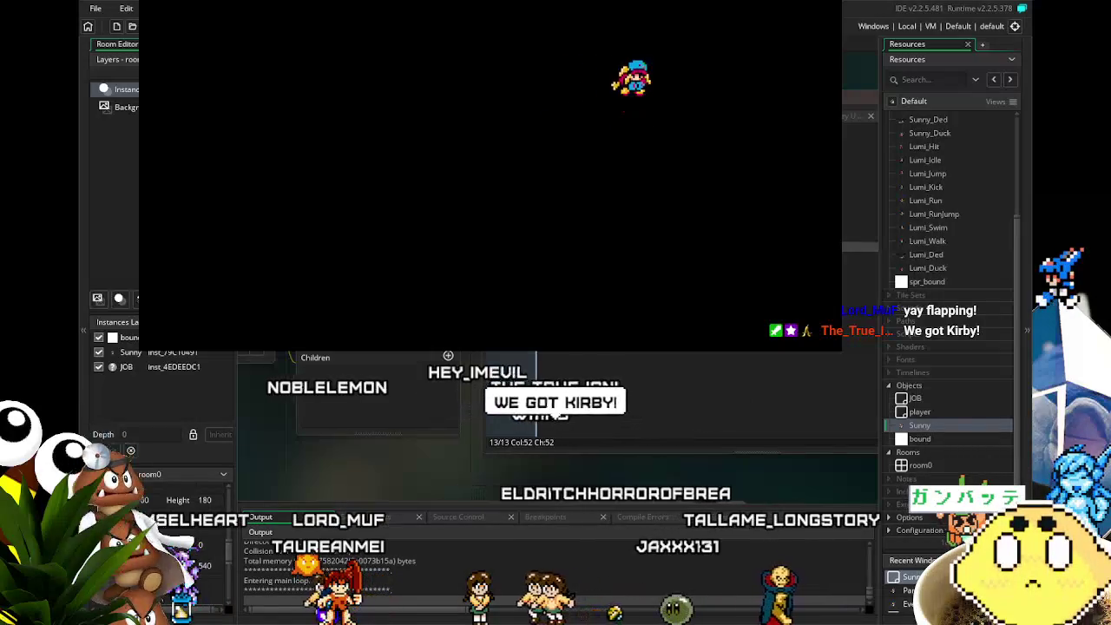
key(space)
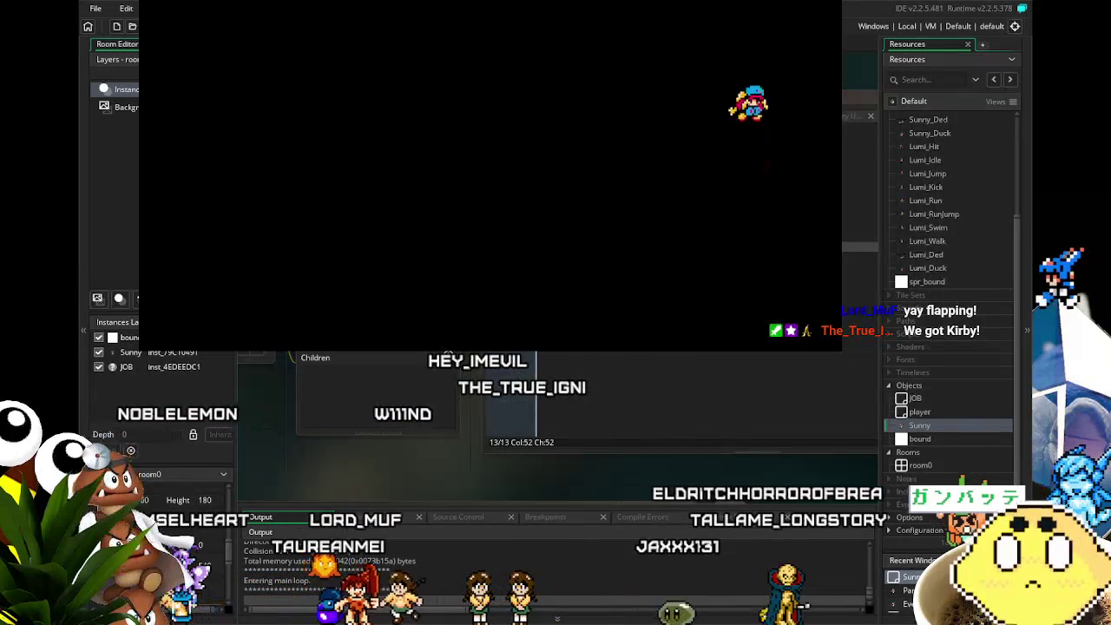
key(Left)
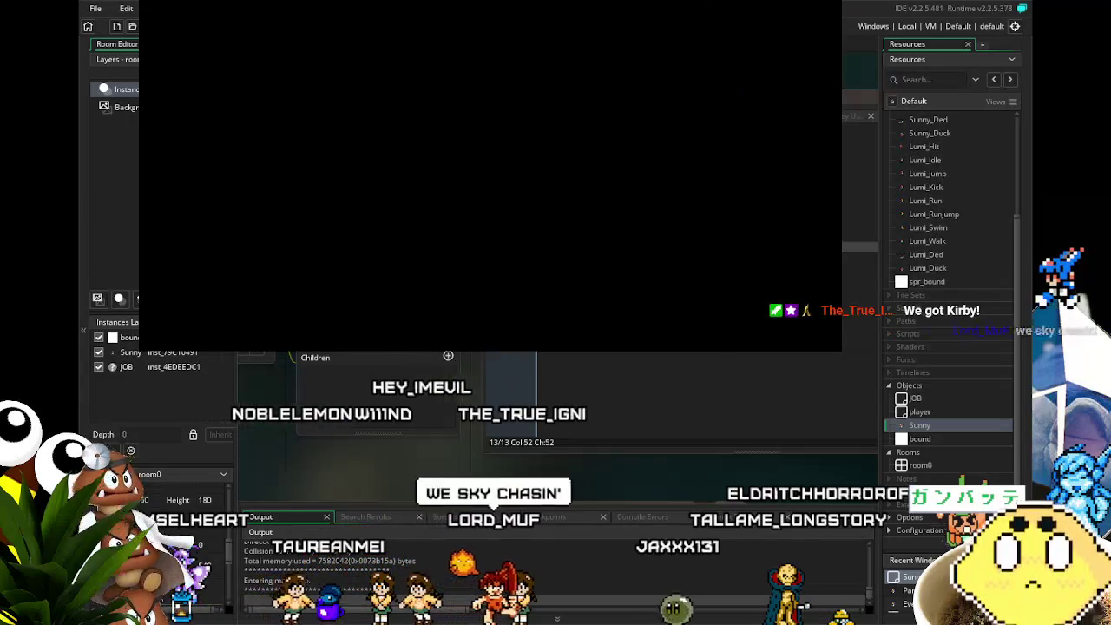
key(Right)
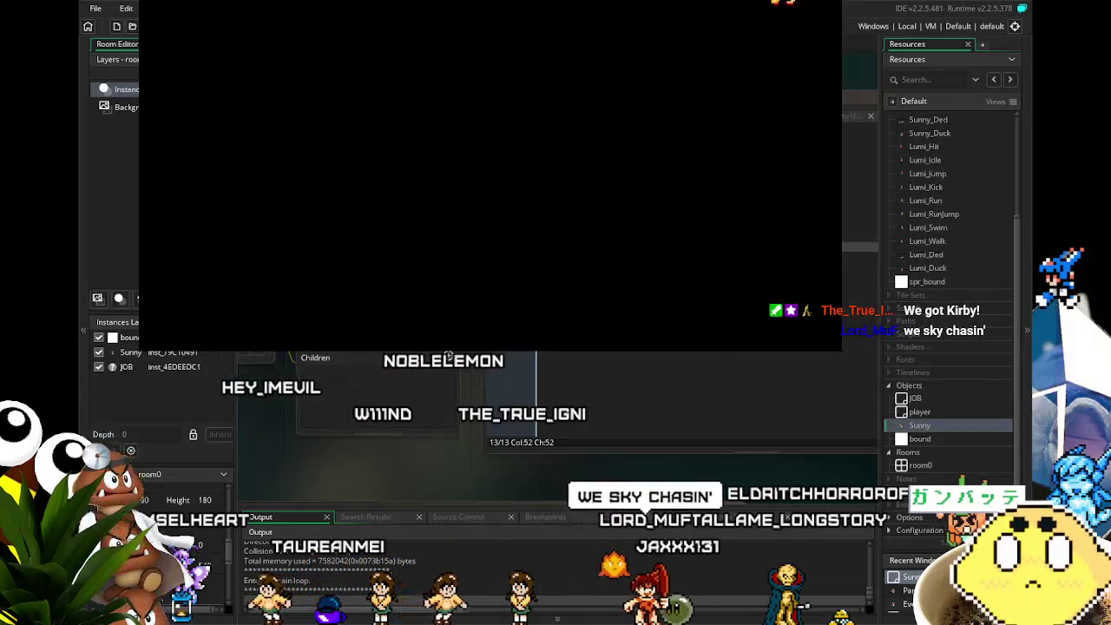
key(Left)
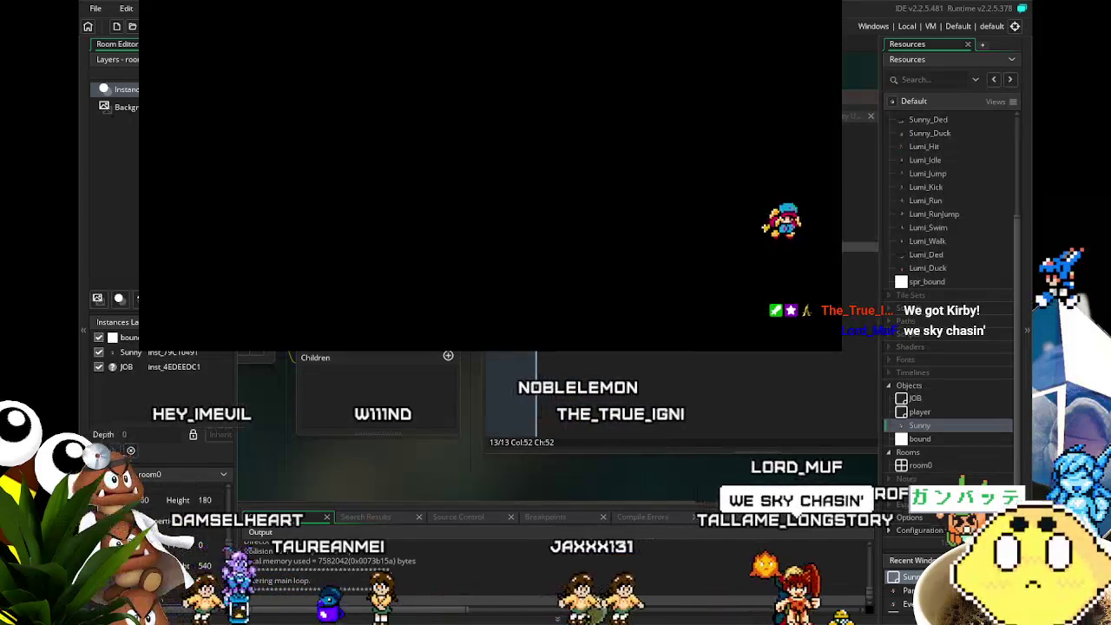
key(Up)
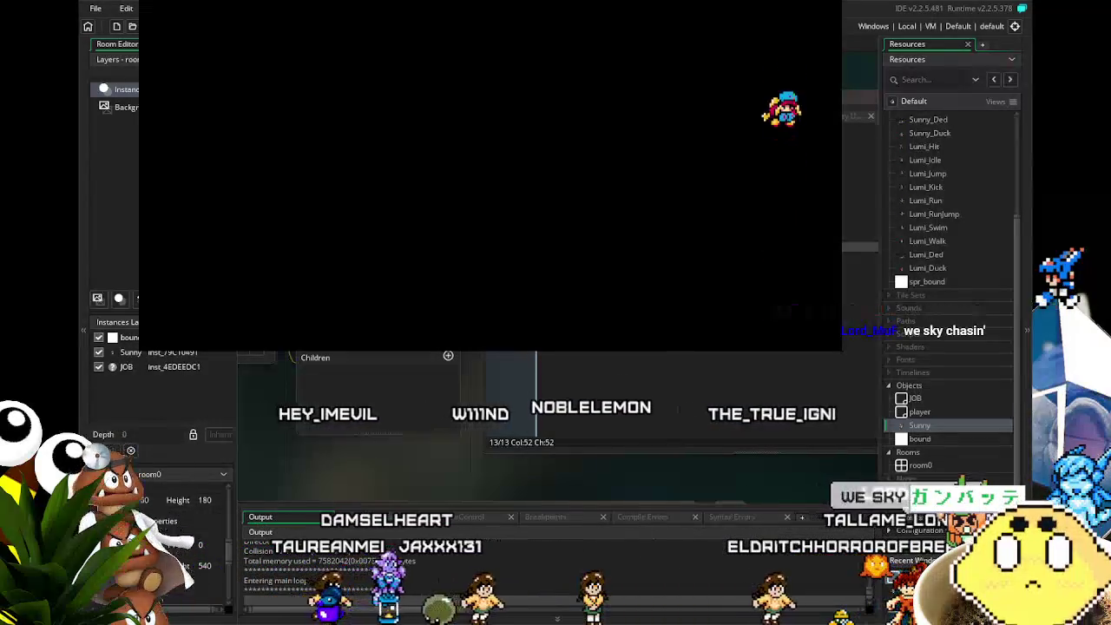
key(Up)
key(Left)
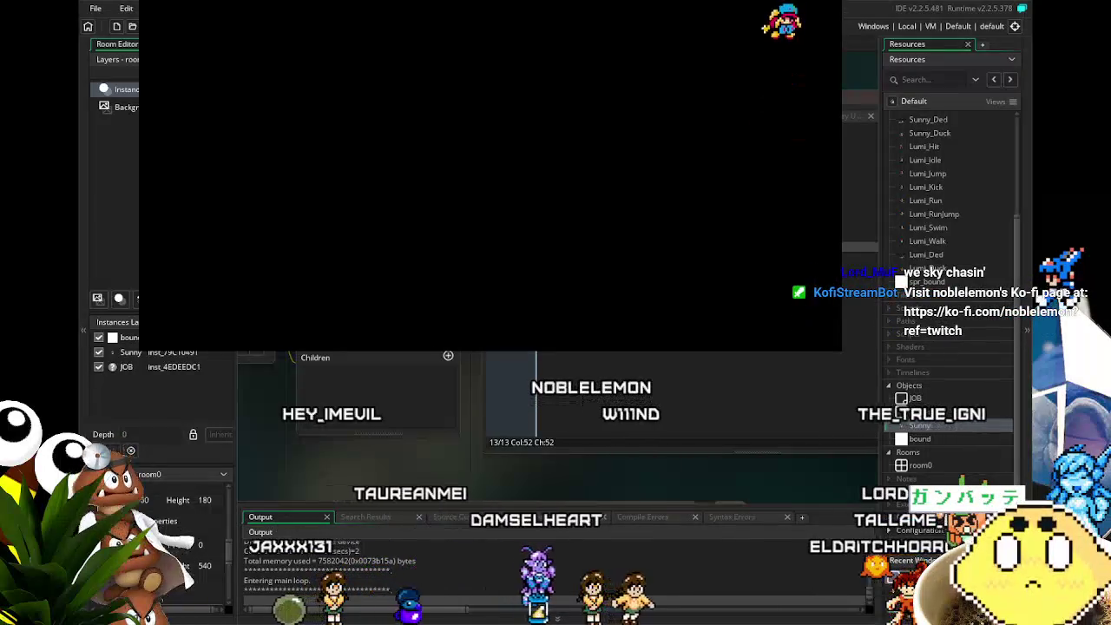
key(Left)
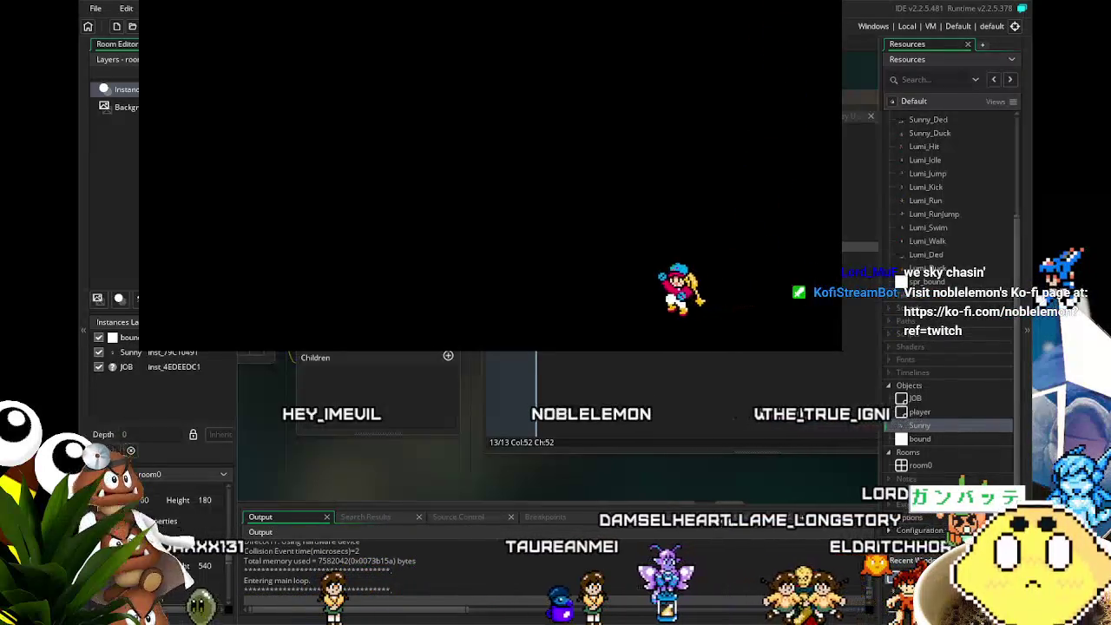
key(Left)
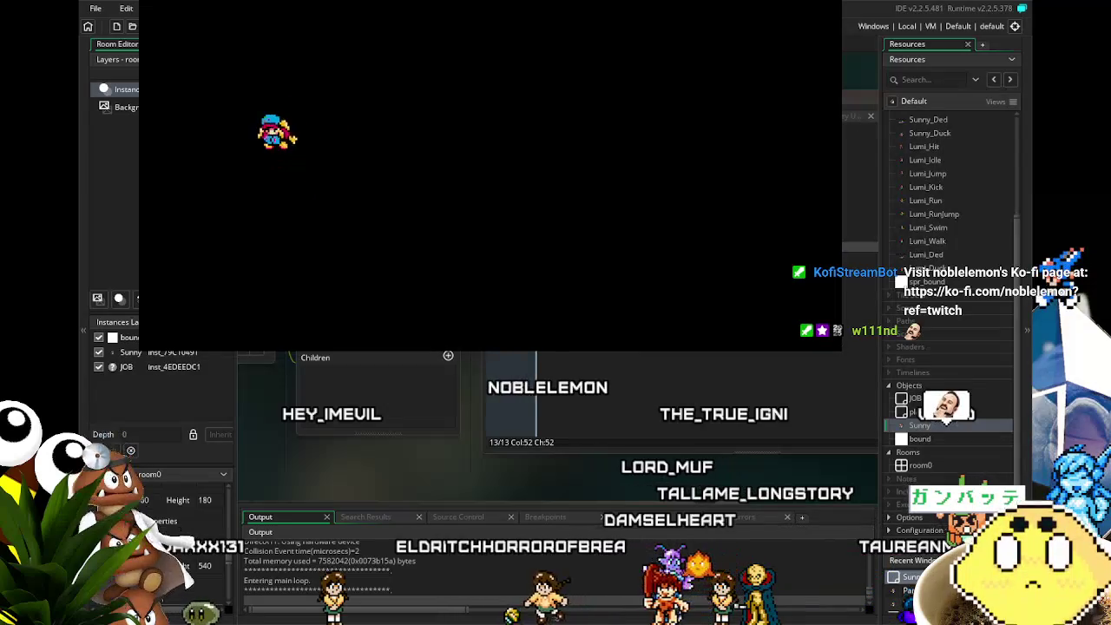
Take off again, flapping back and forth along the top of the room toward the right.
key(Right)
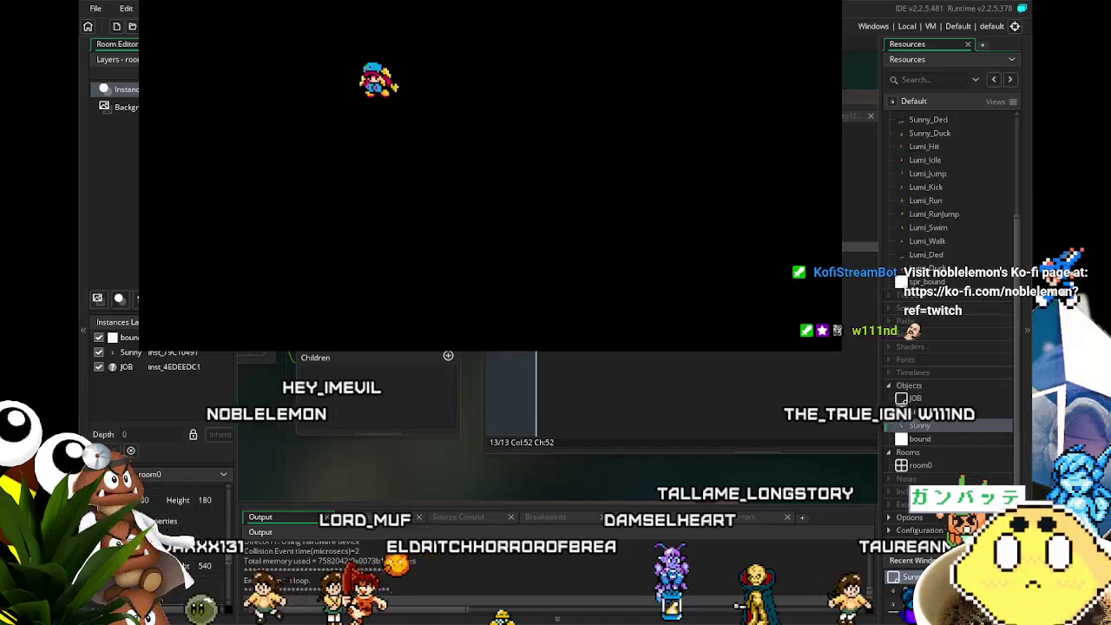
key(Left)
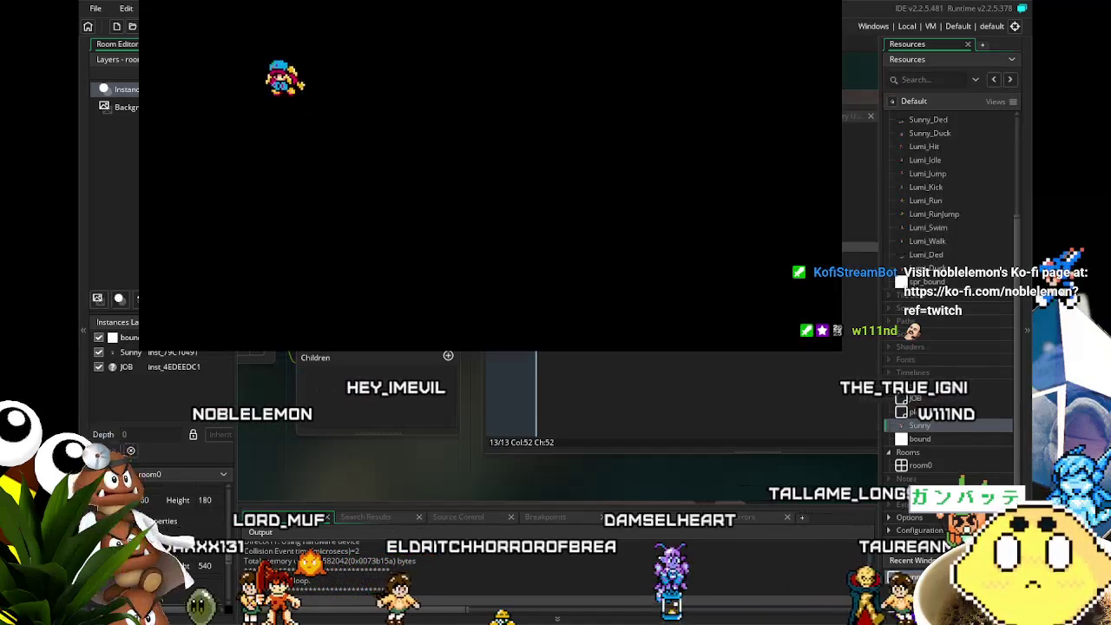
key(Right)
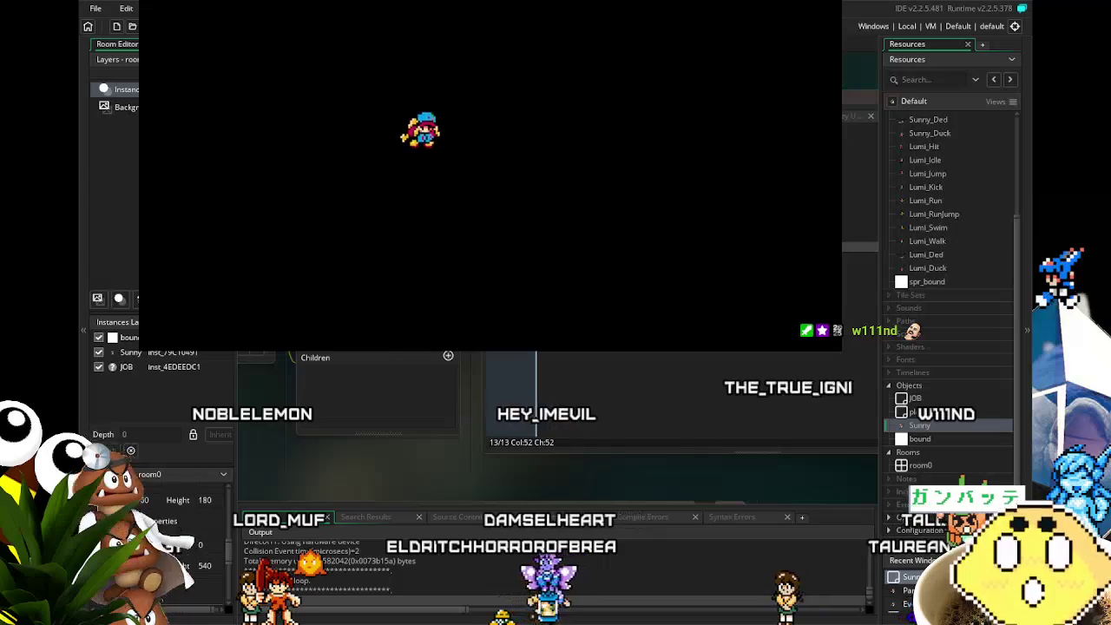
key(Left)
key(Right)
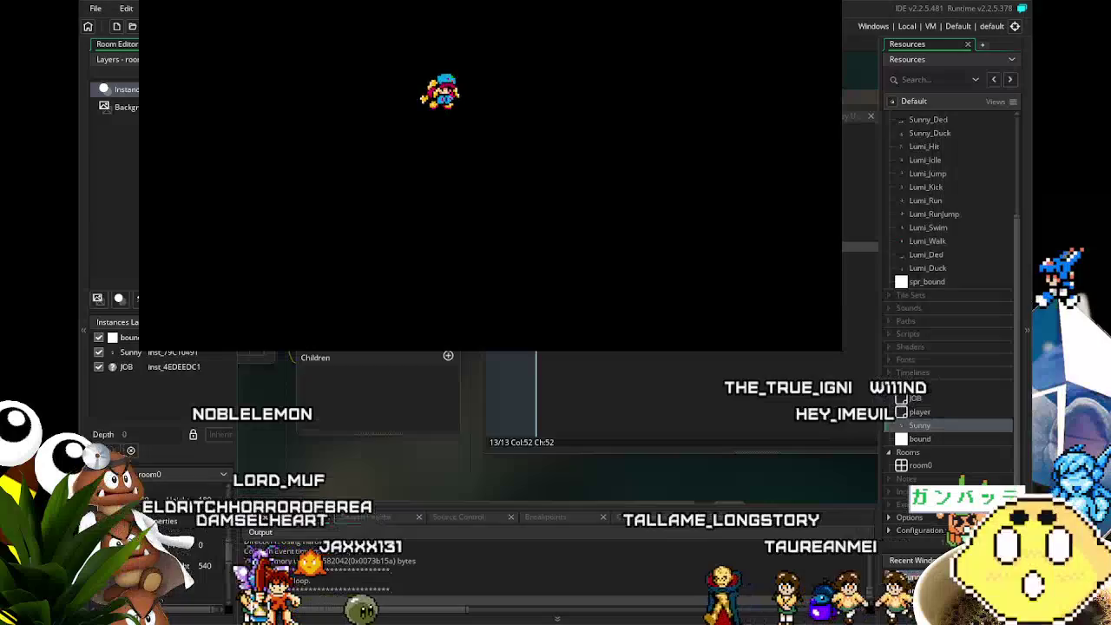
key(Left)
key(Right)
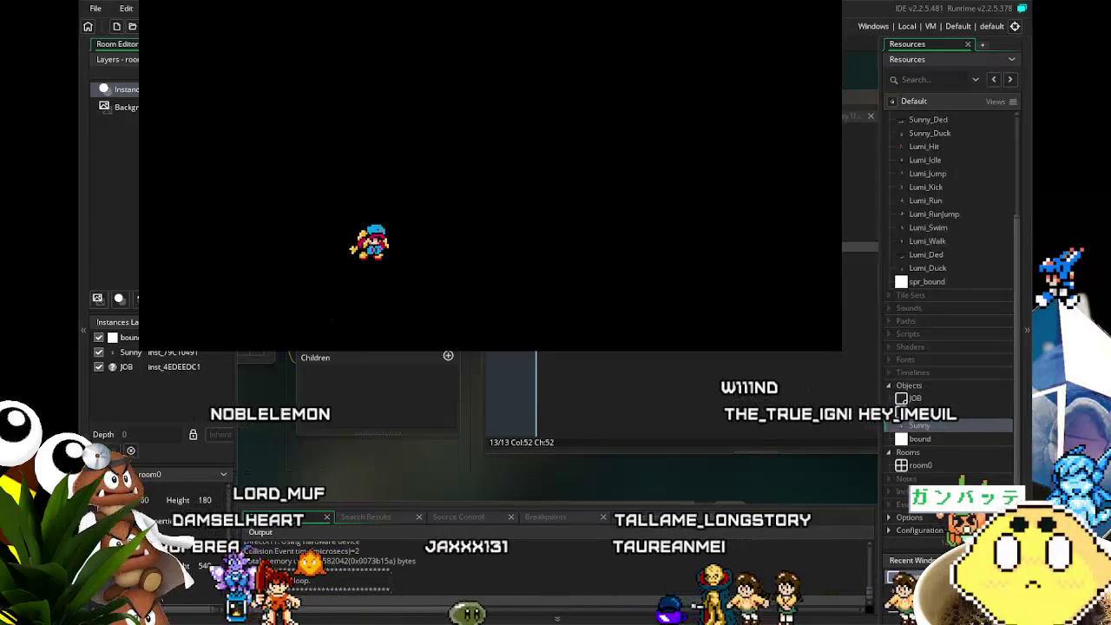
key(Right)
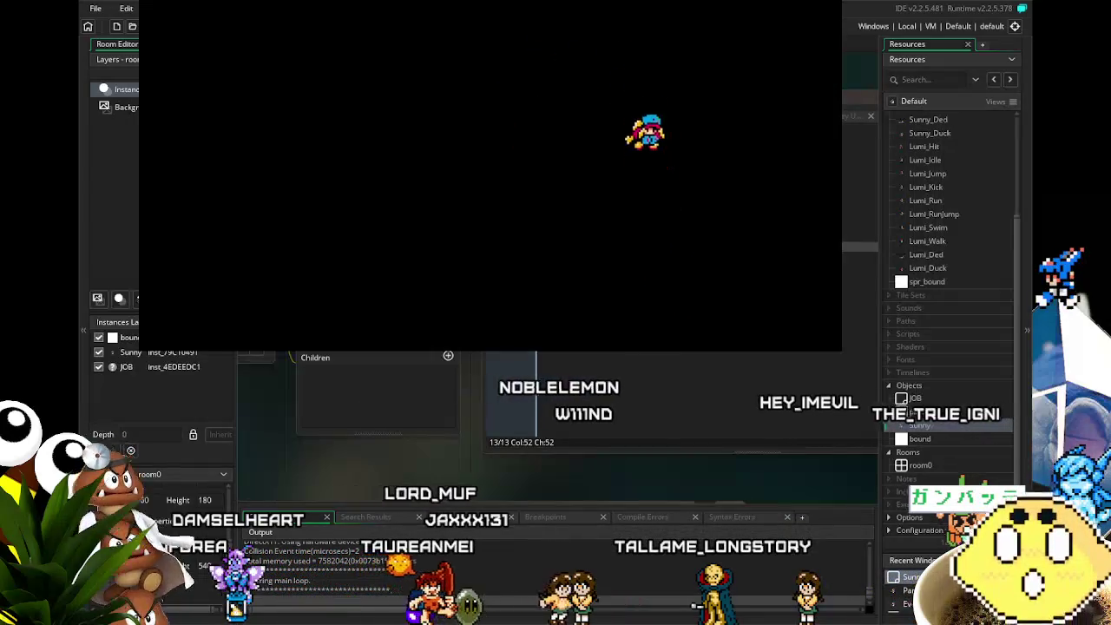
key(Left)
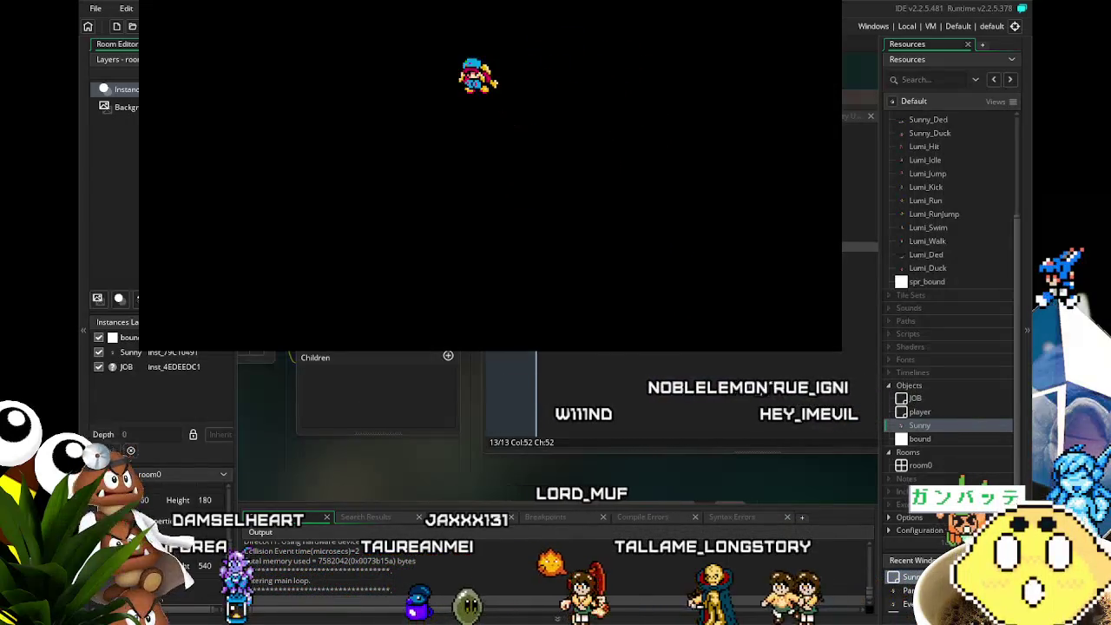
key(Left)
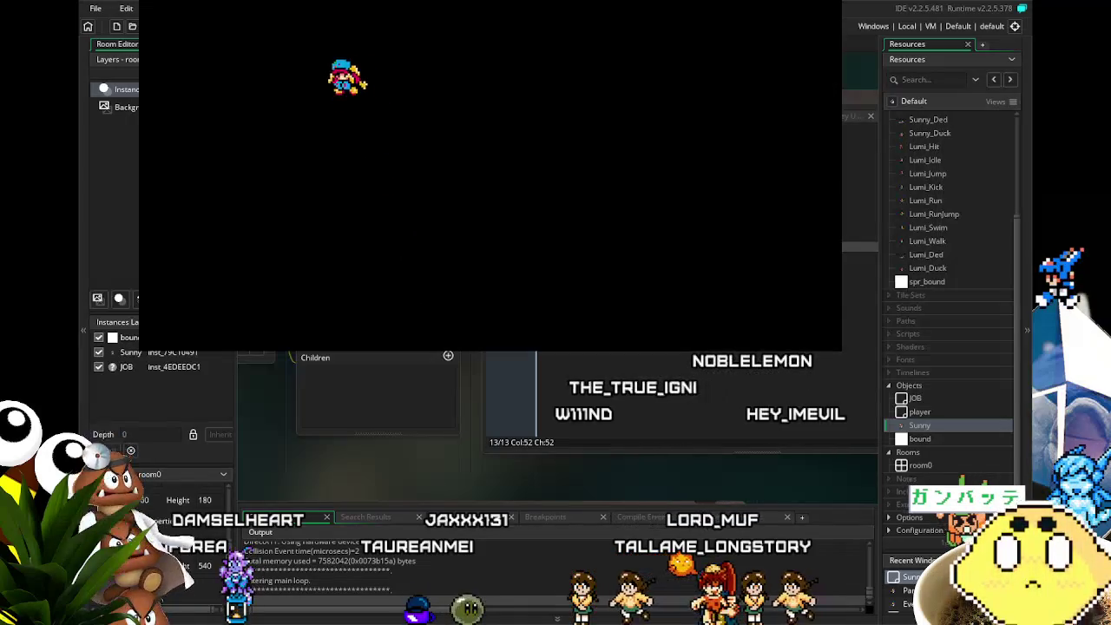
key(Right)
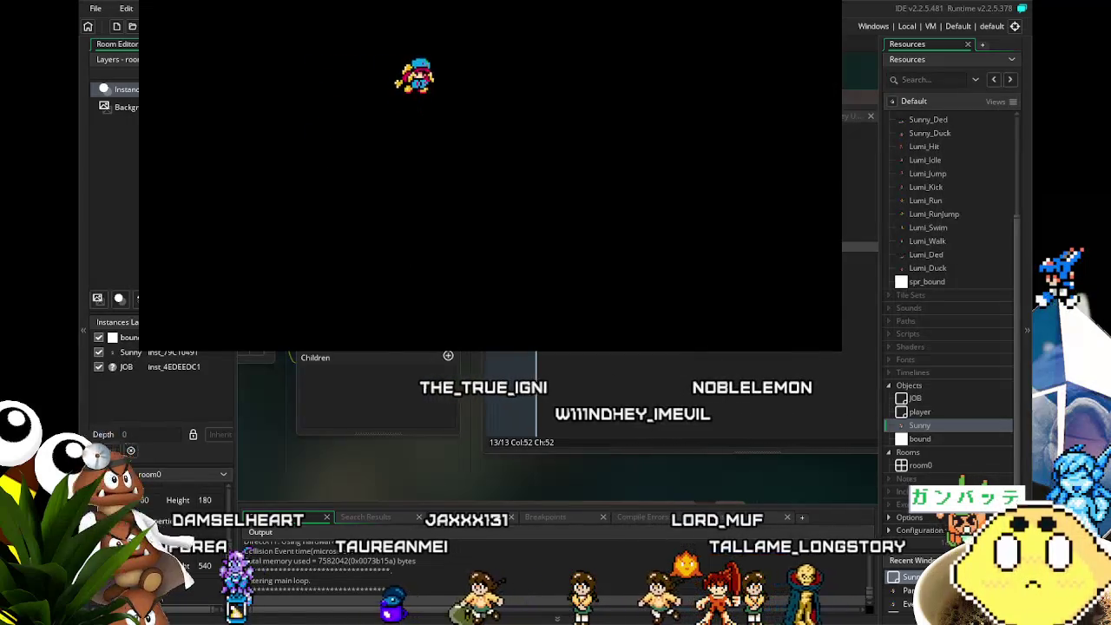
key(Right)
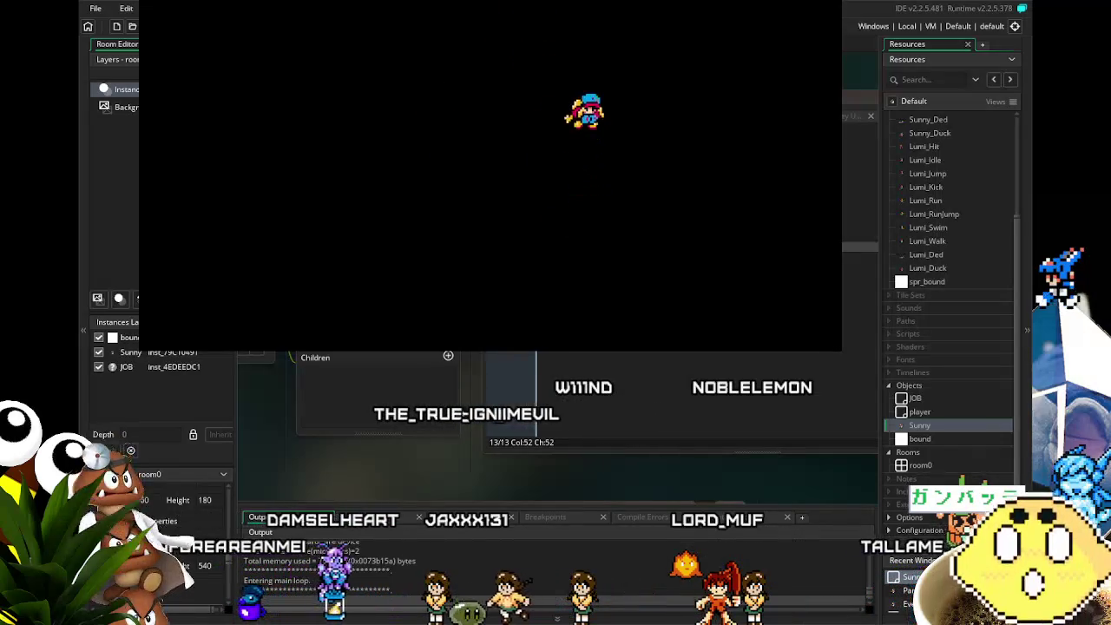
key(Right)
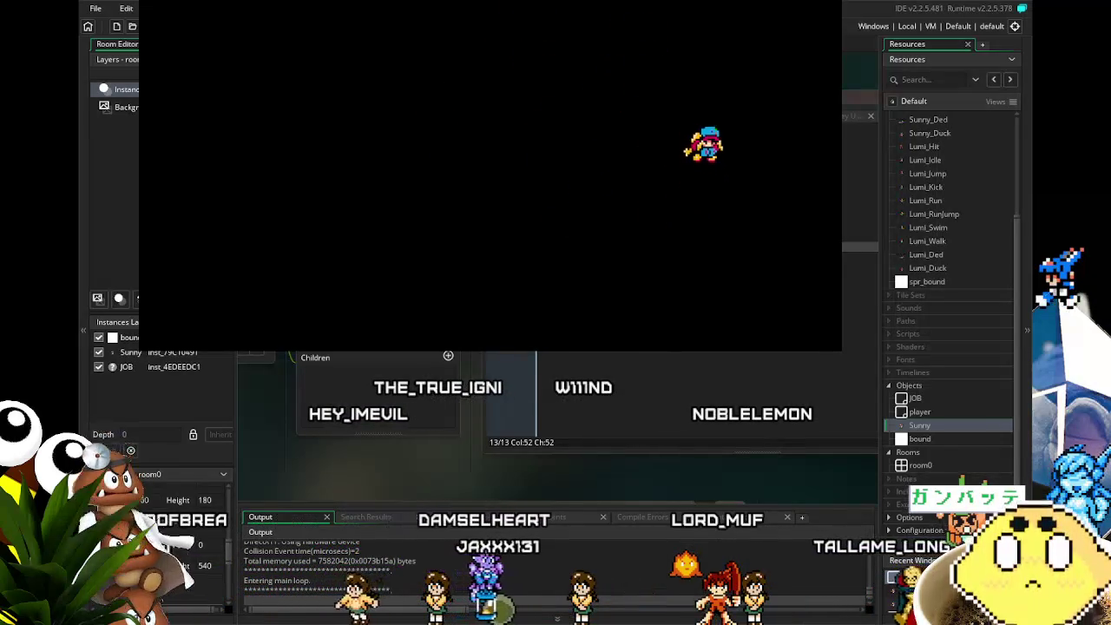